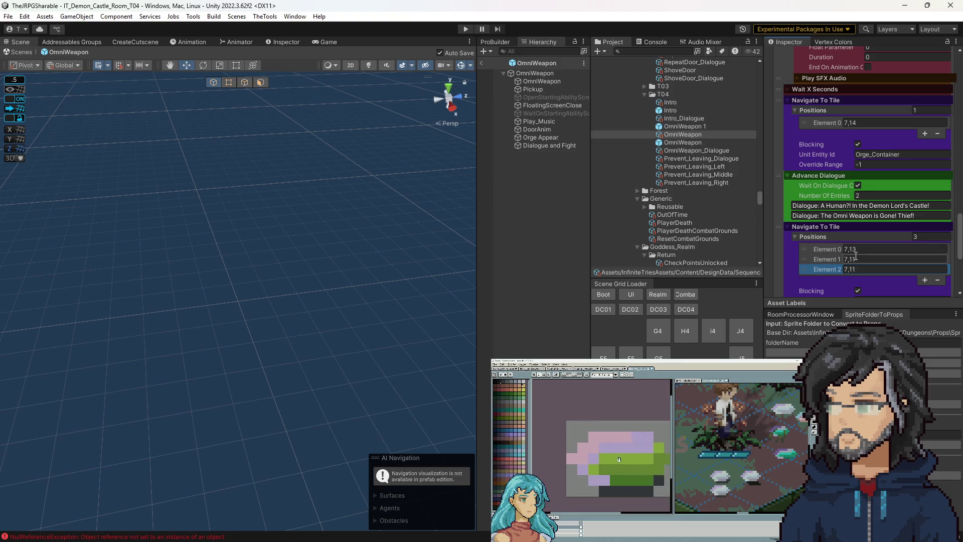
# Change Positions Element 1 from 7,11 to 7,12 and enter Play mode with Ctrl+P.
pyautogui.press('BackSpace')
pyautogui.write('2')
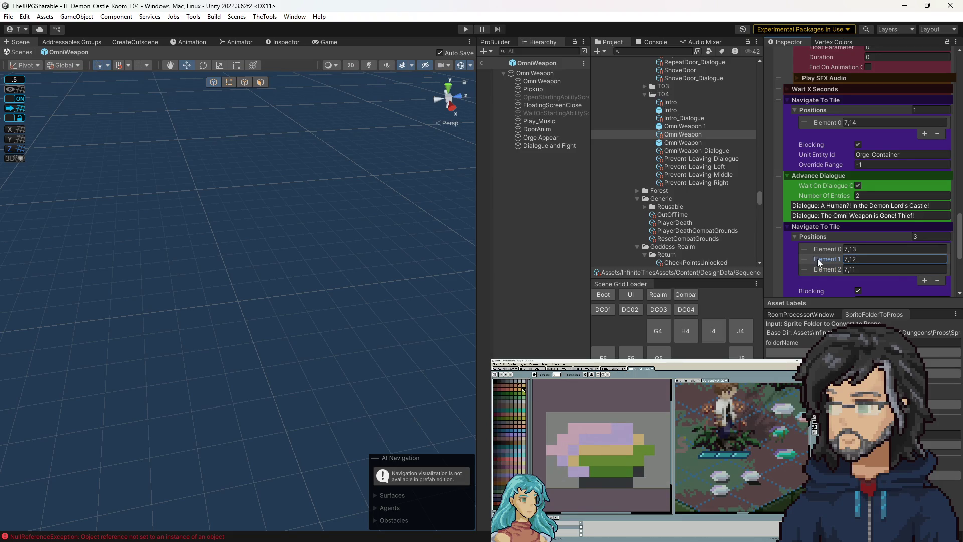
pyautogui.hotkey('ctrl', 'p')
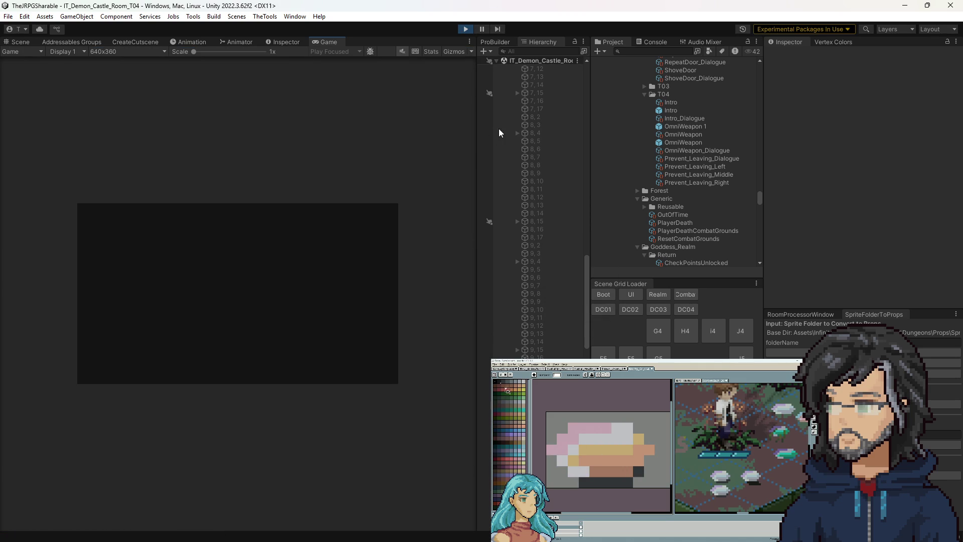
# Watch the room in a widened Game view, then open the NullReferenceException stack trace in the Console.
pyautogui.moveTo(476, 144); pyautogui.dragTo(674, 144)
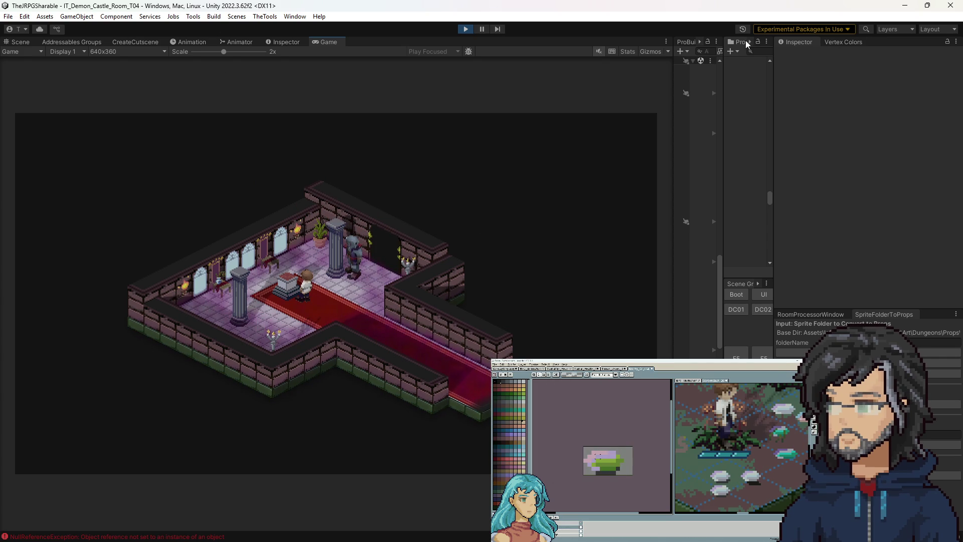
pyautogui.moveTo(724, 77); pyautogui.dragTo(645, 75)
pyautogui.click(706, 41)
pyautogui.click(701, 68)
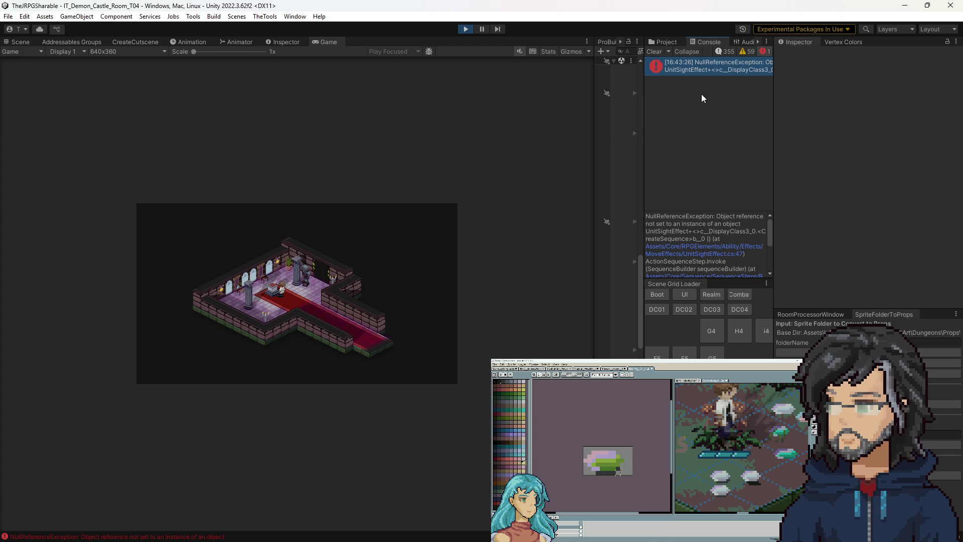
# Inspect the FoeStateMachine SpotEnemy() call on line 47 of UnitSightEffect.cs, then return to Unity.
pyautogui.doubleClick(695, 68)
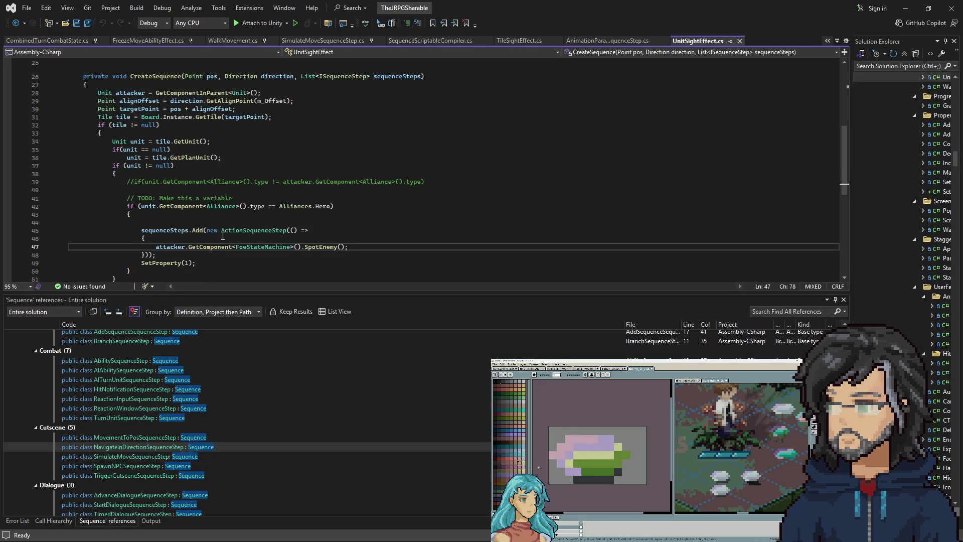
pyautogui.scroll(-1, 247, 202)
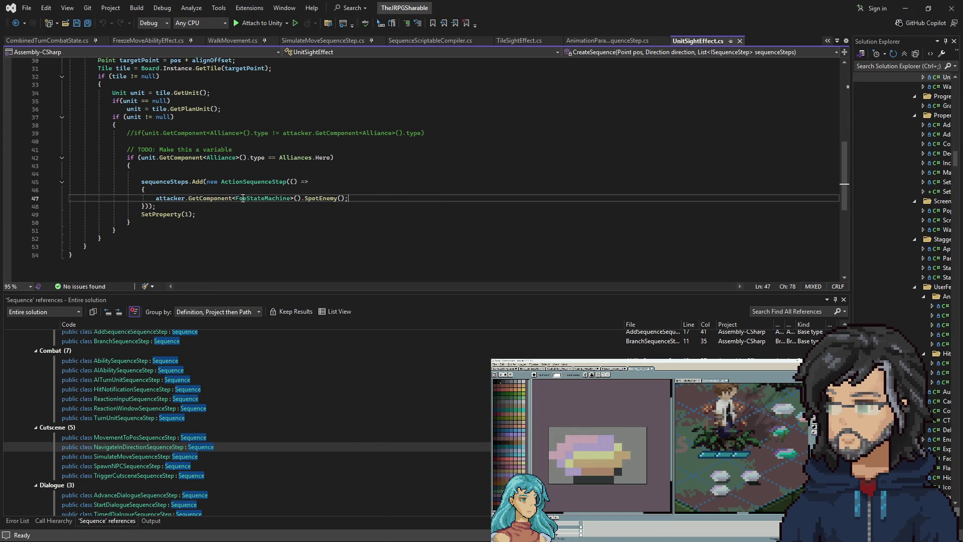
pyautogui.scroll(1, 253, 183)
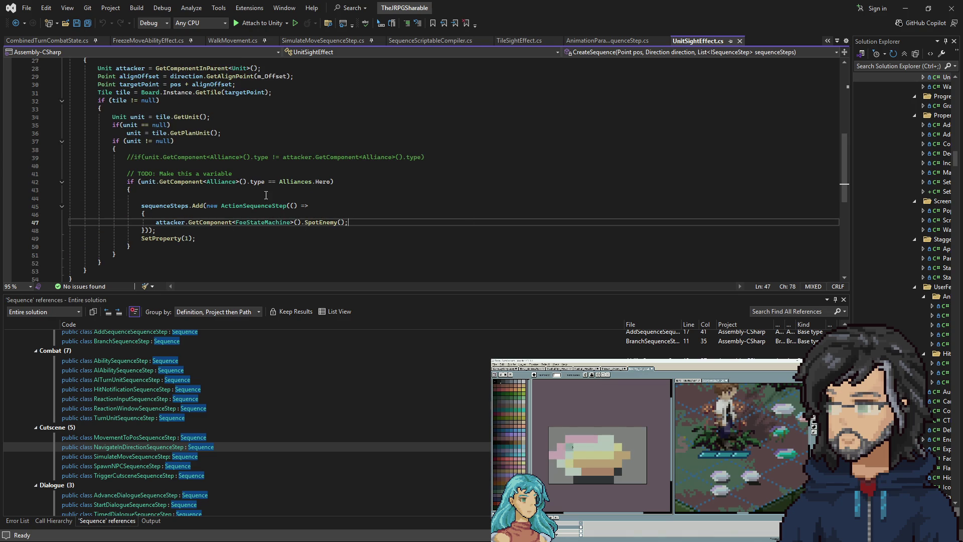
pyautogui.scroll(2, 322, 215)
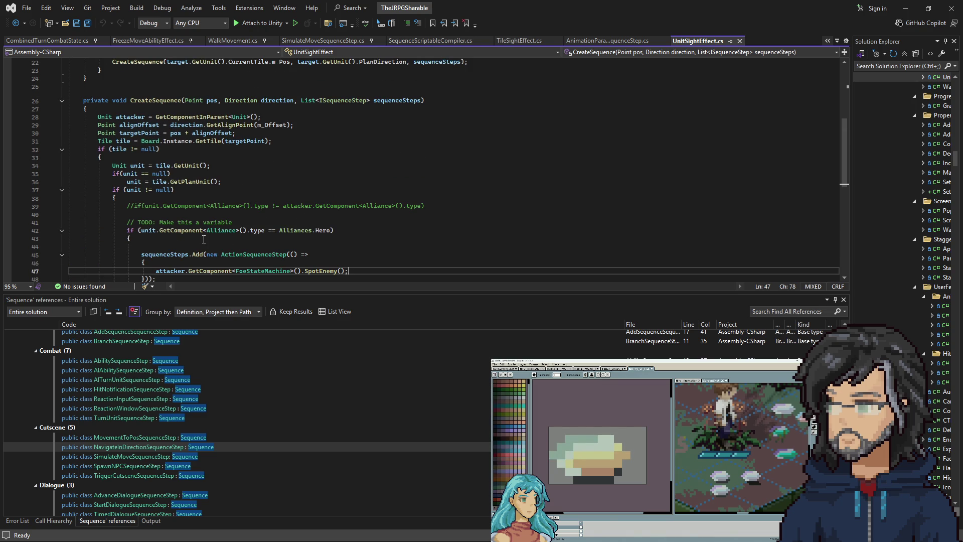
pyautogui.scroll(-2, 204, 240)
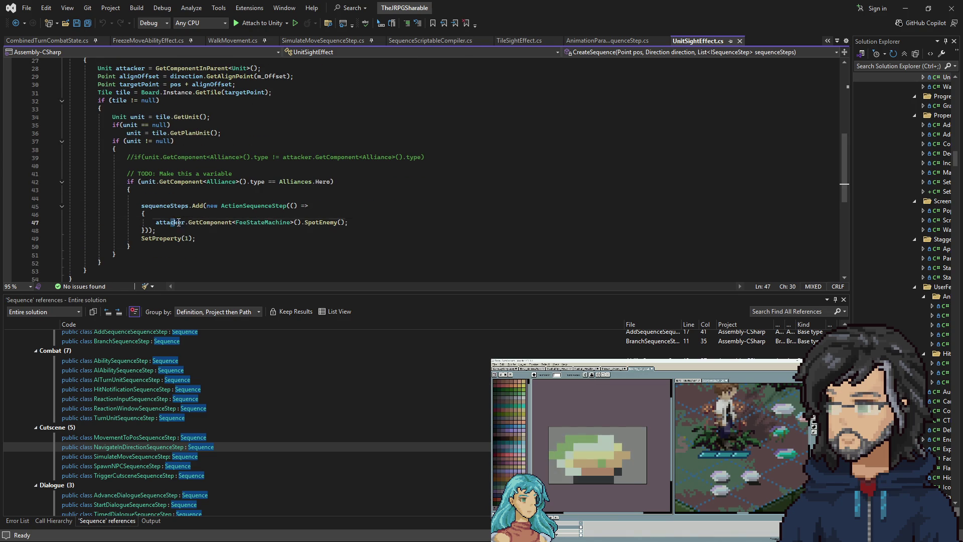
pyautogui.moveTo(173, 222); pyautogui.dragTo(294, 226)
pyautogui.click(326, 223)
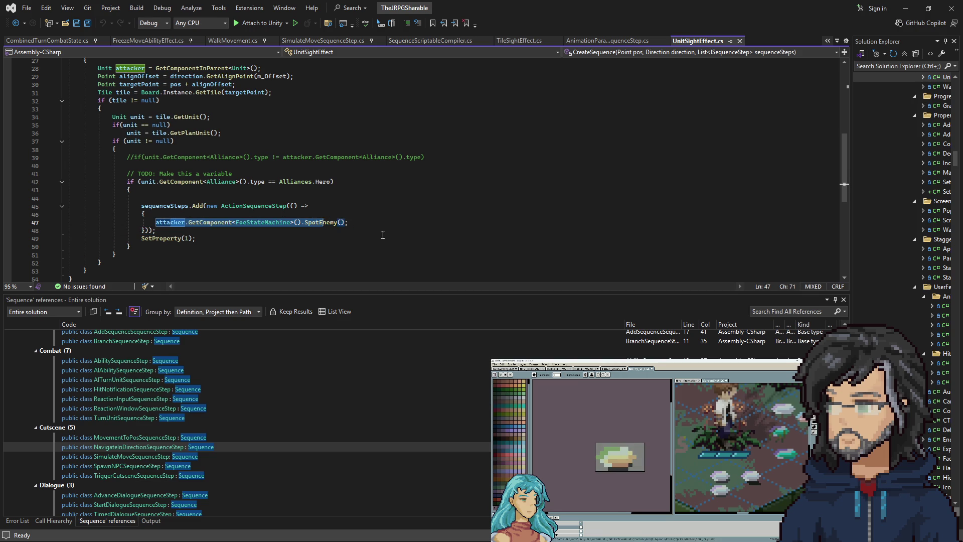
pyautogui.scroll(3, 326, 224)
pyautogui.click(906, 9)
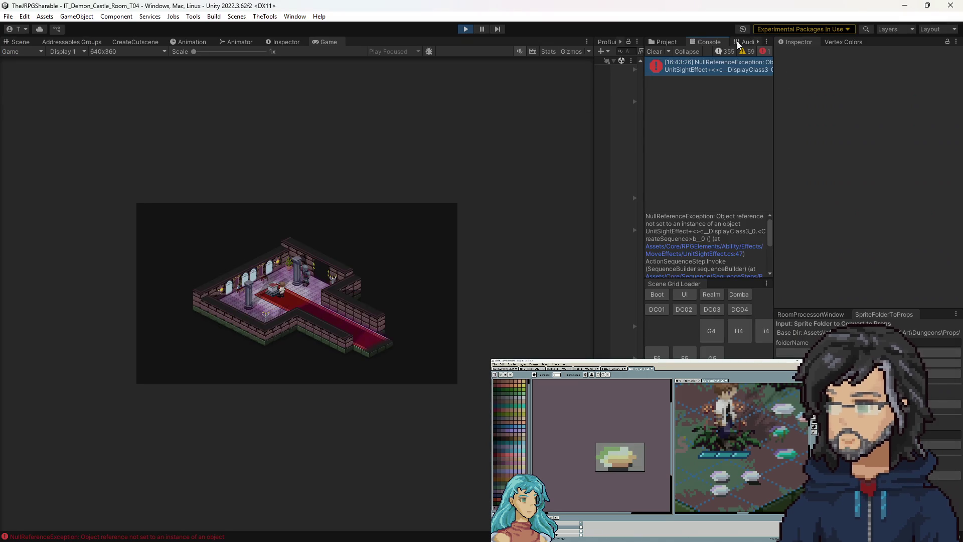
# Show the Project panel and browse through the asset folders.
pyautogui.click(667, 42)
pyautogui.moveTo(645, 158); pyautogui.dragTo(579, 159)
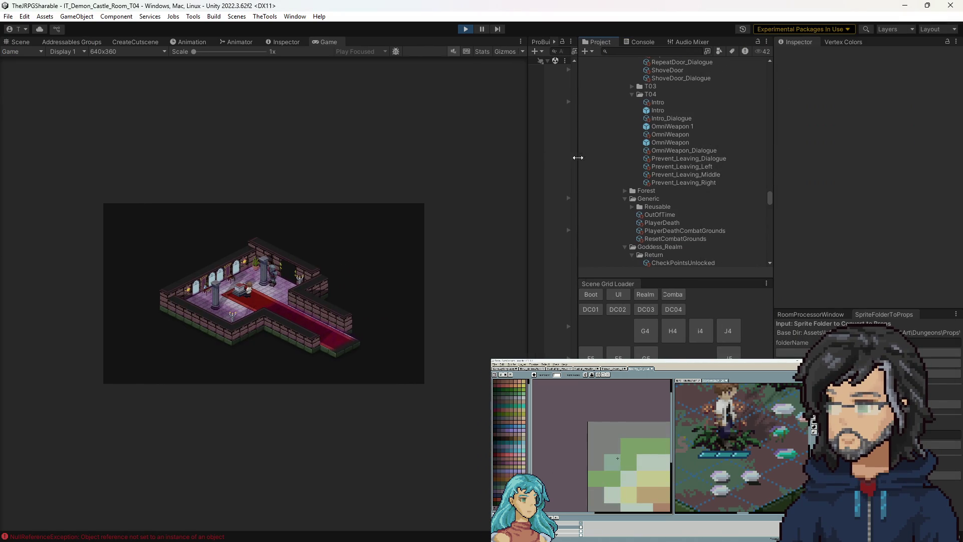
pyautogui.scroll(-10, 667, 185)
pyautogui.scroll(-15, 667, 184)
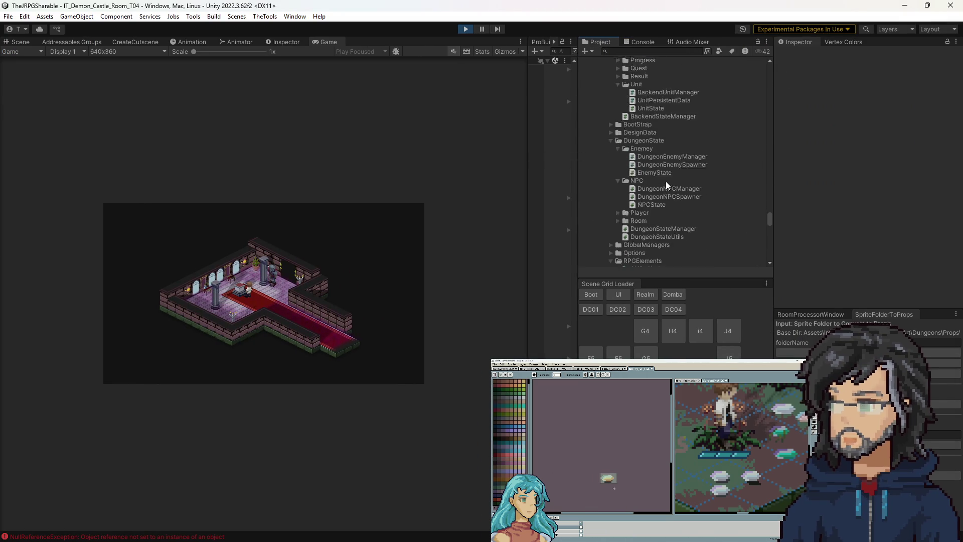
pyautogui.scroll(-20, 667, 182)
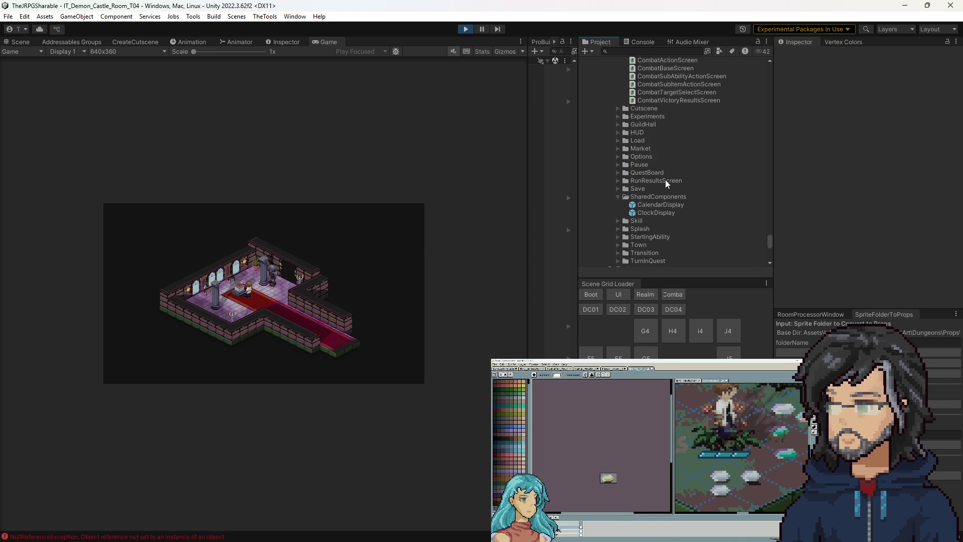
pyautogui.scroll(10, 665, 179)
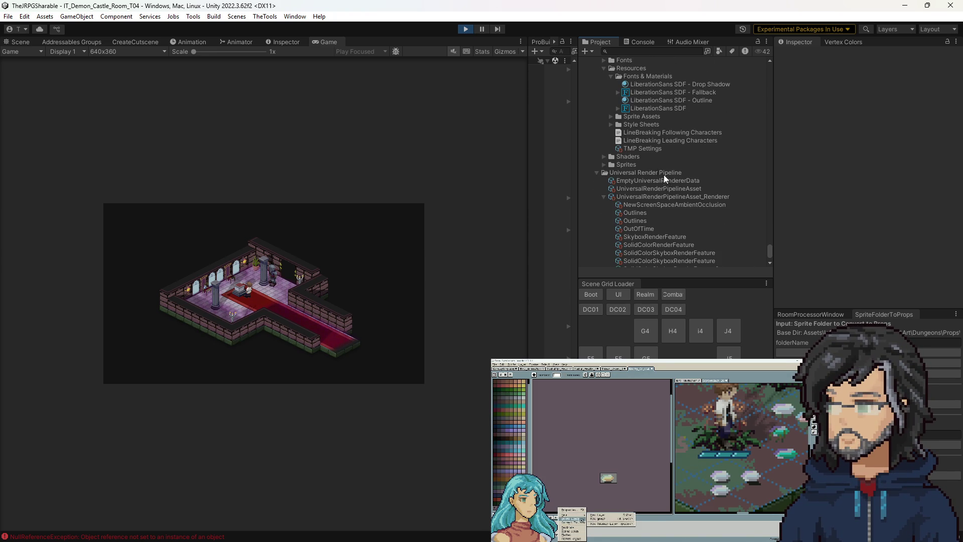
pyautogui.scroll(10, 652, 159)
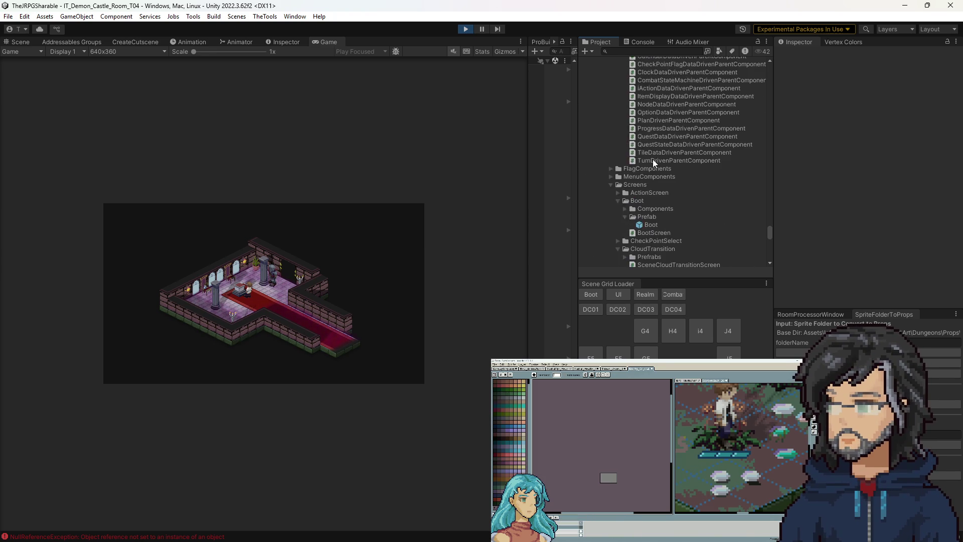
pyautogui.scroll(10, 651, 160)
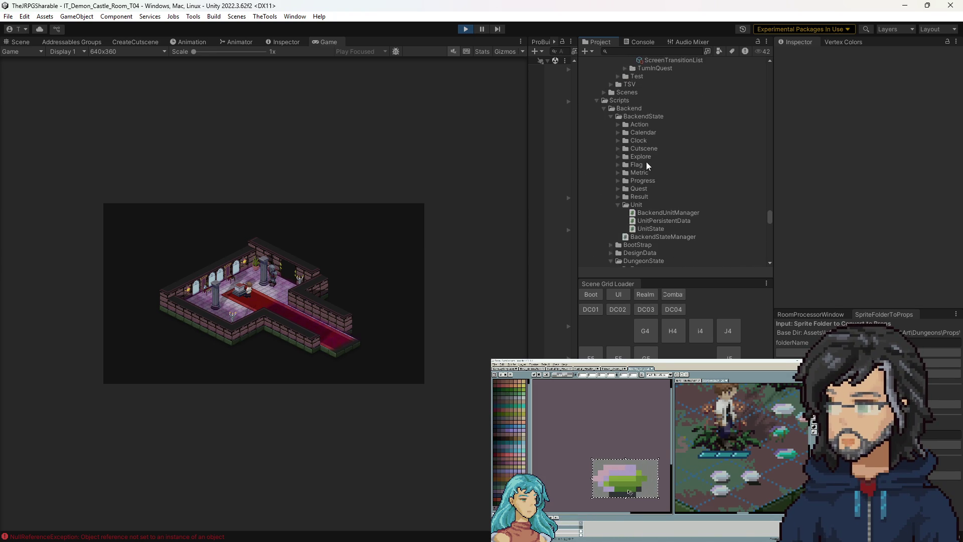
pyautogui.scroll(10, 654, 185)
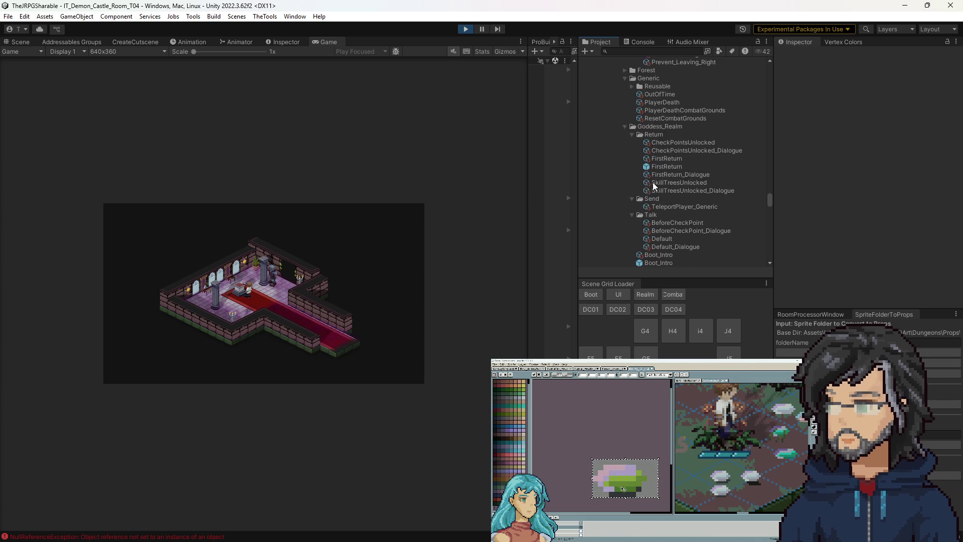
pyautogui.scroll(-10, 668, 198)
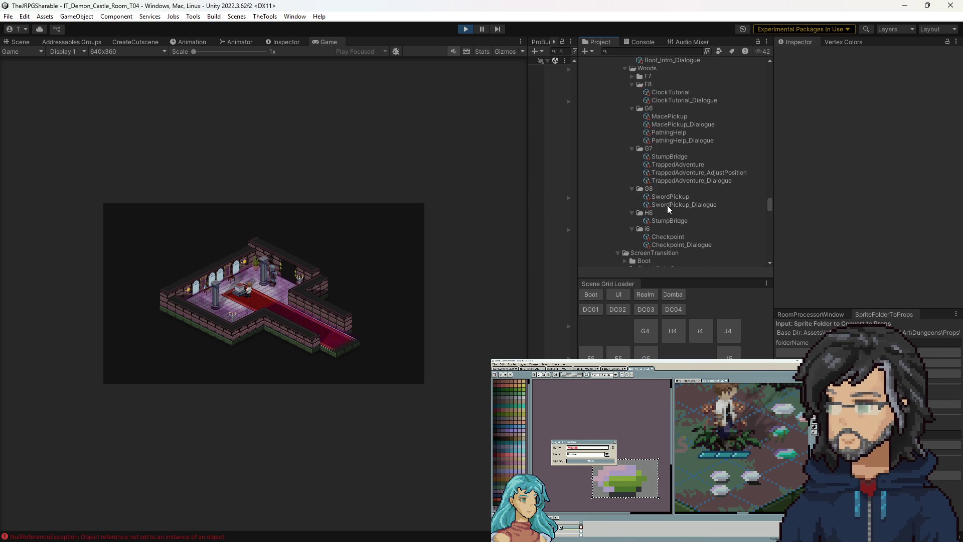
# Search the project for 'rge' and open the IT_OrgeContainer prefab.
pyautogui.click(638, 52)
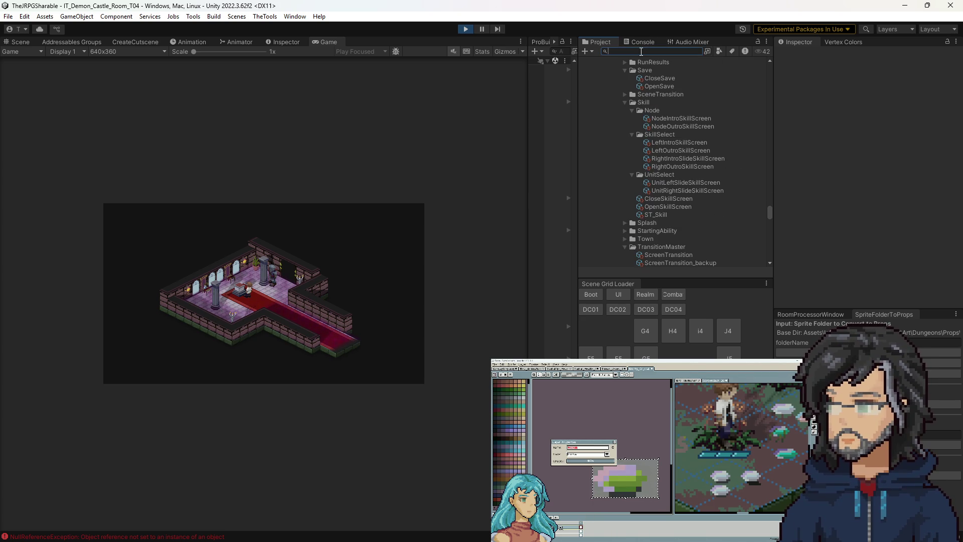
pyautogui.write('orge')
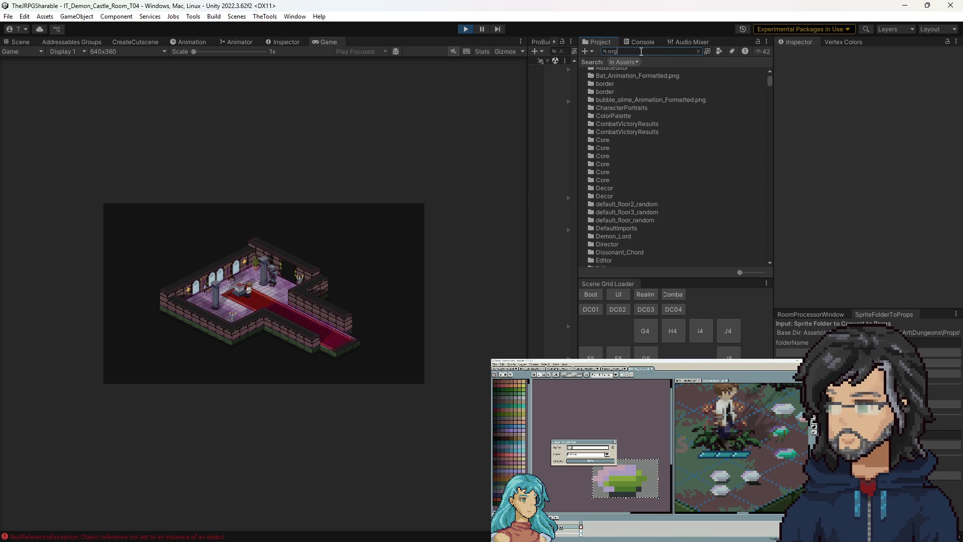
pyautogui.click(611, 80)
pyautogui.doubleClick(611, 81)
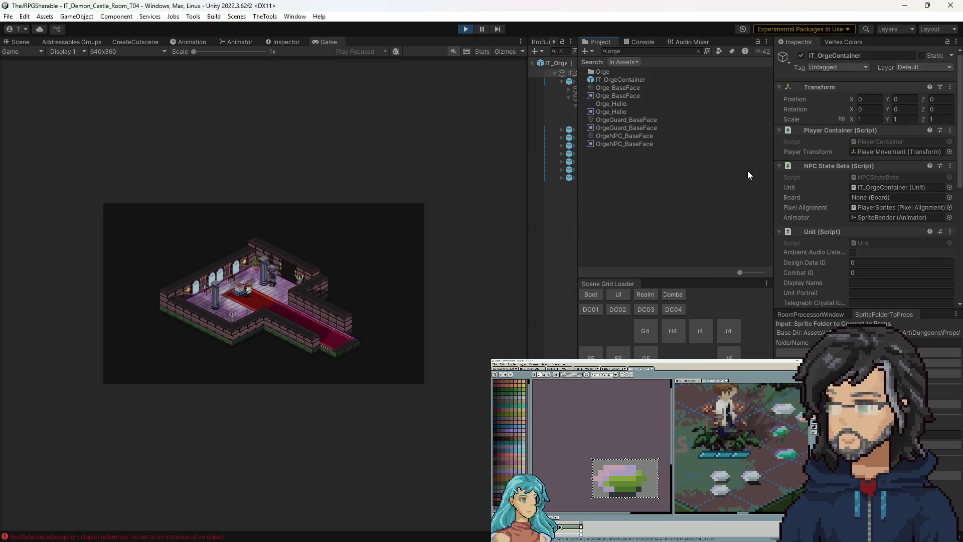
# Inspect the Move ability's AIMove effects, then expand Tile(0,1) to show its effect children.
pyautogui.moveTo(579, 174); pyautogui.dragTo(659, 172)
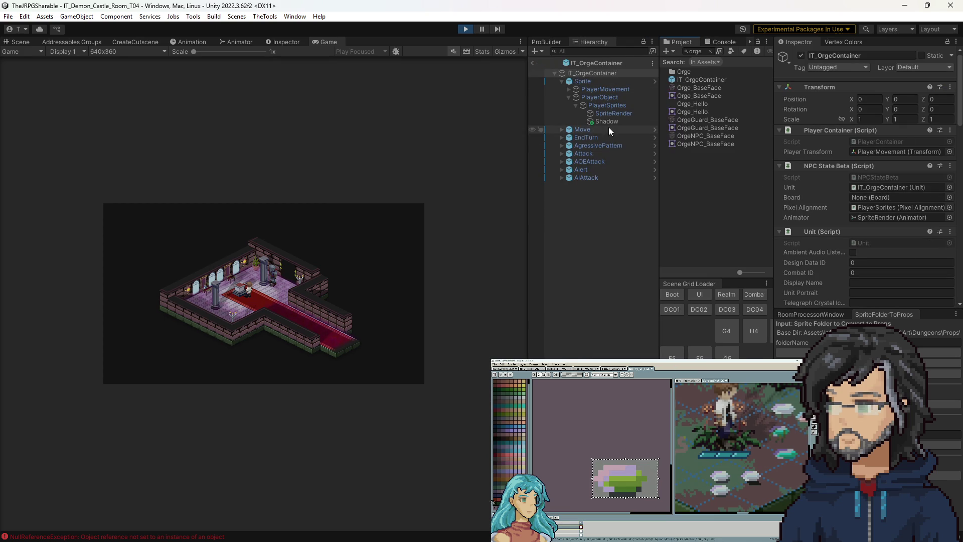
pyautogui.click(561, 130)
pyautogui.click(583, 130)
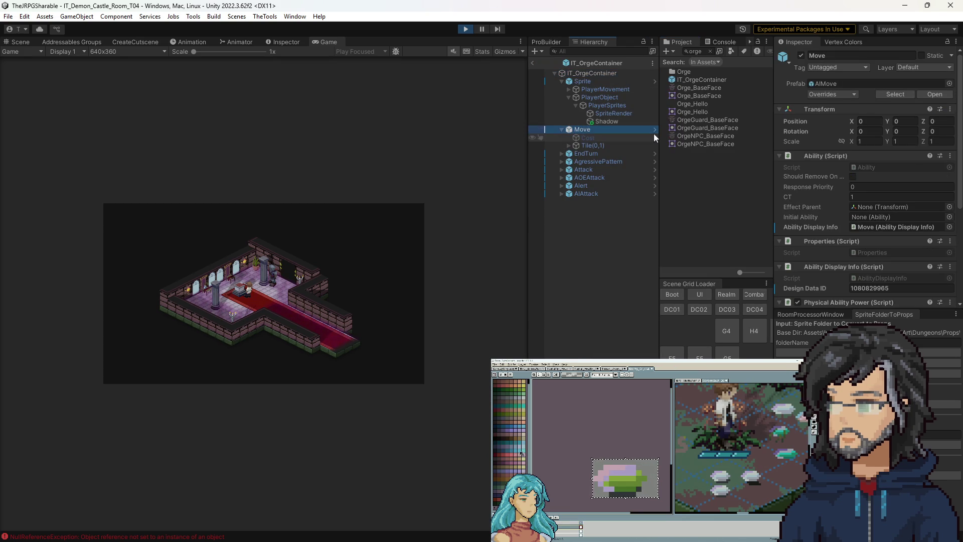
pyautogui.click(654, 130)
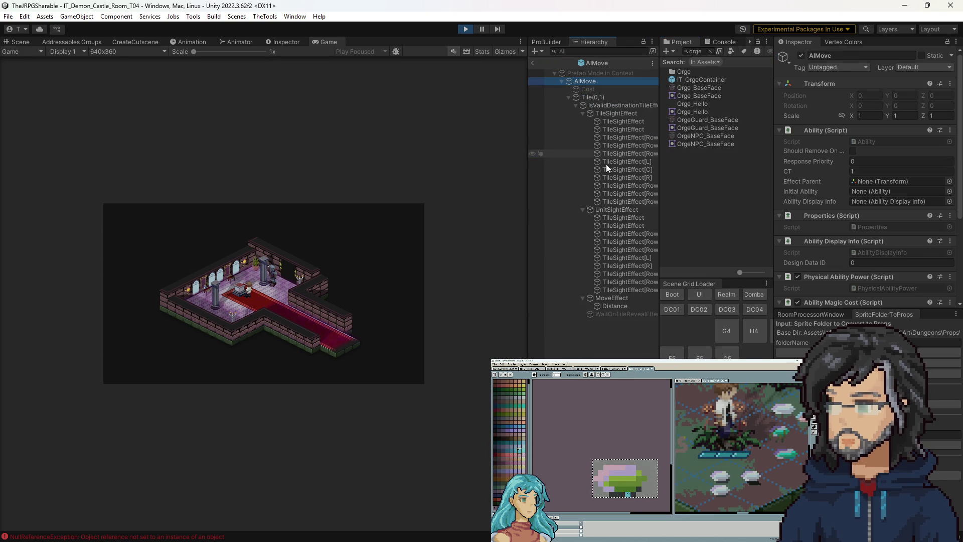
pyautogui.click(604, 105)
pyautogui.click(604, 116)
pyautogui.click(610, 105)
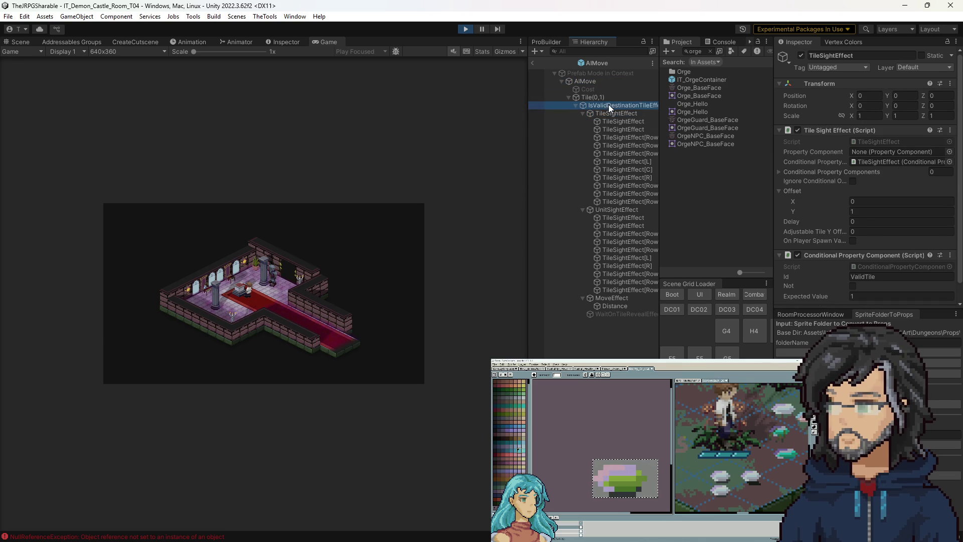
pyautogui.click(613, 163)
pyautogui.click(531, 61)
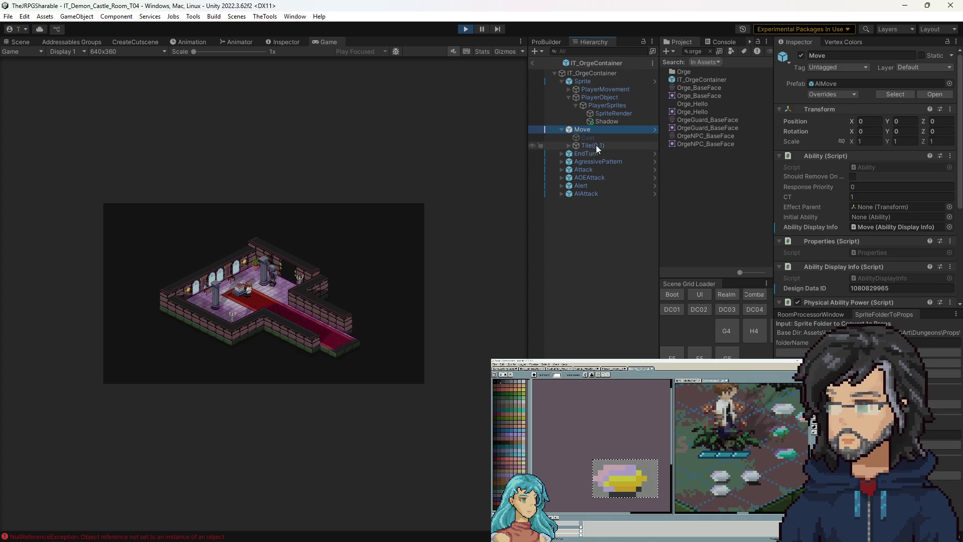
pyautogui.click(569, 145)
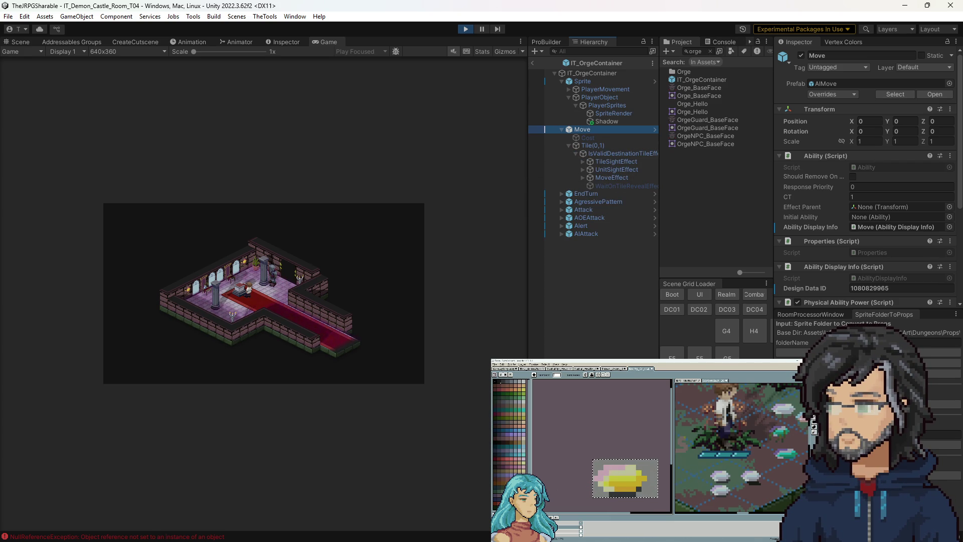
pyautogui.hotkey('alt', 'Tab')
# Review how attacker and unit are used in UnitSightEffect's alliance check.
pyautogui.scroll(-4, 272, 210)
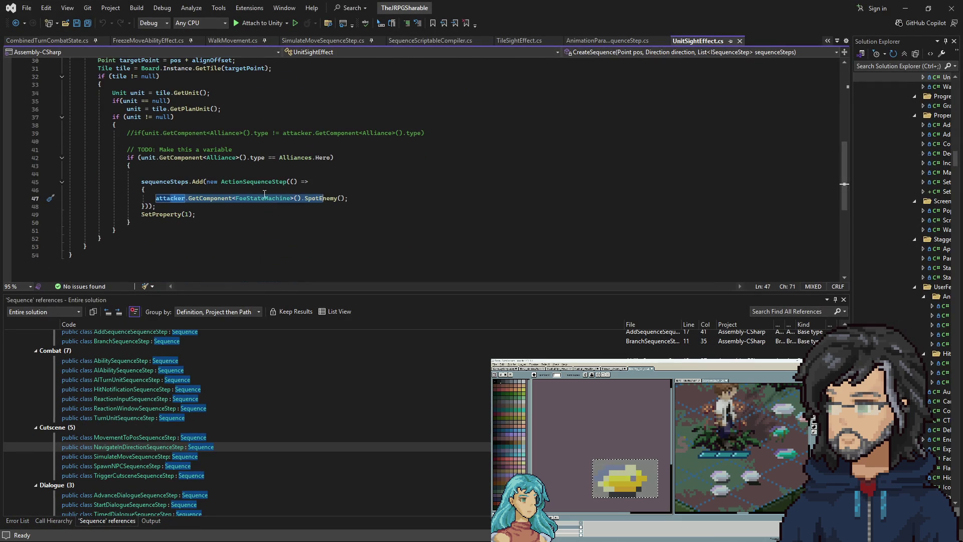
pyautogui.scroll(9, 246, 181)
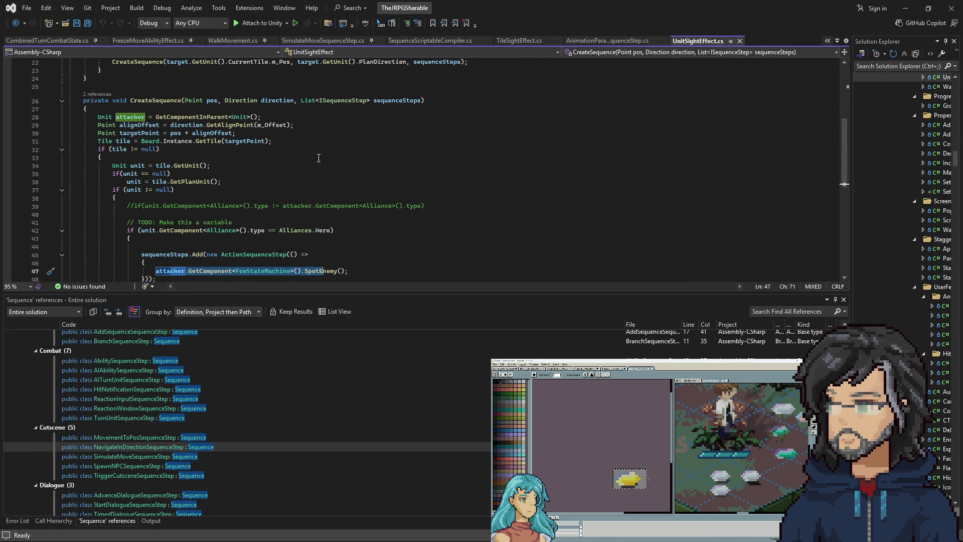
pyautogui.scroll(-10, 251, 177)
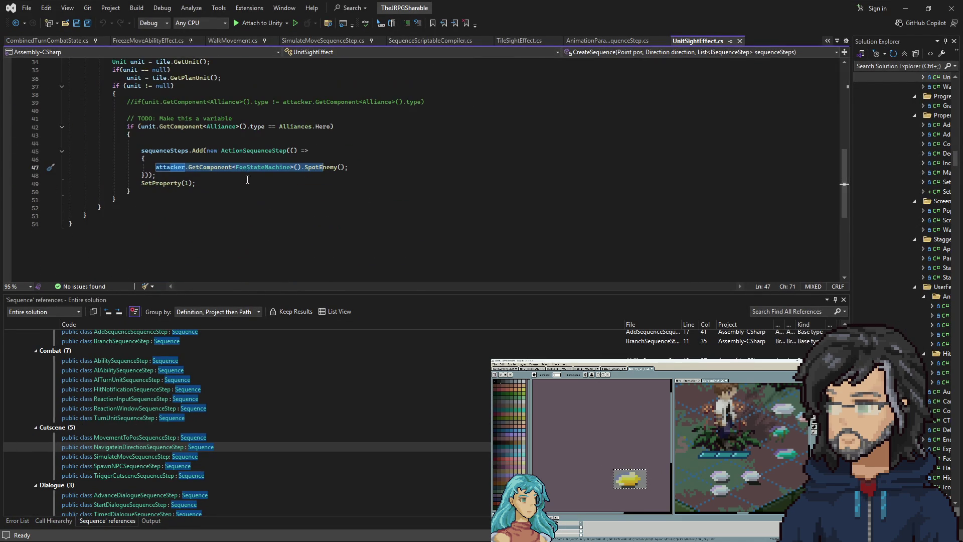
pyautogui.scroll(2, 271, 165)
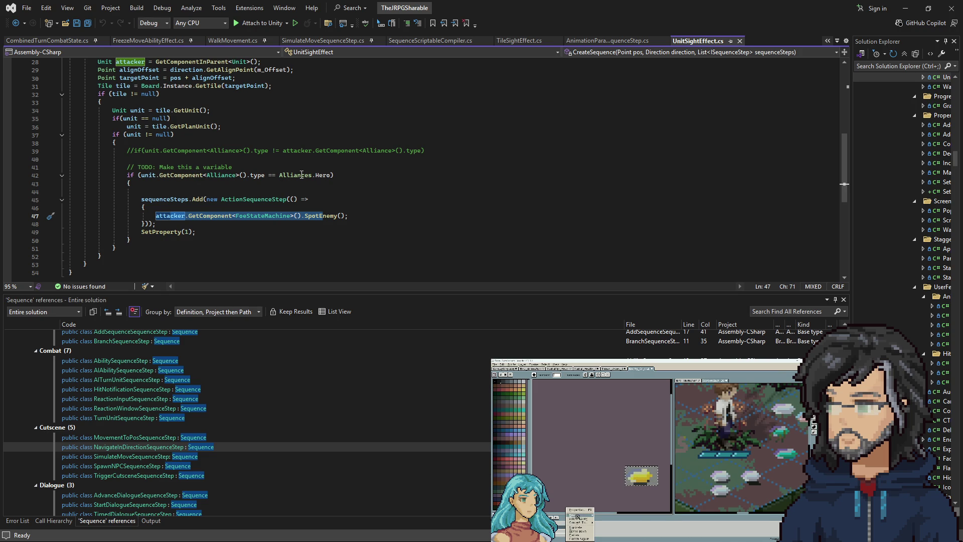
pyautogui.doubleClick(147, 177)
pyautogui.scroll(3, 150, 166)
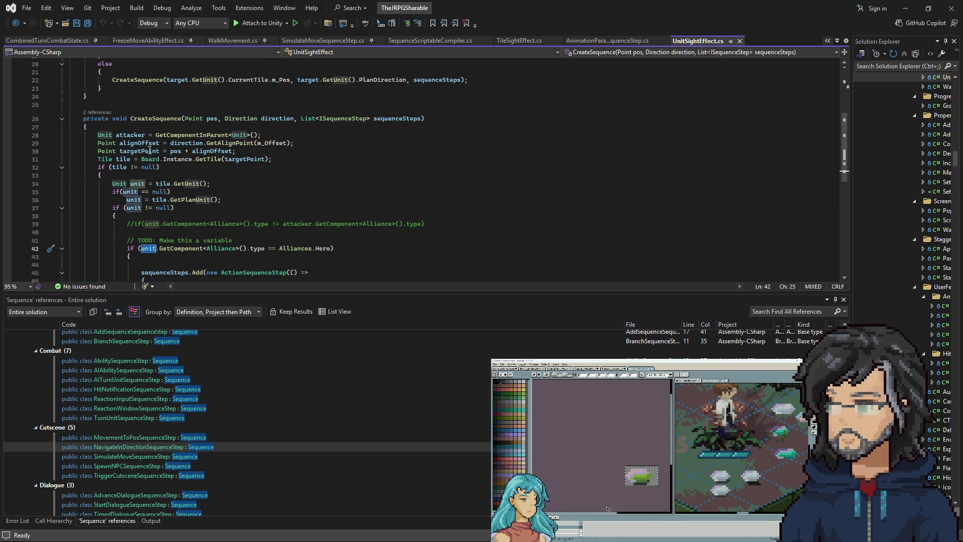
pyautogui.doubleClick(130, 135)
pyautogui.scroll(-2, 156, 200)
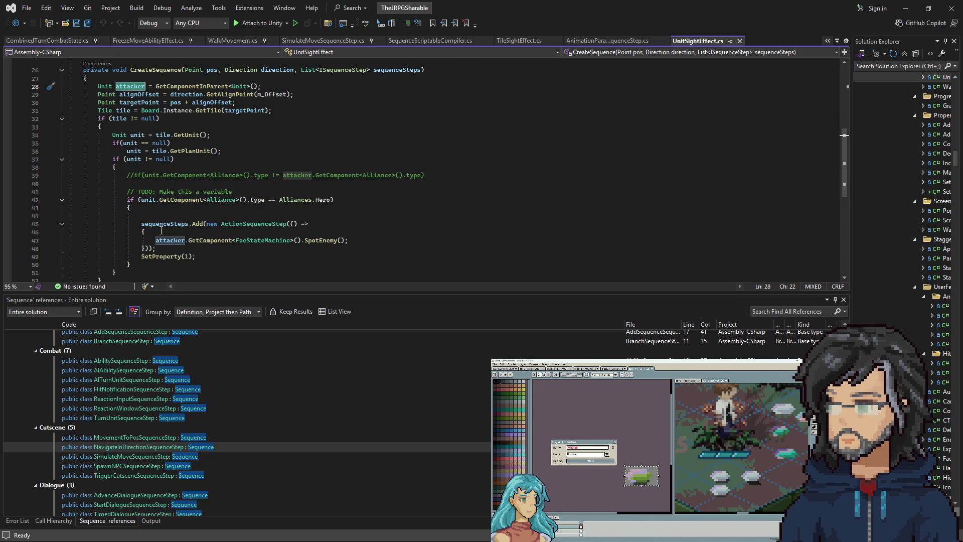
# Prefix line 42's condition with 'attacker.GetComponent<Alliance>().type == Alliances.Enemy &&' and save the script.
pyautogui.click(141, 200)
pyautogui.write('attacker')
pyautogui.press('Left')
pyautogui.write('.')
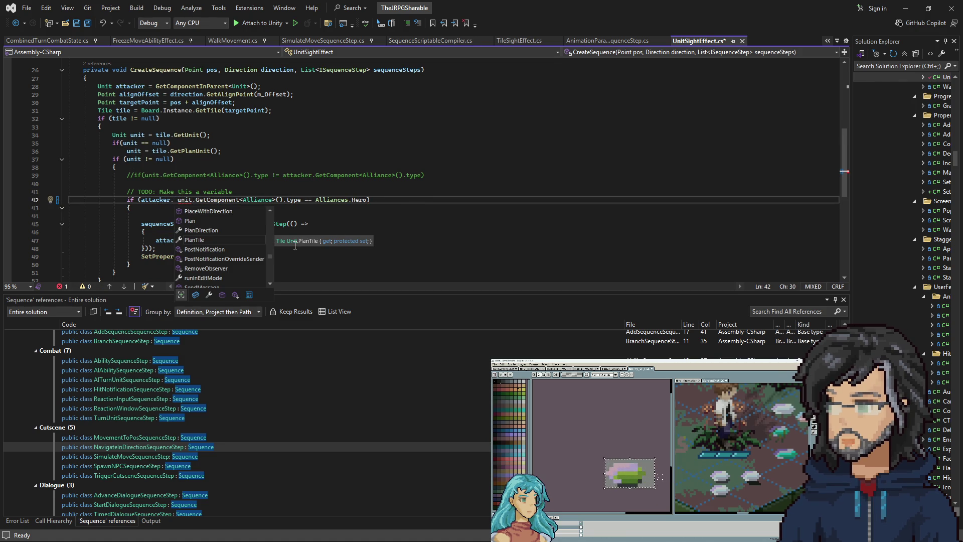
pyautogui.write('get')
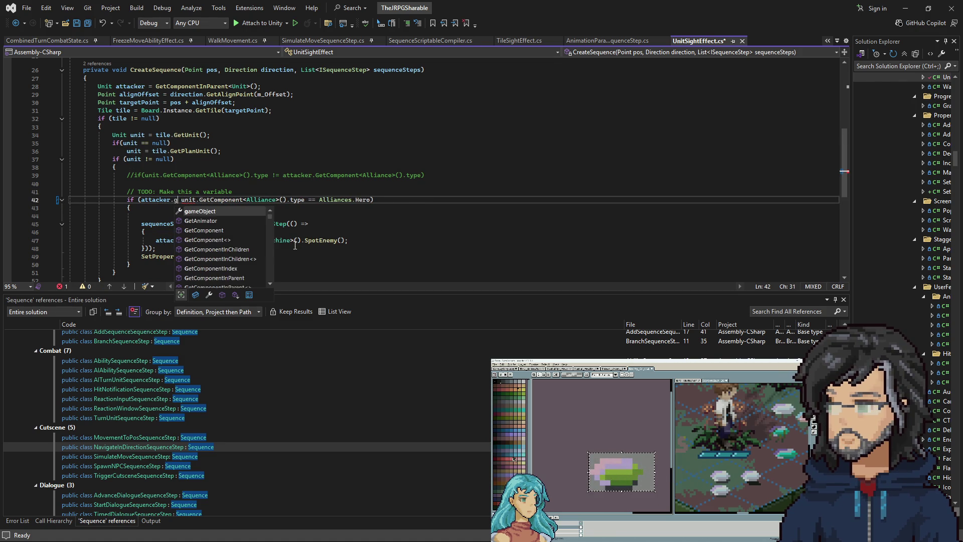
pyautogui.write('c')
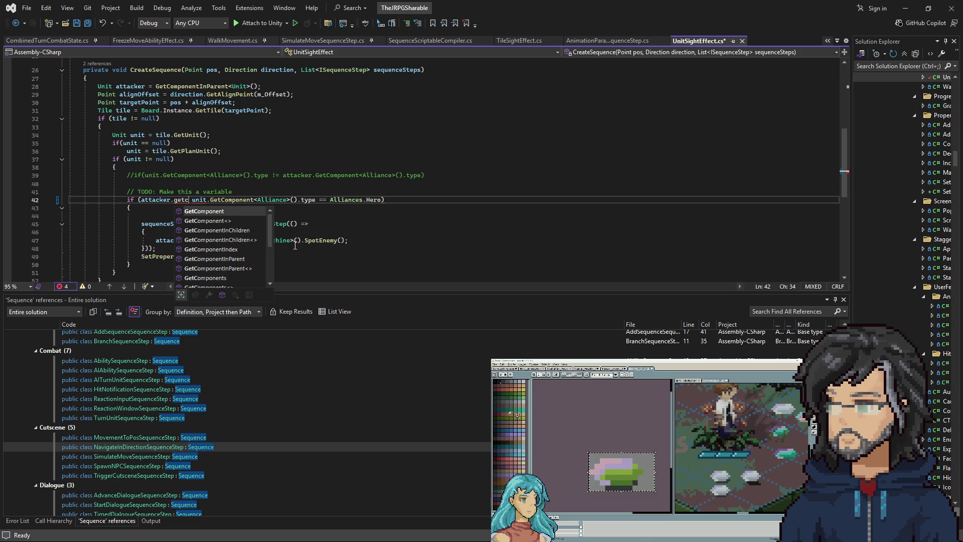
pyautogui.write('ompo')
pyautogui.press('Tab')
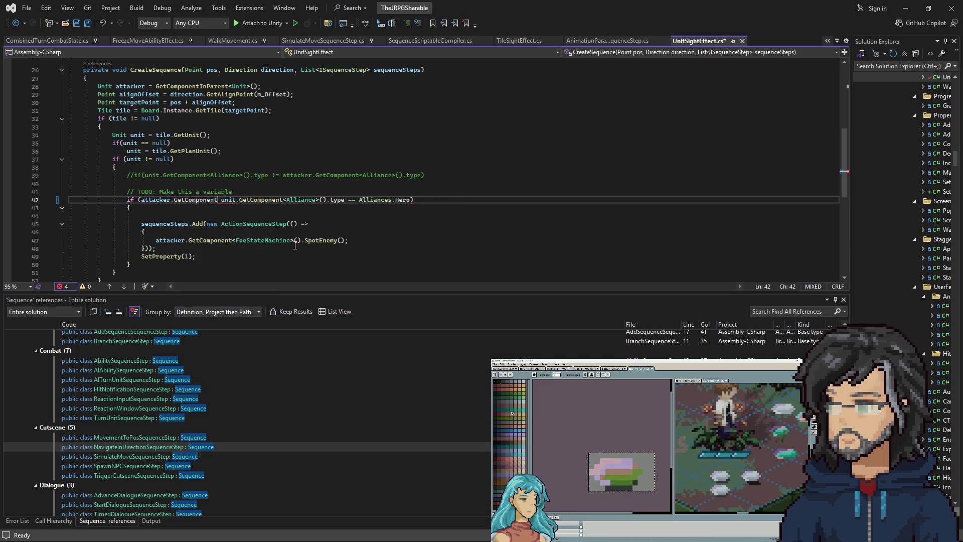
pyautogui.write('<Alliance')
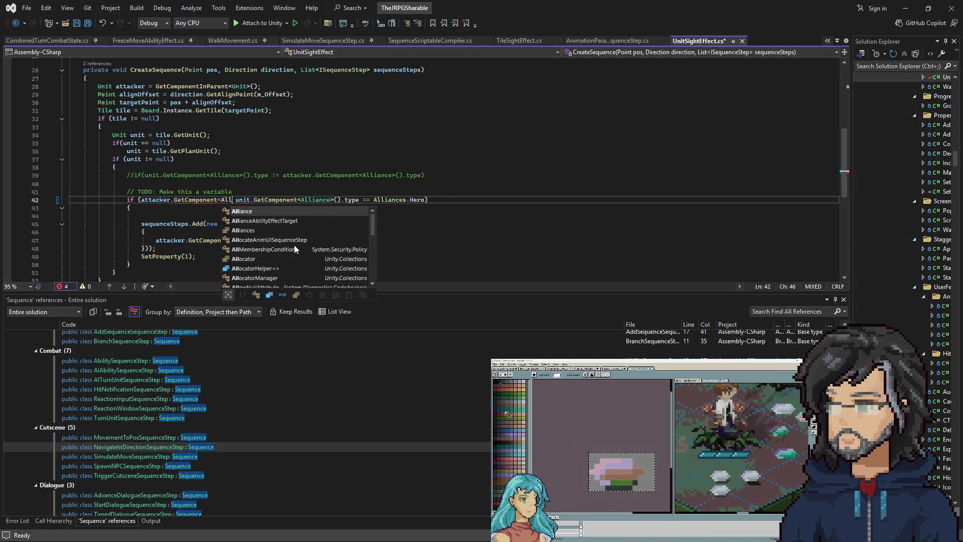
pyautogui.write('>')
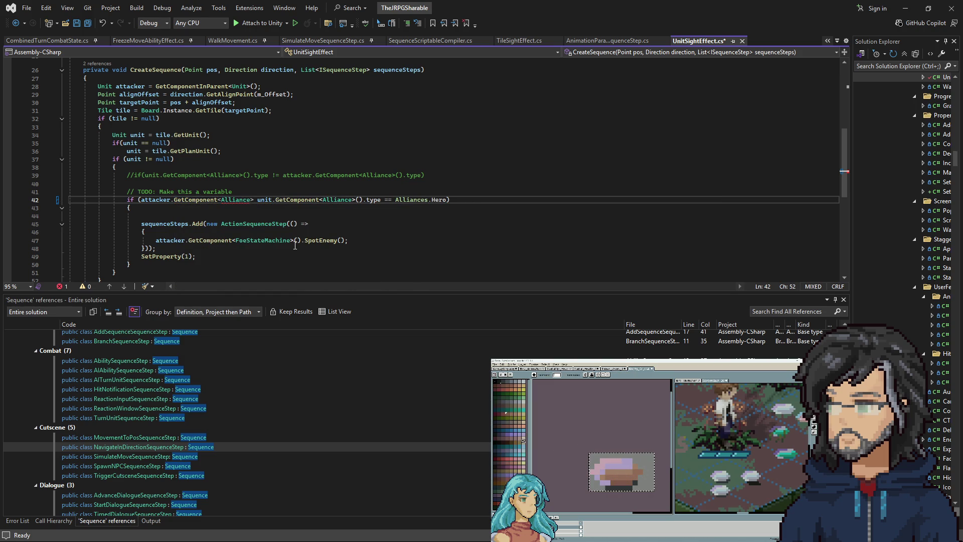
pyautogui.write('().type')
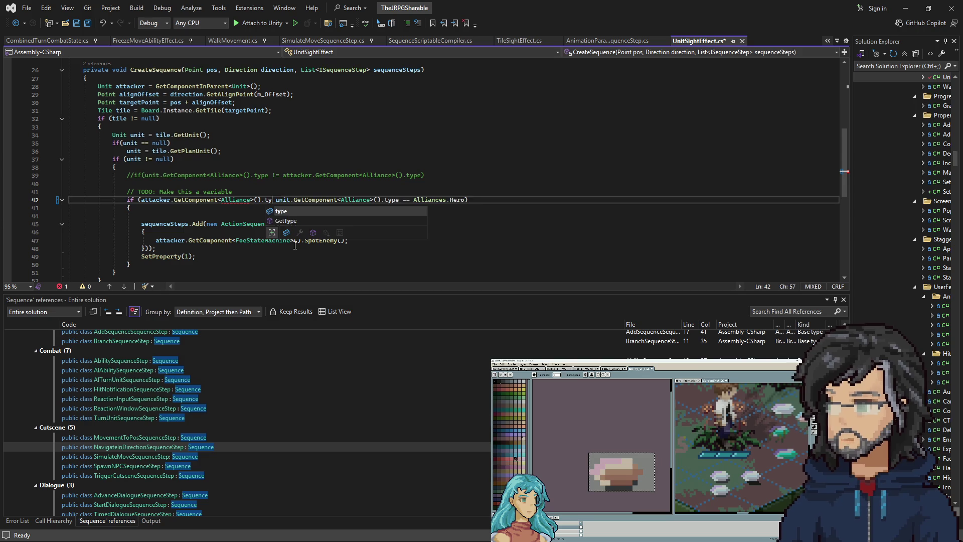
pyautogui.write(' == Alliances.')
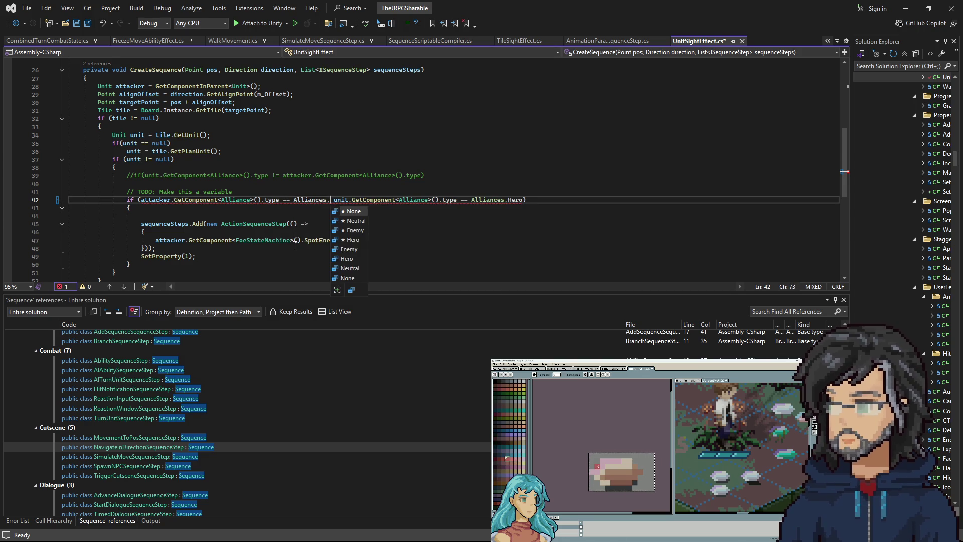
pyautogui.write('Enemy ')
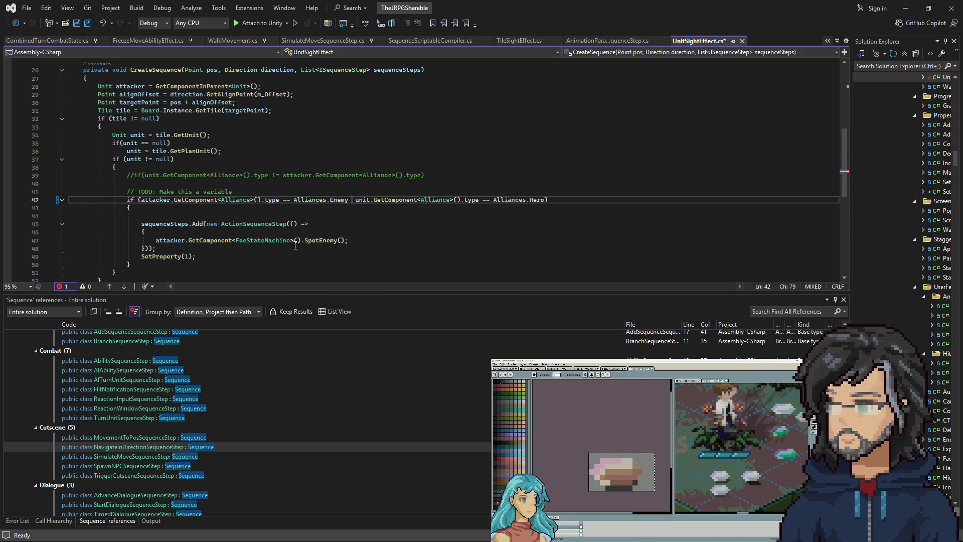
pyautogui.write('&&')
pyautogui.hotkey('ctrl', 's')
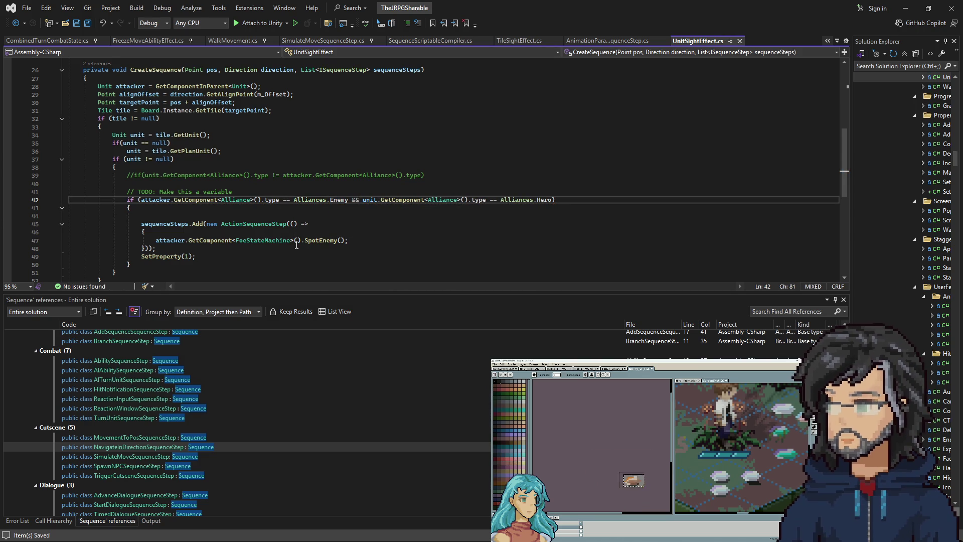
# Review the new Enemy comparison and spotting block, then bring Unity back up.
pyautogui.moveTo(277, 200); pyautogui.dragTo(337, 202)
pyautogui.click(440, 201)
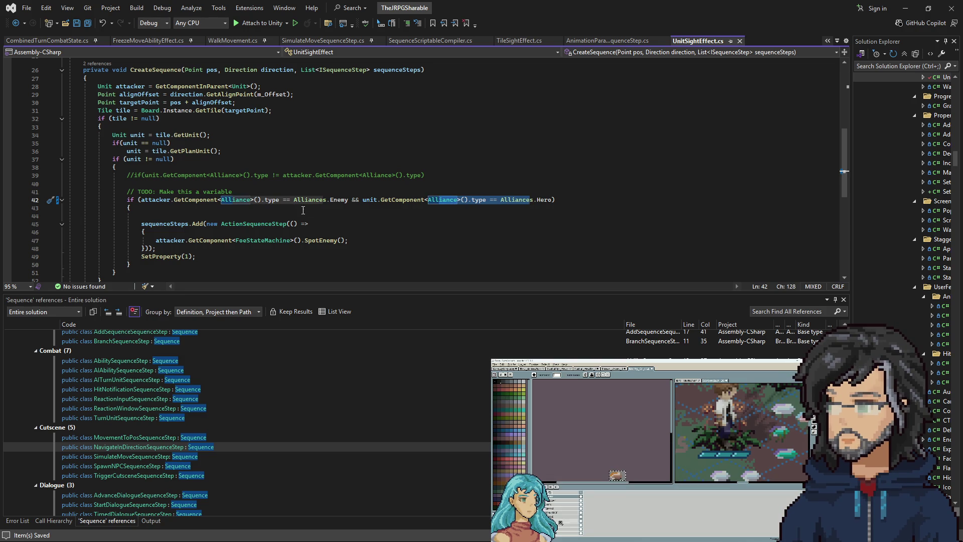
pyautogui.moveTo(159, 213); pyautogui.dragTo(242, 257)
pyautogui.click(242, 250)
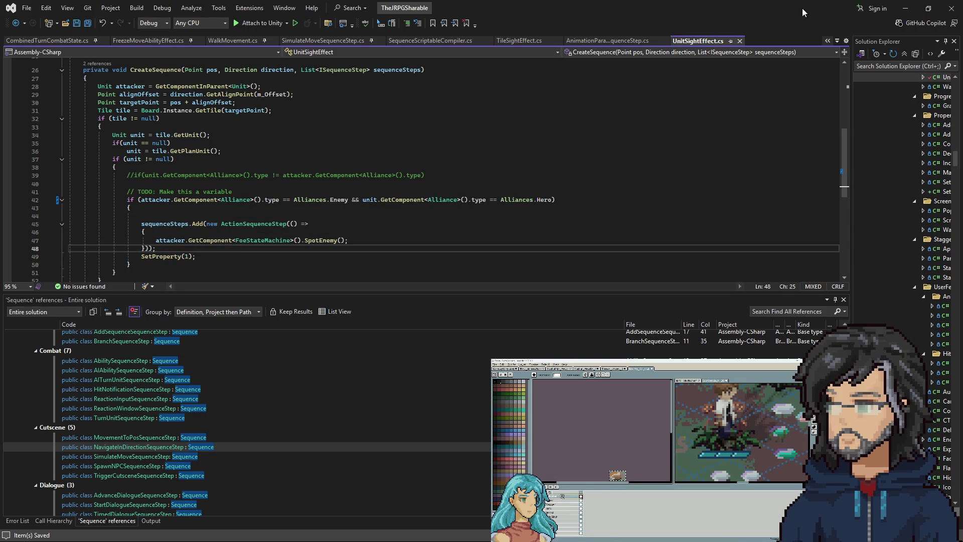
pyautogui.click(905, 8)
pyautogui.click(906, 5)
pyautogui.moveTo(638, 478); pyautogui.dragTo(627, 454)
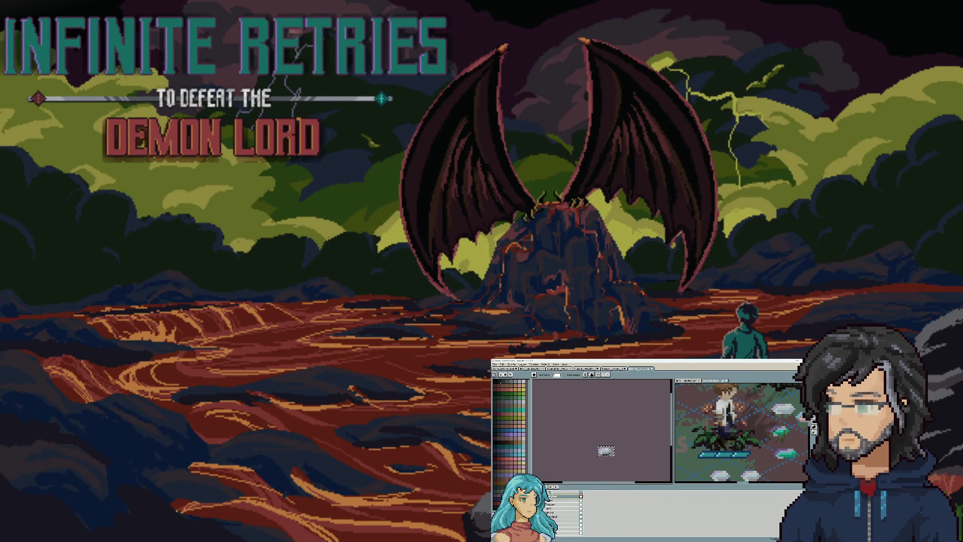
pyautogui.moveTo(608, 451); pyautogui.dragTo(611, 453)
pyautogui.hotkey('alt', 'Tab')
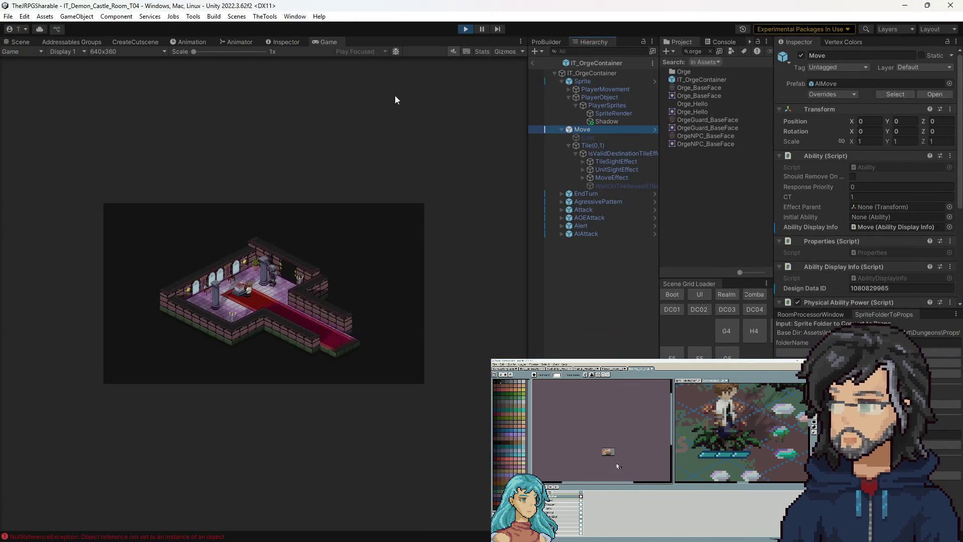
# Clear the 'orge' search, replay the castle room in a wider Game view, then stop.
pyautogui.click(464, 29)
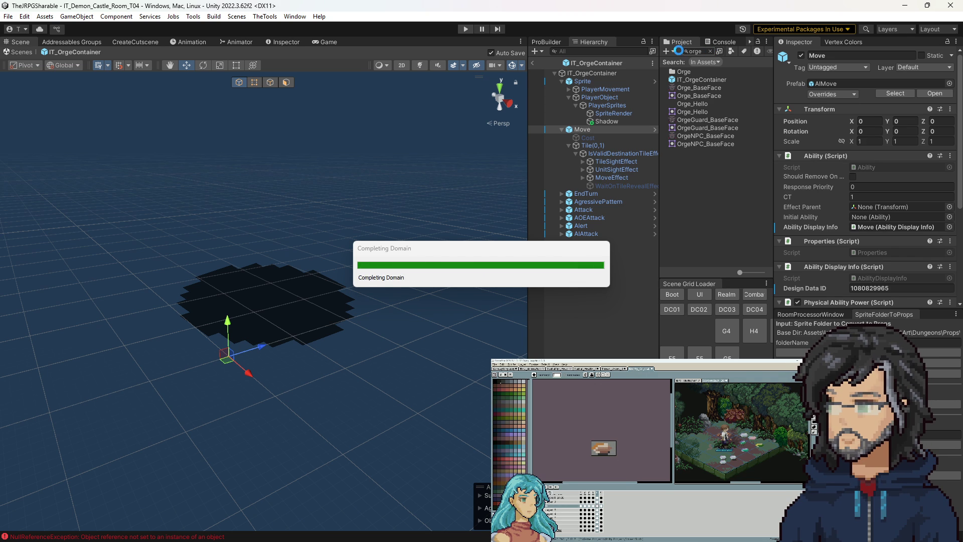
pyautogui.click(711, 52)
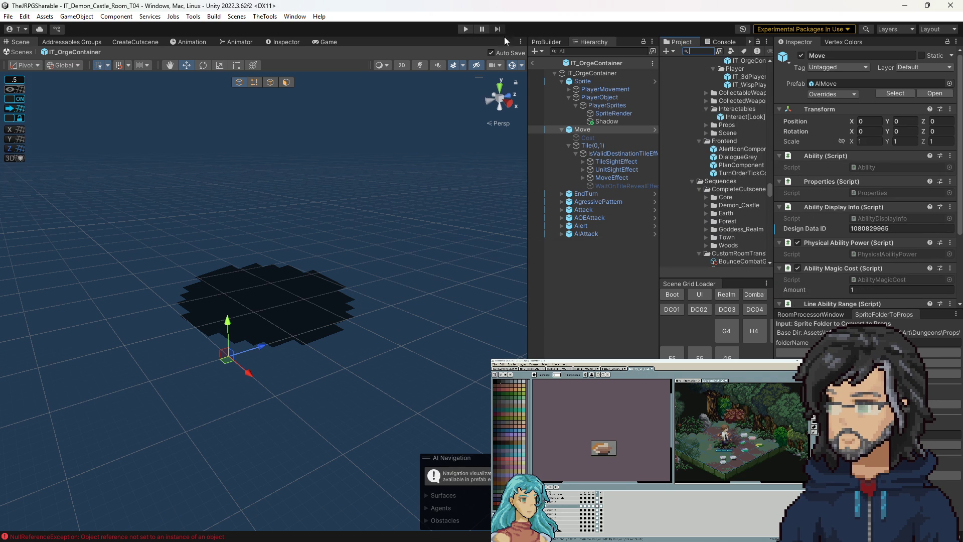
pyautogui.click(466, 30)
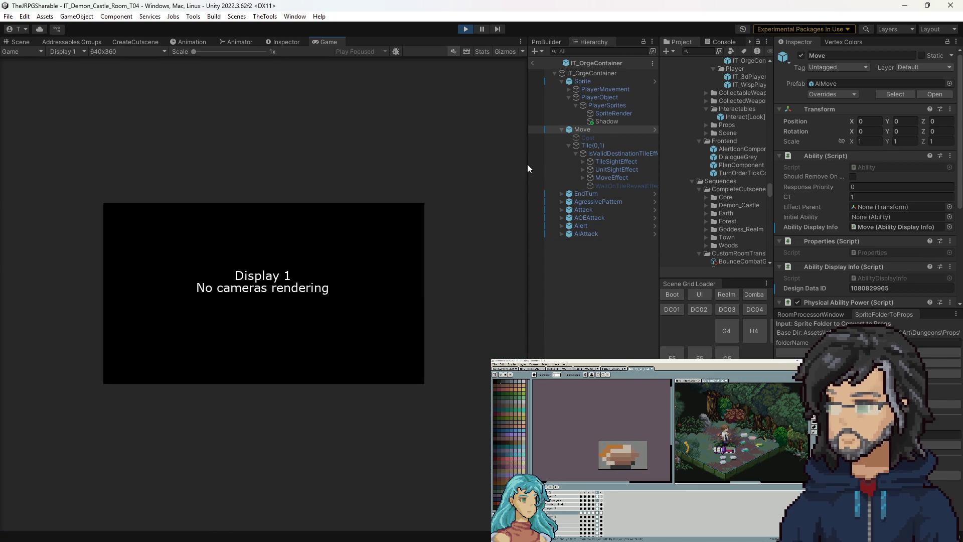
pyautogui.moveTo(526, 165); pyautogui.dragTo(651, 169)
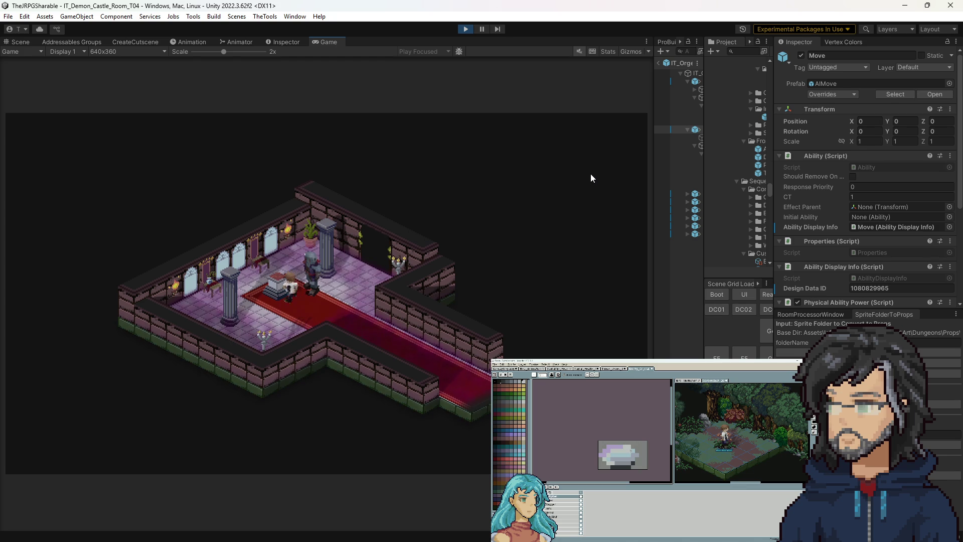
pyautogui.click(469, 33)
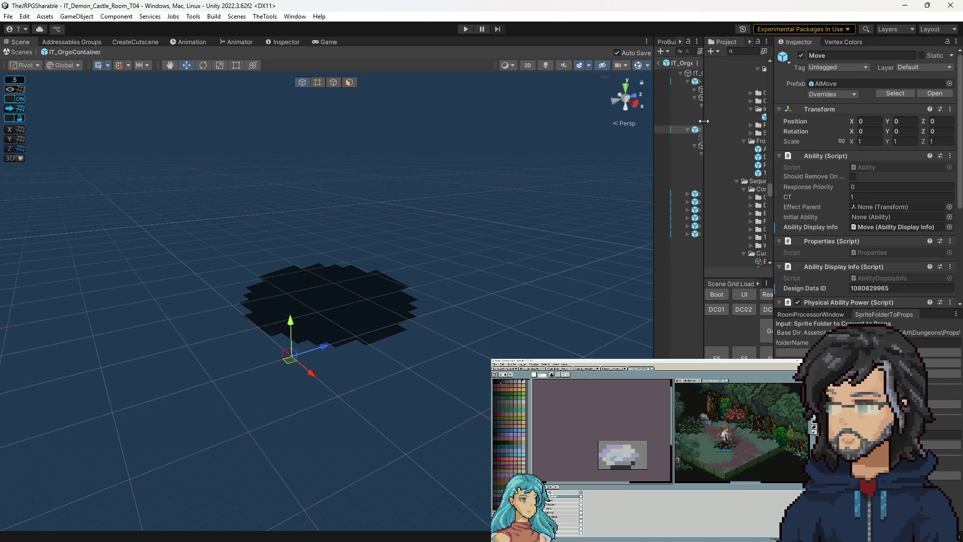
# Open the OmniWeapon prefab and show OmniWeapon_Dialogue's entries in the wide docked Inspector.
pyautogui.moveTo(703, 122); pyautogui.dragTo(480, 150)
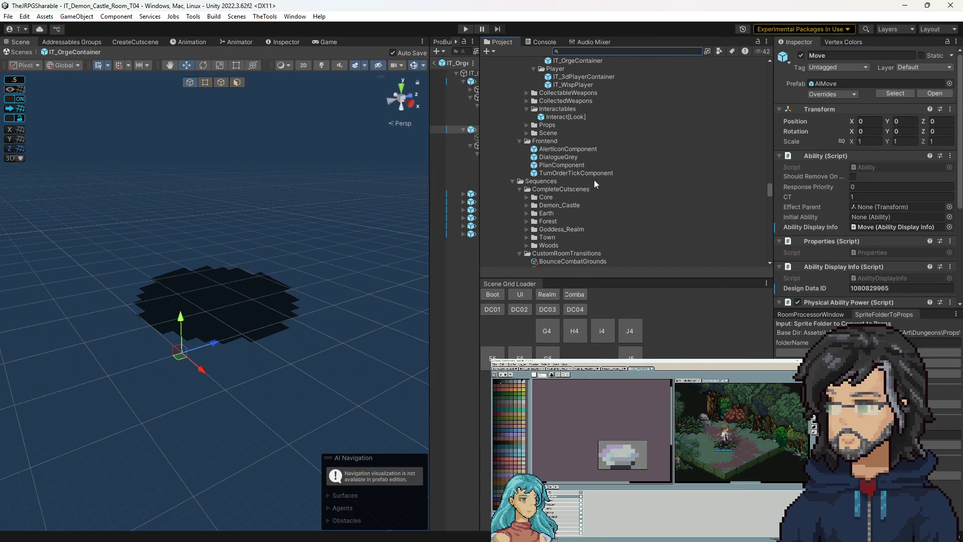
pyautogui.scroll(-5, 582, 201)
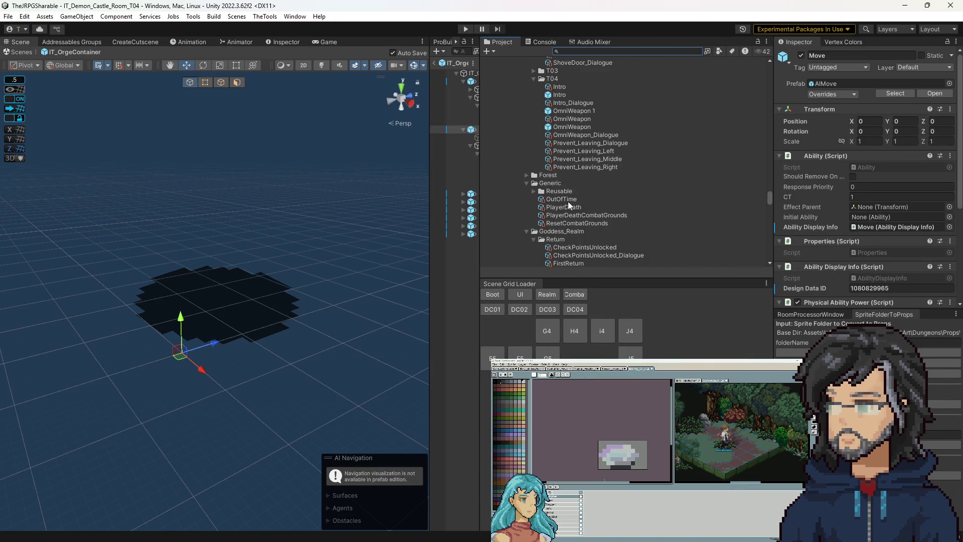
pyautogui.scroll(-3, 573, 179)
pyautogui.doubleClick(566, 156)
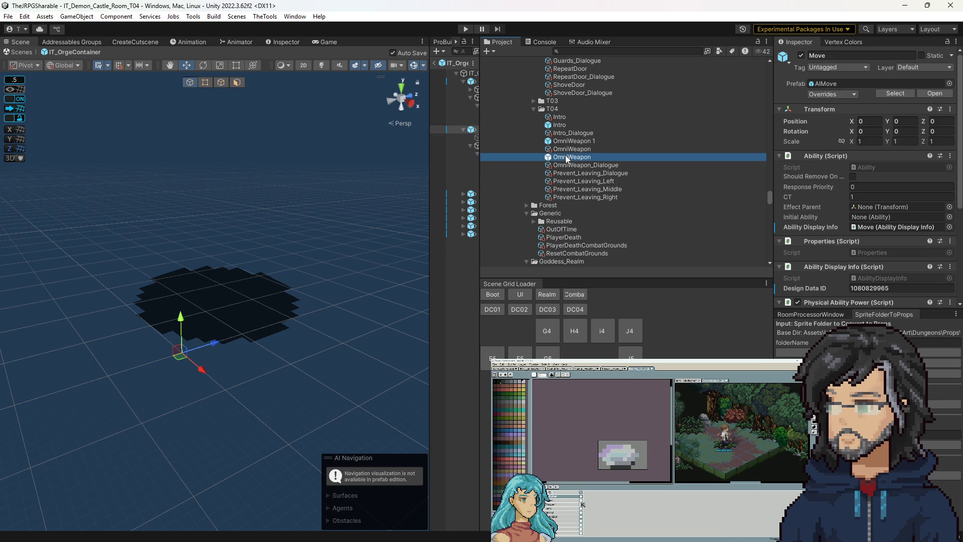
pyautogui.moveTo(481, 149); pyautogui.dragTo(547, 149)
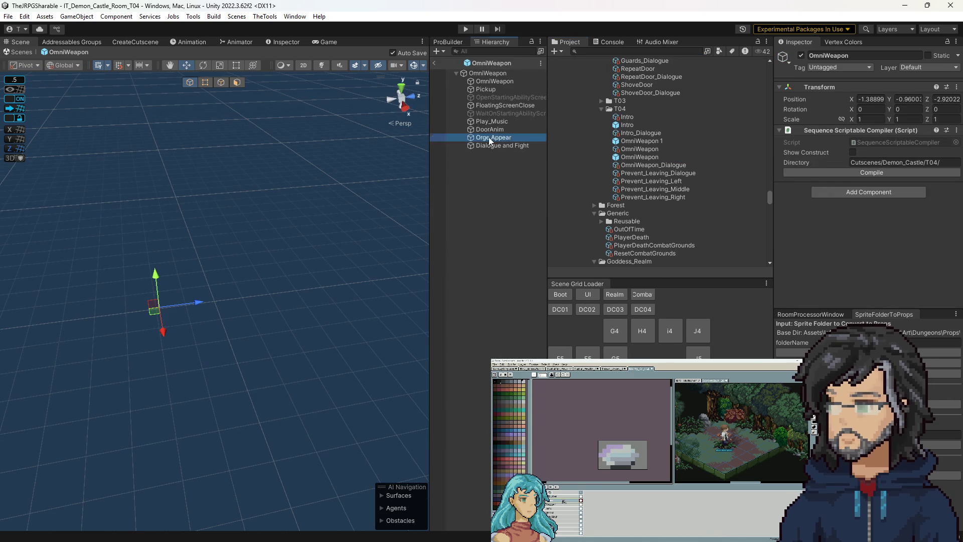
pyautogui.click(502, 146)
pyautogui.click(642, 166)
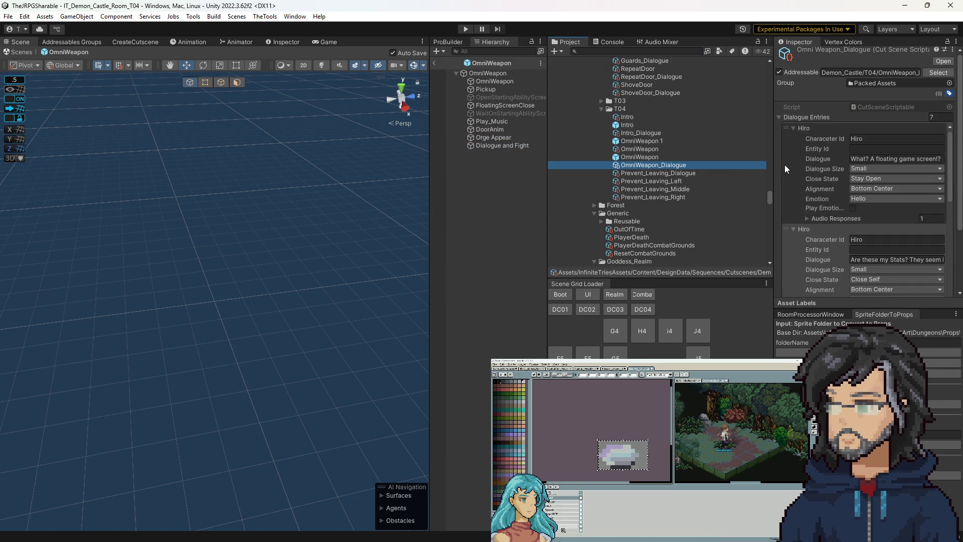
pyautogui.click(284, 42)
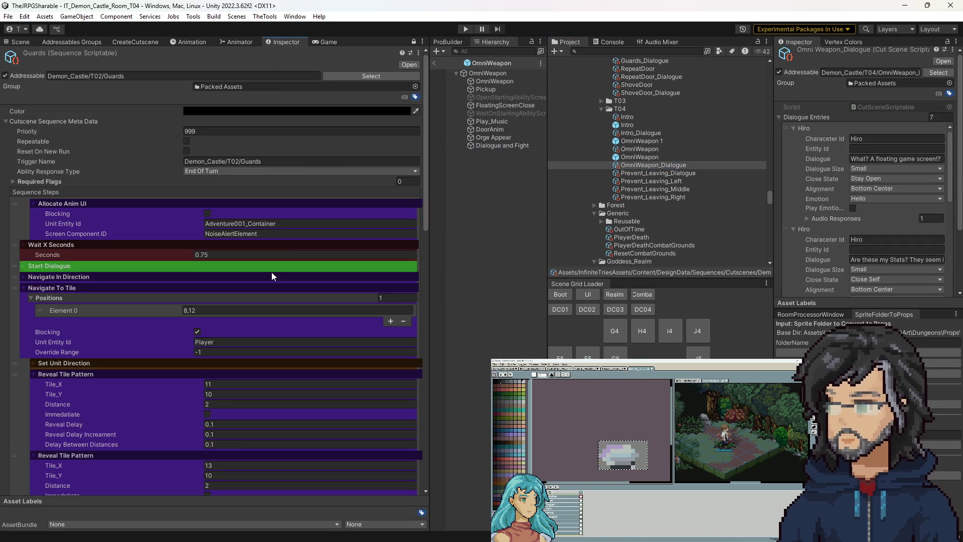
pyautogui.click(414, 42)
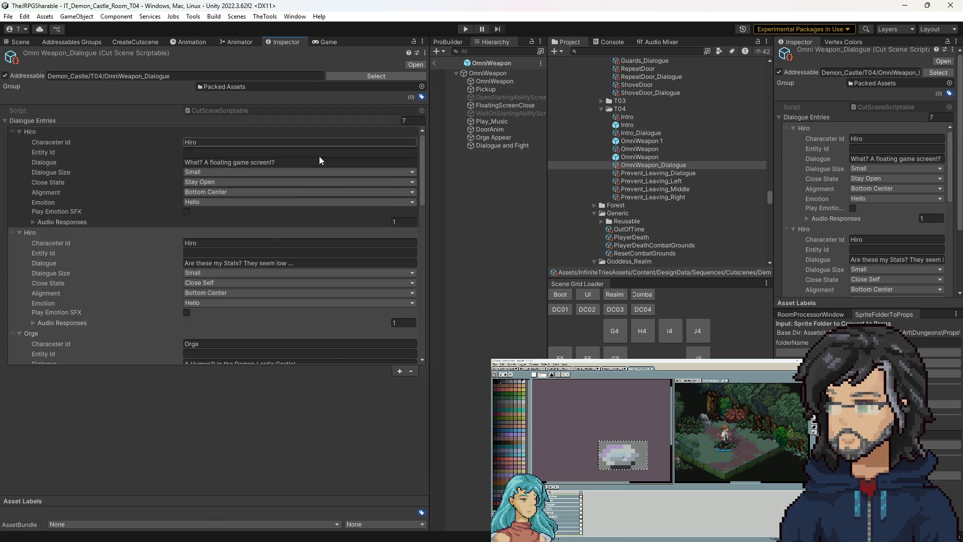
# Set the second Orge line's Alignment to Top Center.
pyautogui.scroll(-10, 251, 241)
pyautogui.scroll(3, 252, 245)
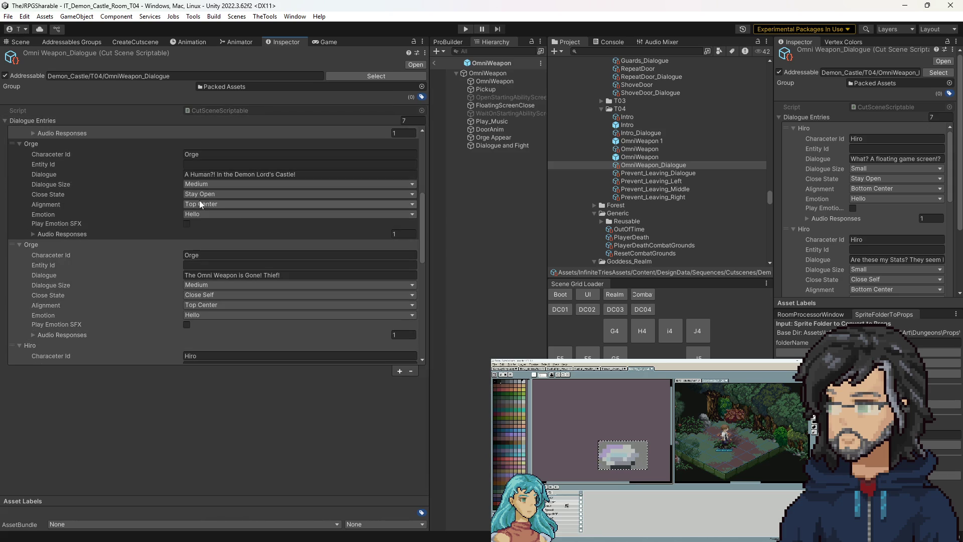
pyautogui.scroll(-5, 185, 249)
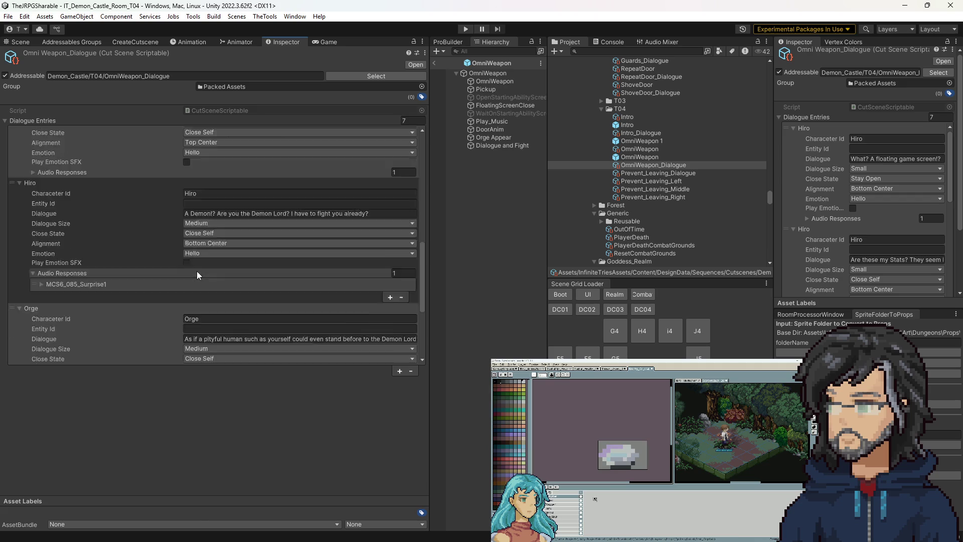
pyautogui.scroll(-5, 198, 273)
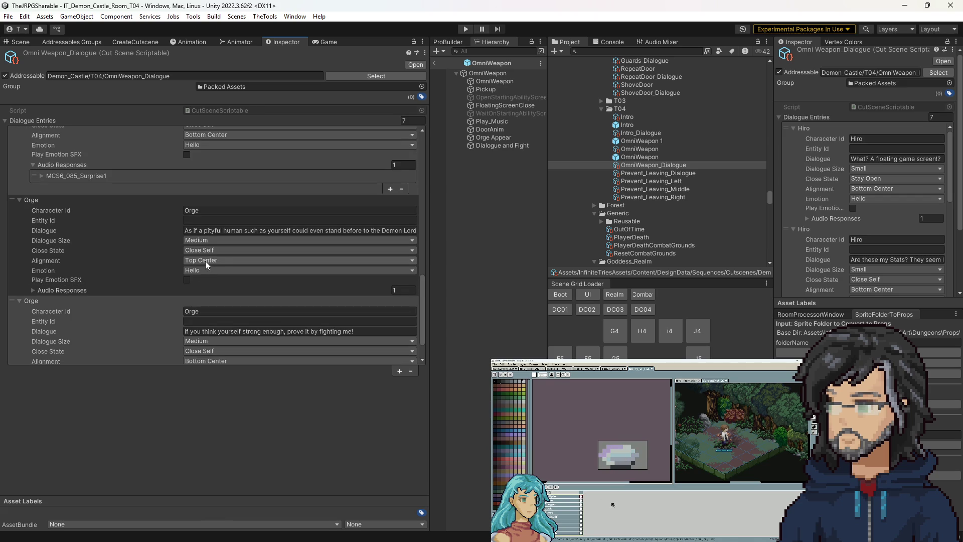
pyautogui.scroll(-1, 209, 265)
pyautogui.click(206, 328)
pyautogui.click(216, 362)
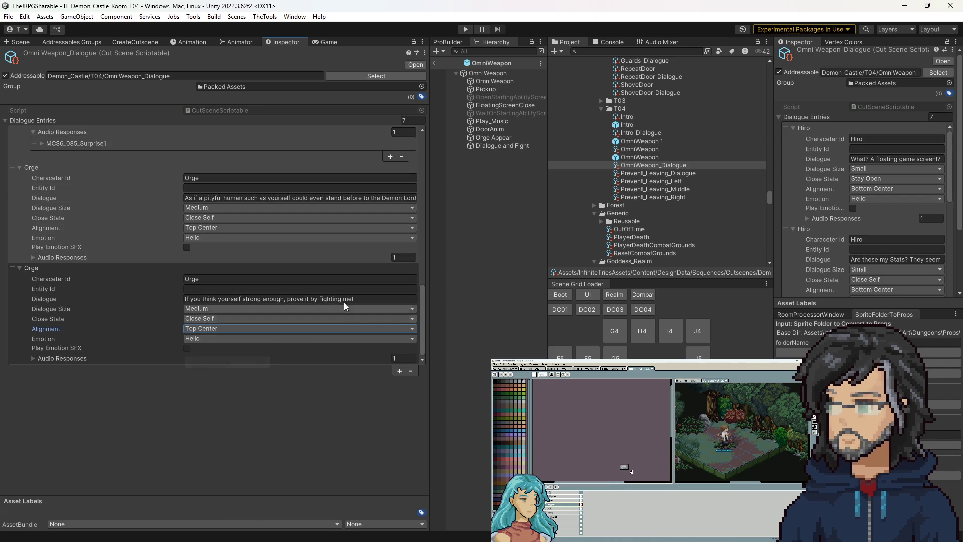
# Set the first Orge line's Close State to Stay Open, leaving the second on Close Self.
pyautogui.scroll(3, 183, 273)
pyautogui.scroll(-3, 183, 272)
pyautogui.click(205, 320)
pyautogui.click(208, 329)
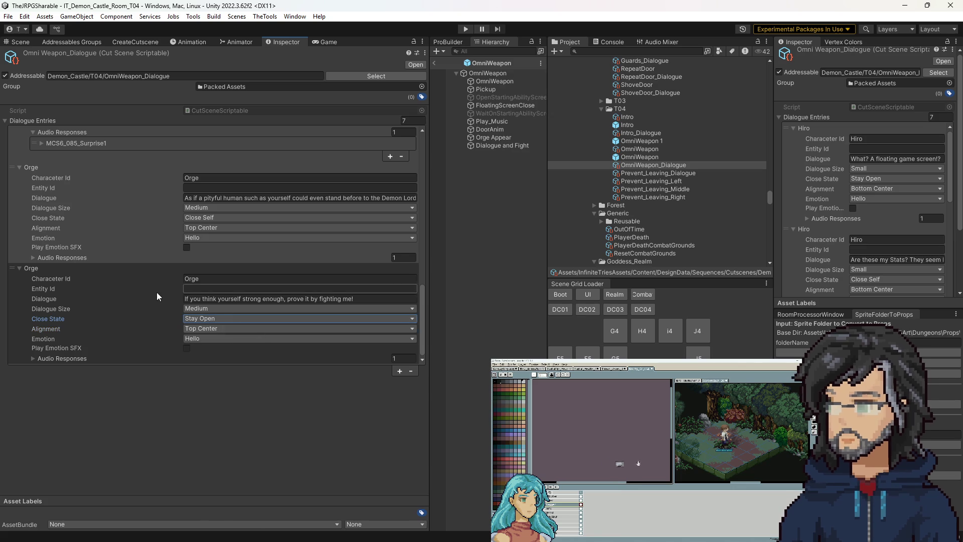
pyautogui.click(200, 320)
pyautogui.click(205, 340)
pyautogui.click(215, 219)
pyautogui.click(215, 221)
pyautogui.click(214, 224)
pyautogui.click(212, 199)
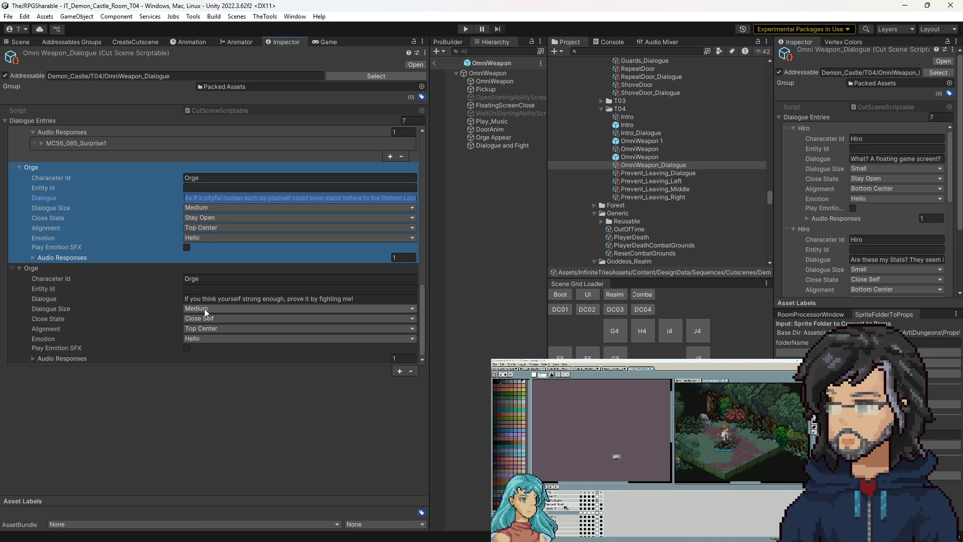
pyautogui.click(193, 300)
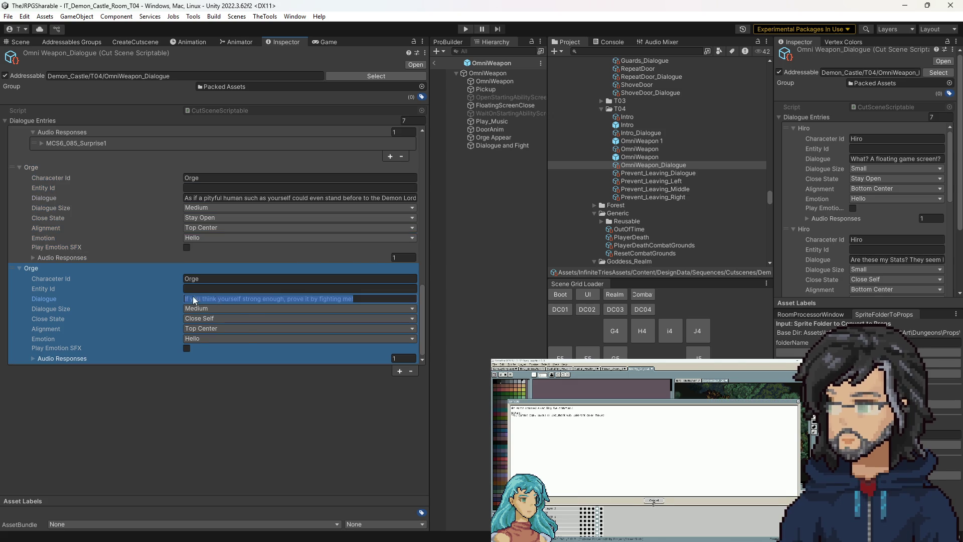
pyautogui.scroll(5, 171, 270)
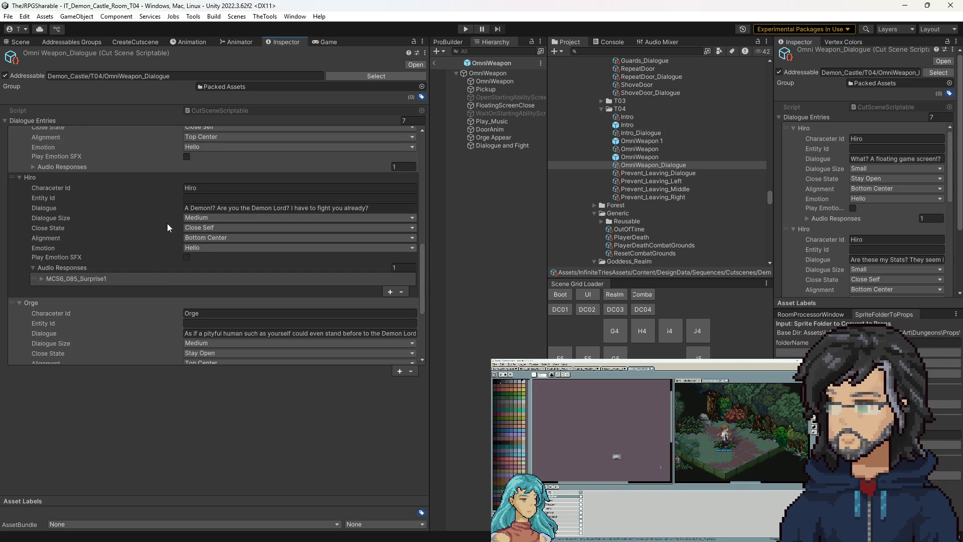
# Set Hiro's Demon Lord line to Stay Open and the second Orge line to Close All.
pyautogui.click(218, 228)
pyautogui.click(201, 241)
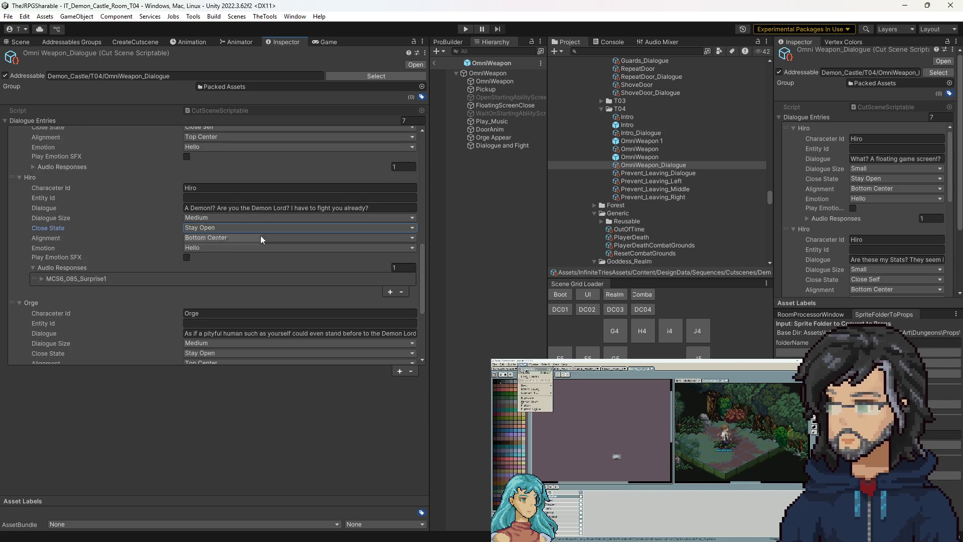
pyautogui.scroll(-5, 198, 249)
pyautogui.click(215, 319)
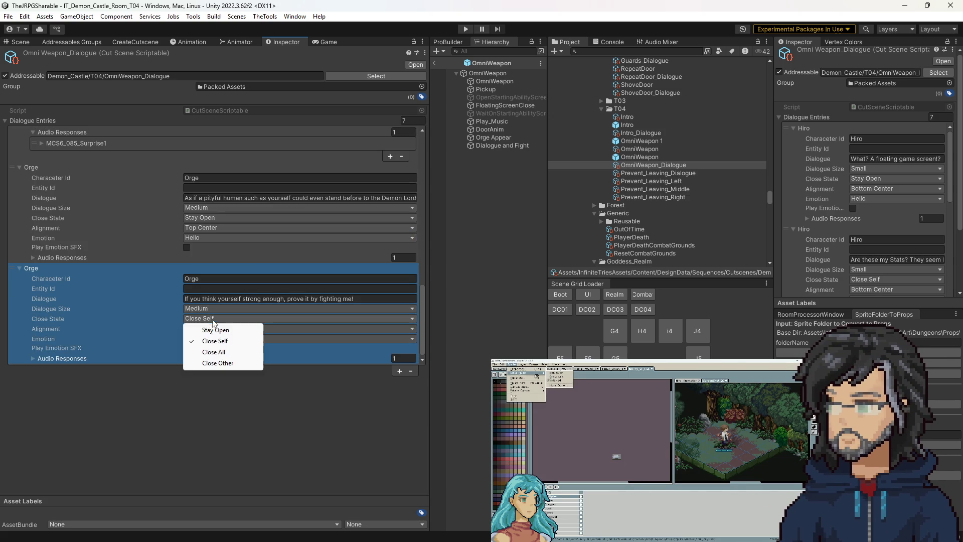
pyautogui.click(221, 351)
# Review the Demon Lord's Castle, Hiro and fighting challenge entries, then deselect the asset.
pyautogui.scroll(5, 251, 271)
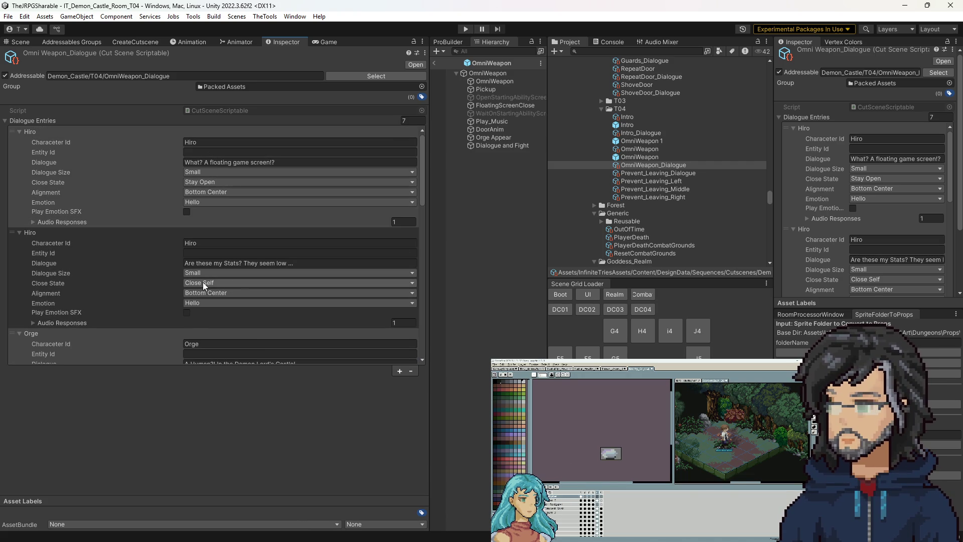
pyautogui.scroll(-4, 201, 279)
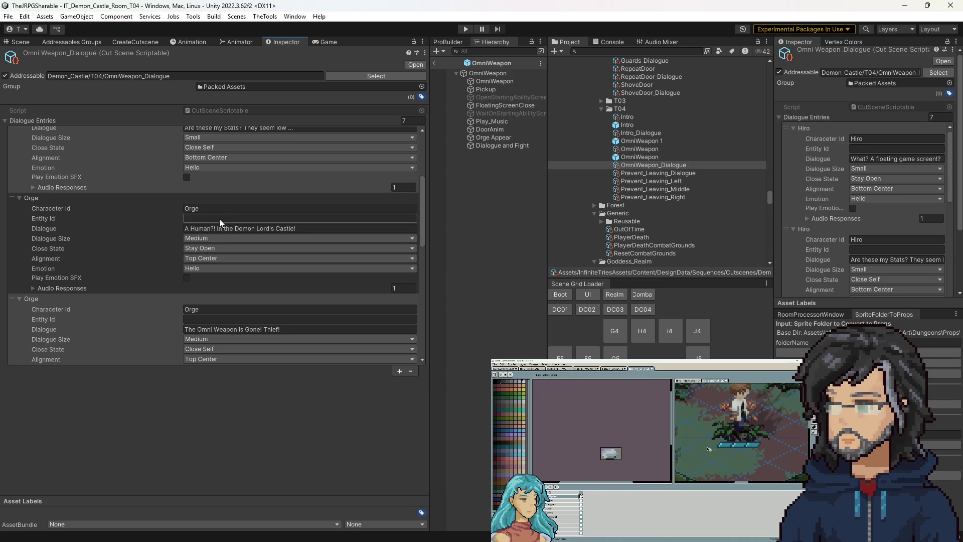
pyautogui.scroll(-2, 233, 202)
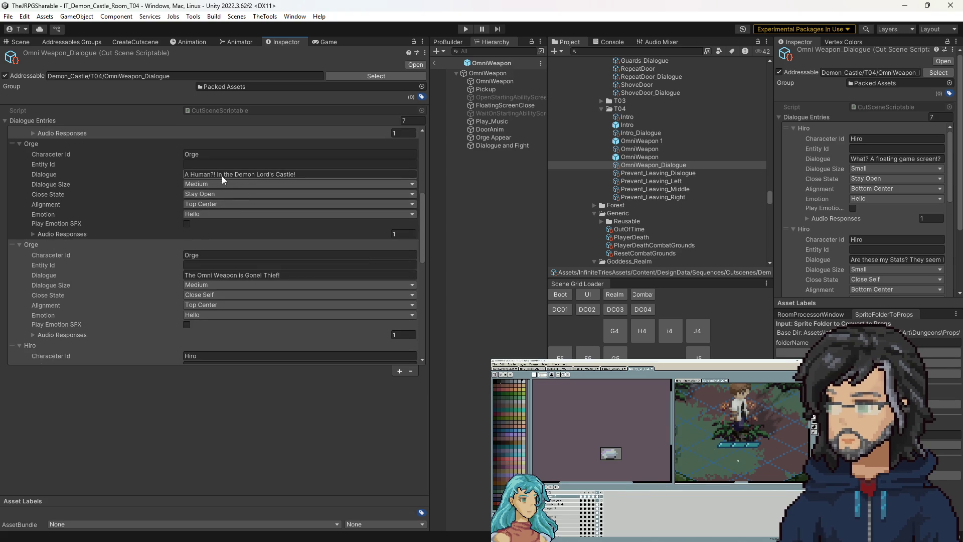
pyautogui.click(237, 176)
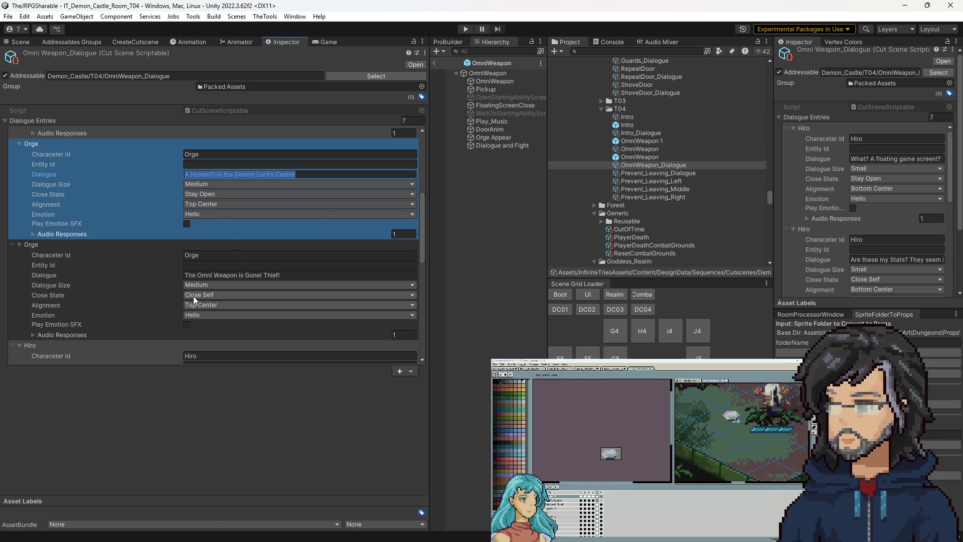
pyautogui.scroll(-5, 196, 283)
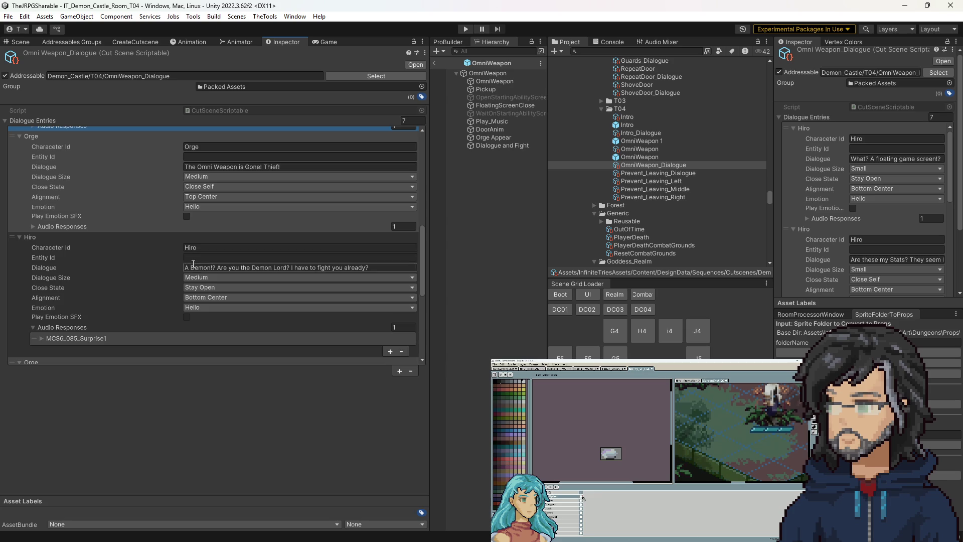
pyautogui.click(195, 268)
pyautogui.scroll(-6, 175, 301)
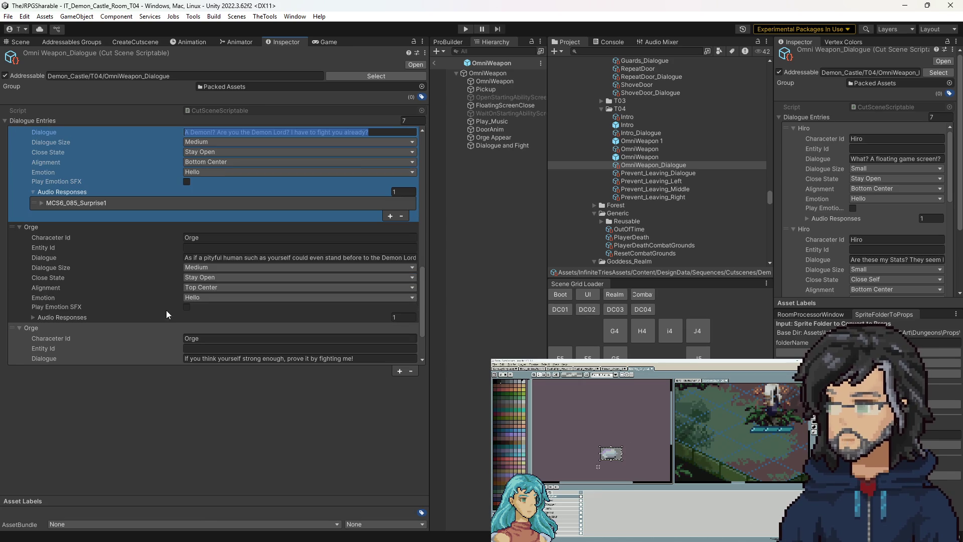
pyautogui.scroll(-3, 178, 339)
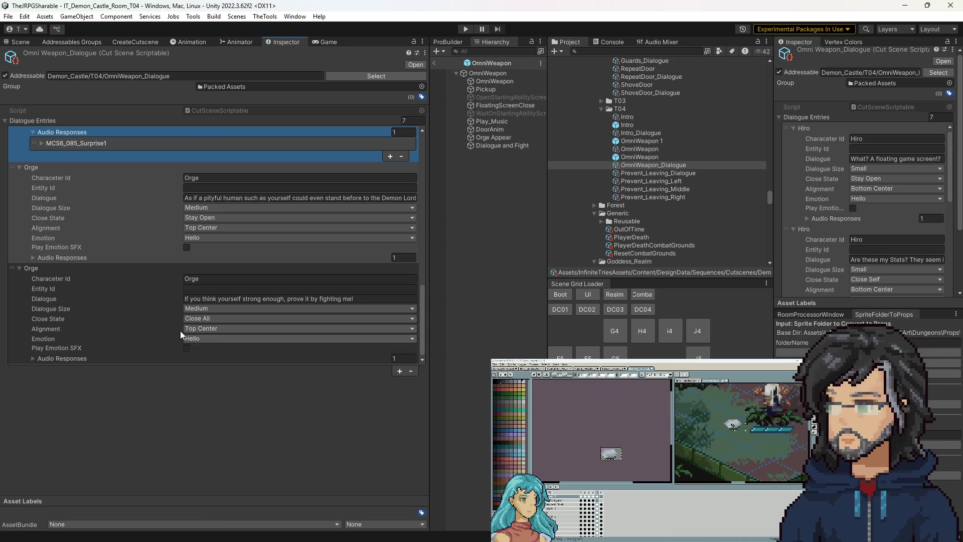
pyautogui.click(204, 299)
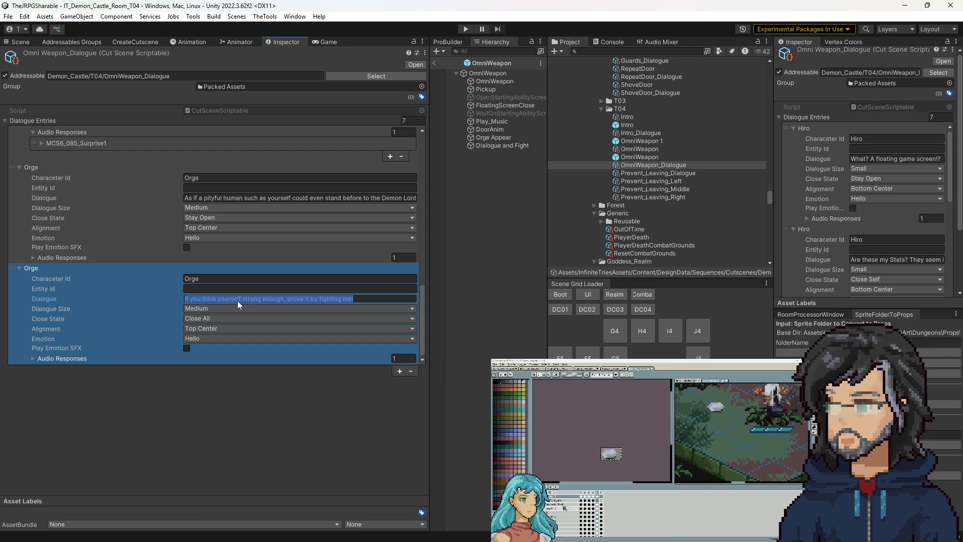
pyautogui.click(481, 208)
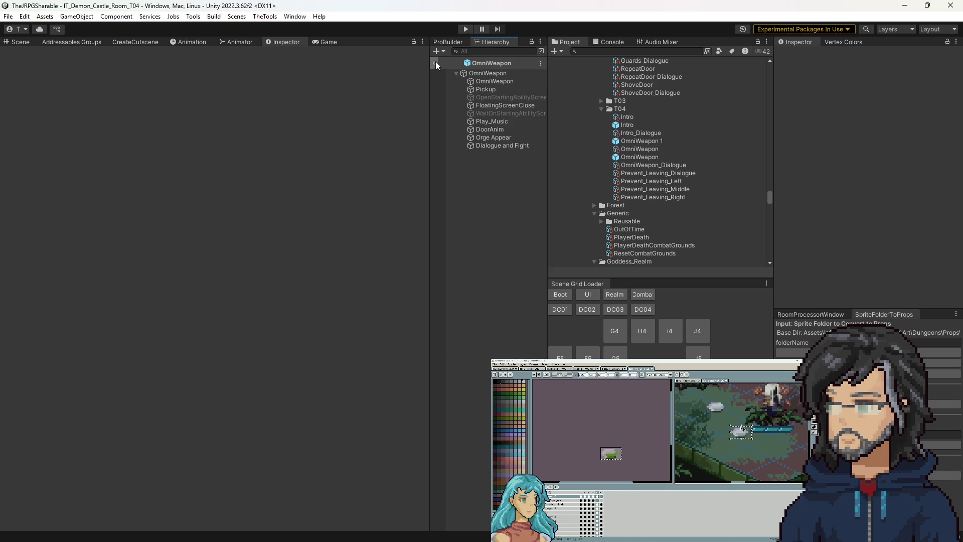
# Exit the OmniWeapon prefab and play the Demon Castle room with an enlarged Game view.
pyautogui.click(434, 62)
pyautogui.click(31, 43)
pyautogui.click(464, 30)
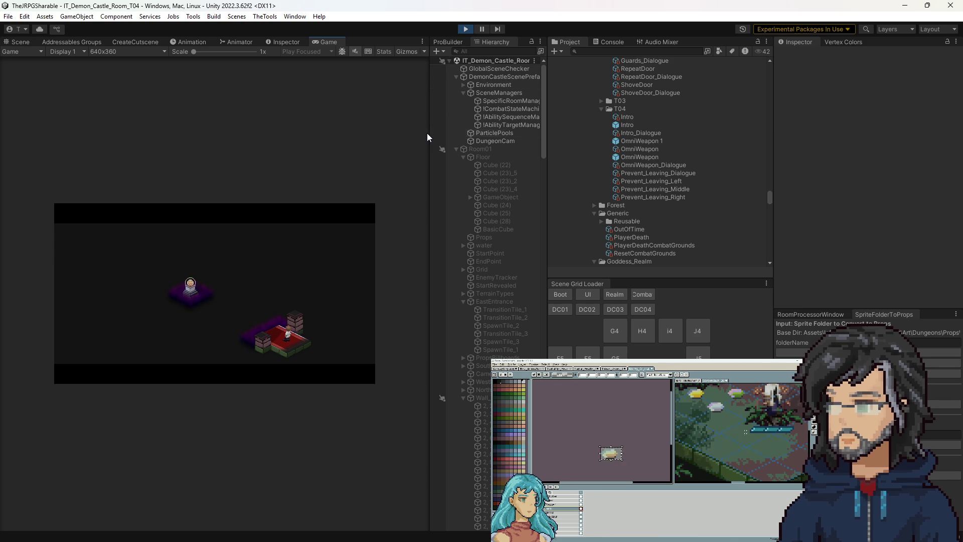
pyautogui.moveTo(427, 133)
pyautogui.mouseDown()
pyautogui.moveTo(693, 149)
pyautogui.moveTo(685, 160)
pyautogui.mouseUp()
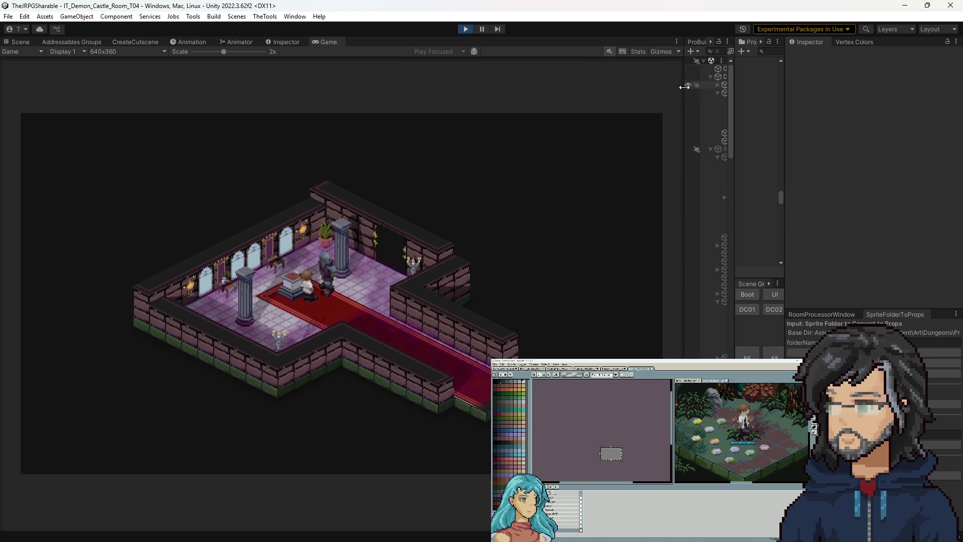
# Restore the panel layout and select the SwordPickup cutscene sequence under Woods/G8.
pyautogui.moveTo(685, 86); pyautogui.dragTo(560, 89)
pyautogui.moveTo(732, 98); pyautogui.dragTo(574, 96)
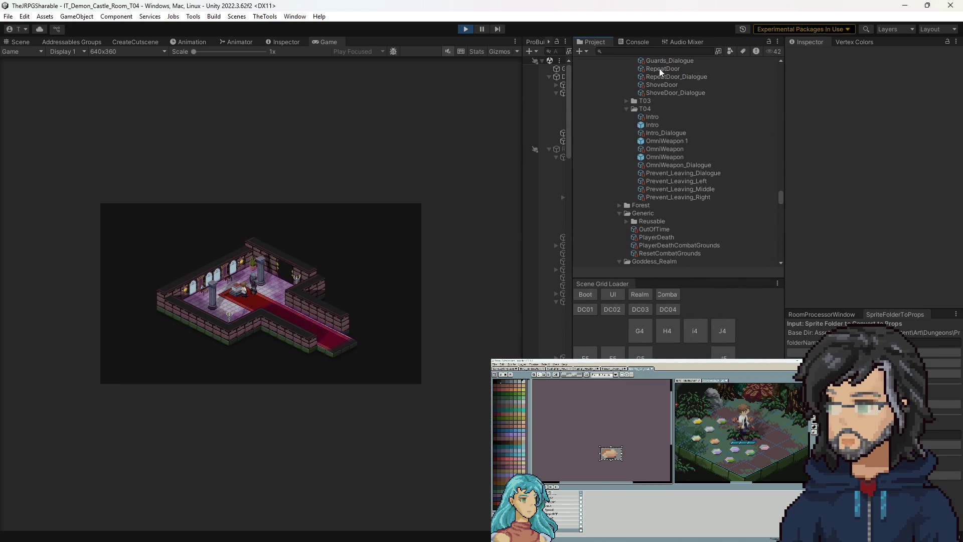
pyautogui.scroll(-3, 670, 186)
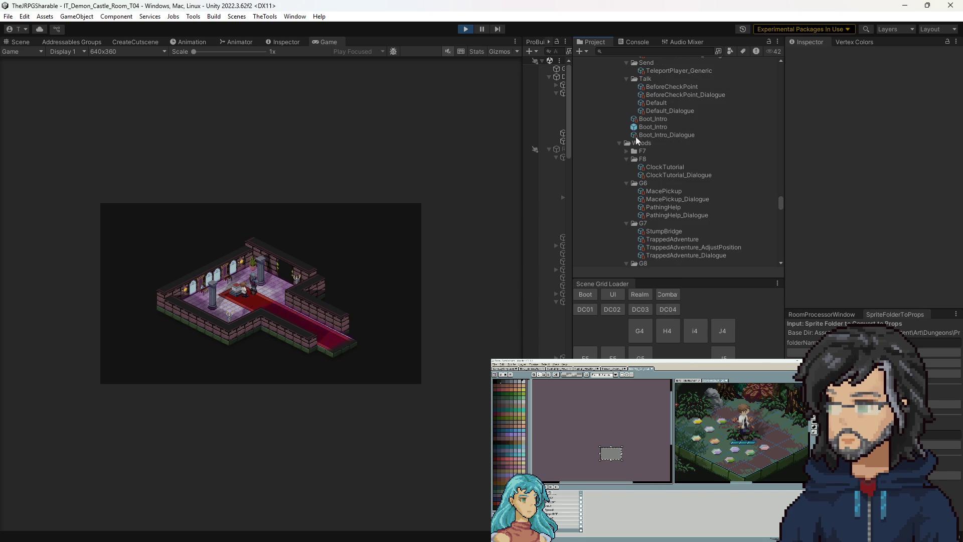
pyautogui.scroll(-5, 625, 182)
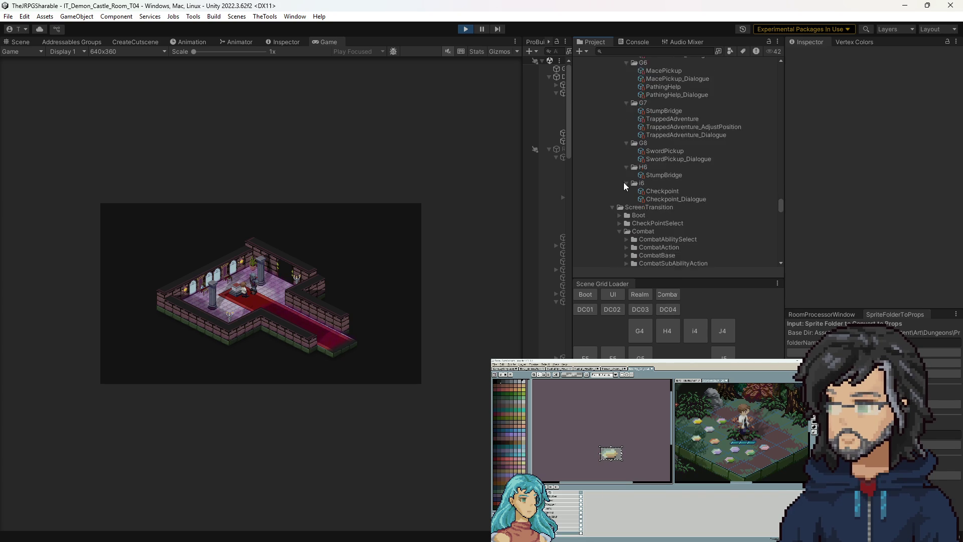
pyautogui.scroll(-10, 643, 168)
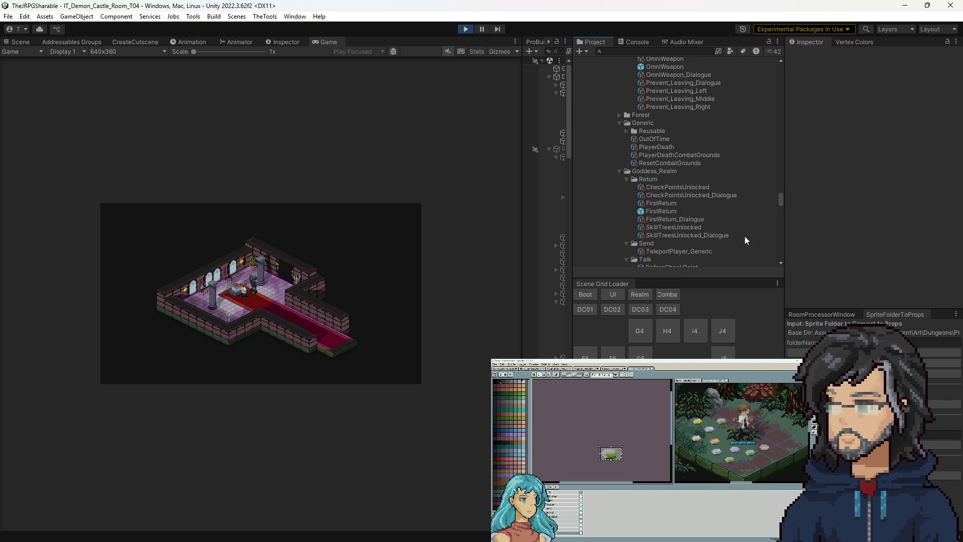
pyautogui.scroll(-6, 653, 203)
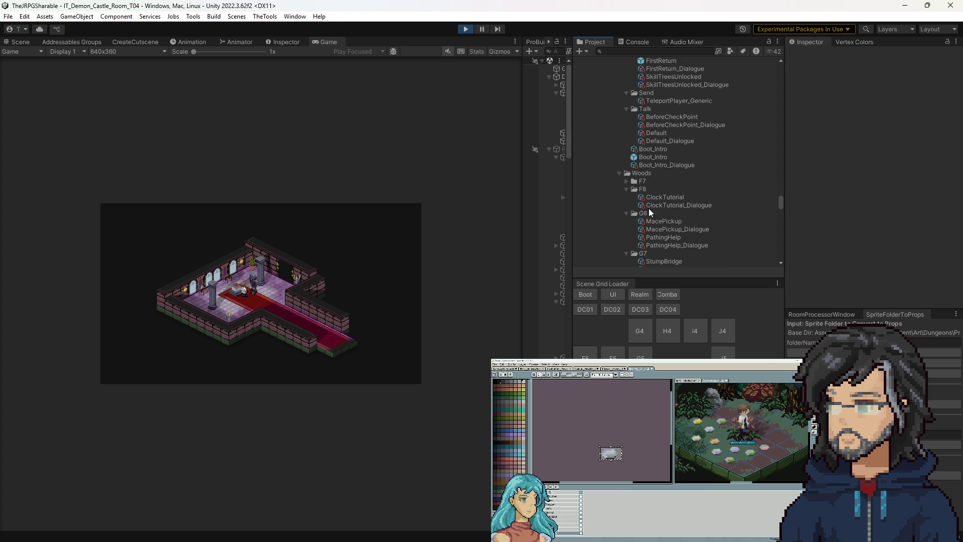
pyautogui.scroll(-1, 669, 208)
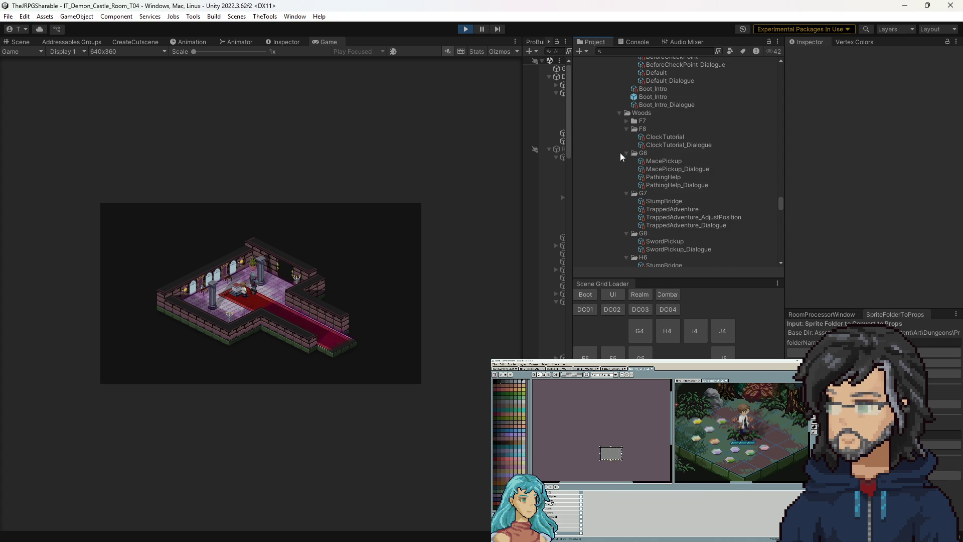
pyautogui.scroll(-3, 630, 124)
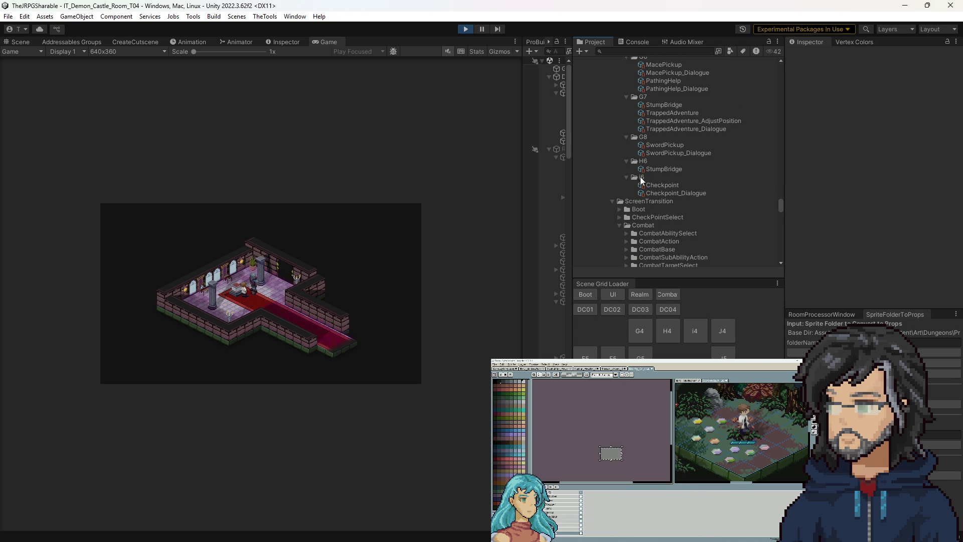
pyautogui.click(675, 145)
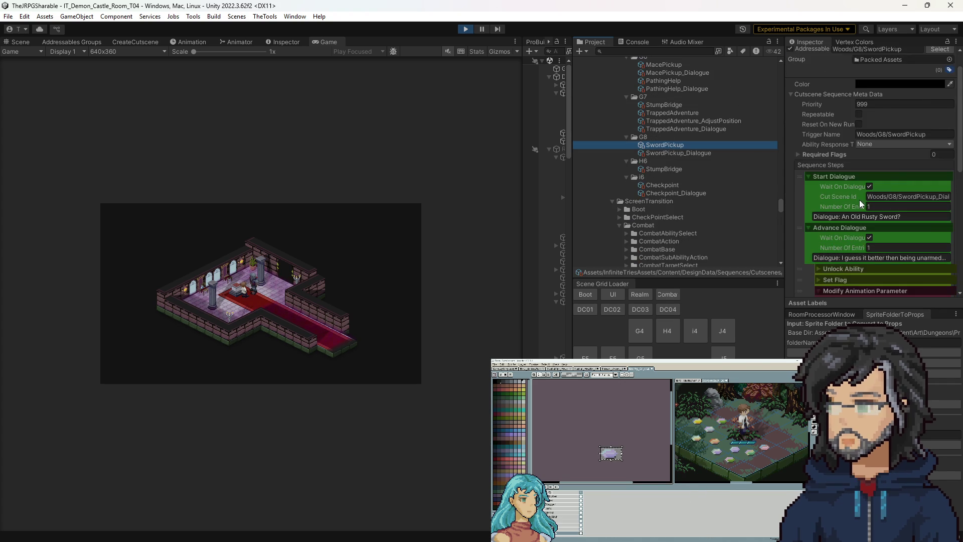
# Expand the Set Flag and Unlock Ability steps to reveal the Slash ability.
pyautogui.scroll(2, 857, 195)
pyautogui.click(818, 144)
pyautogui.click(819, 145)
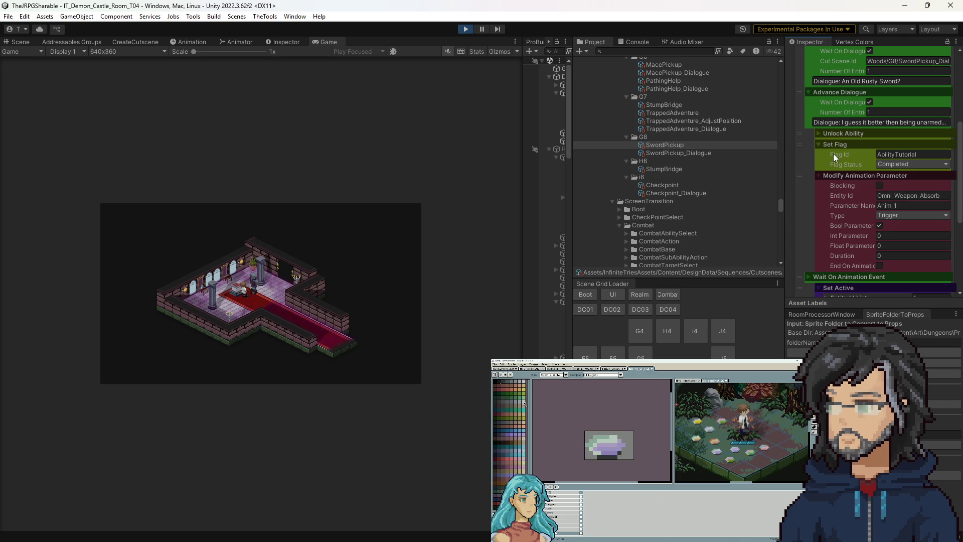
pyautogui.click(802, 155)
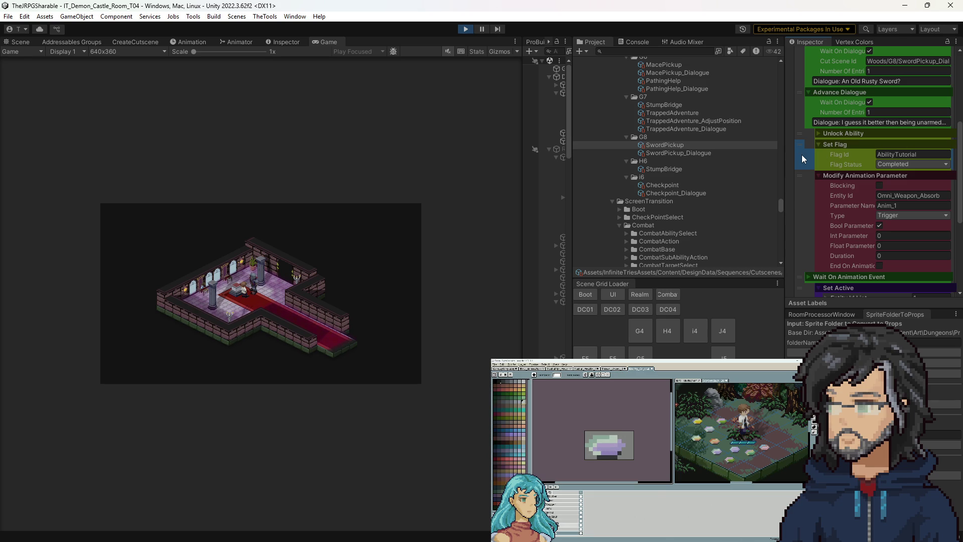
pyautogui.click(823, 135)
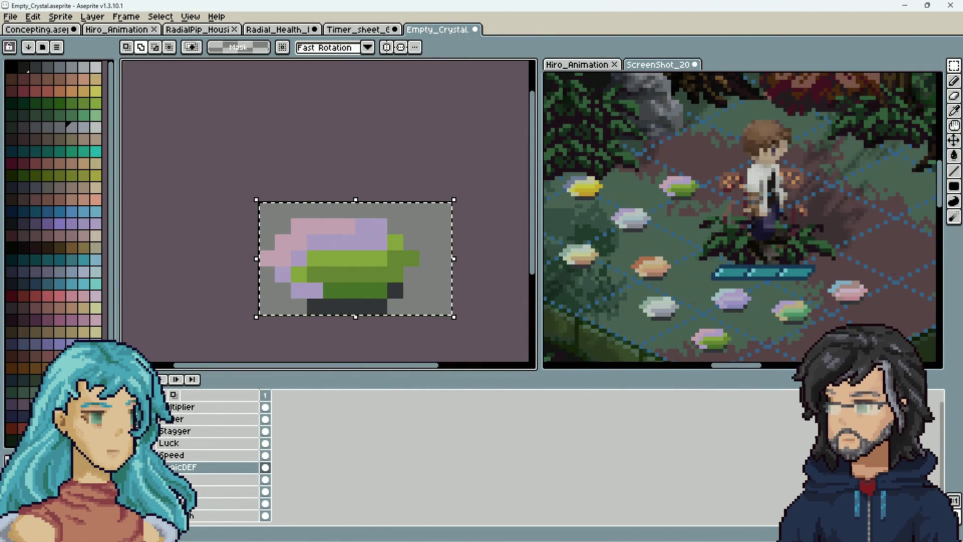
pyautogui.click(201, 419)
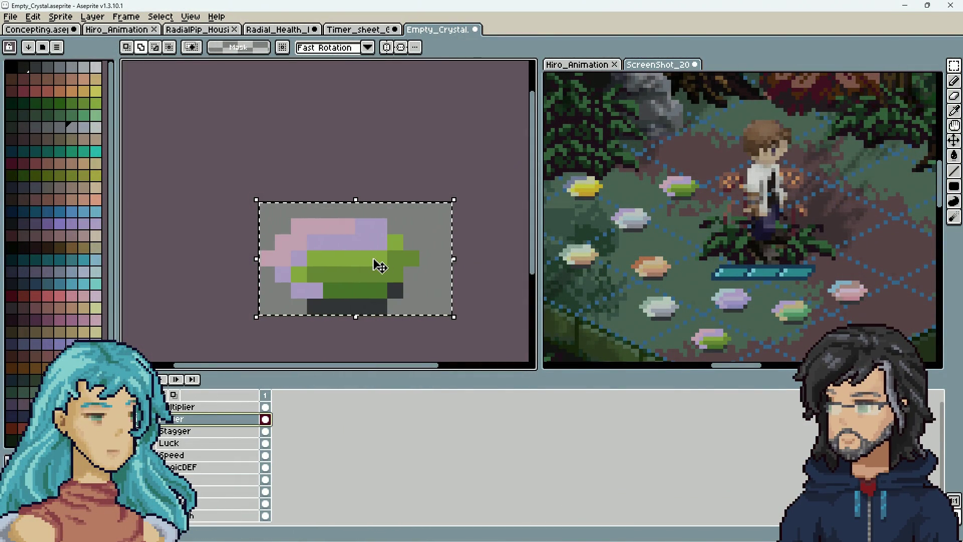
pyautogui.press('i')
pyautogui.click(345, 275)
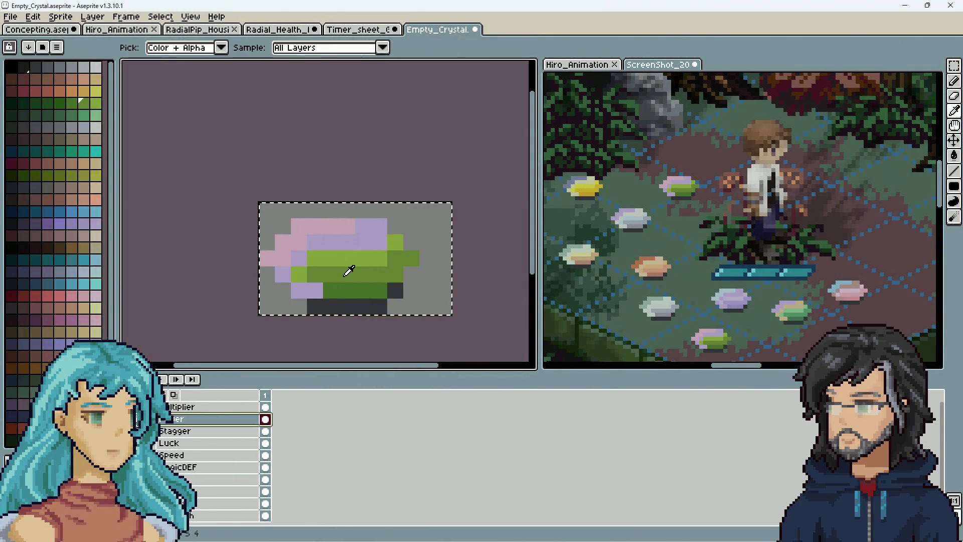
pyautogui.click(357, 286)
pyautogui.click(344, 262)
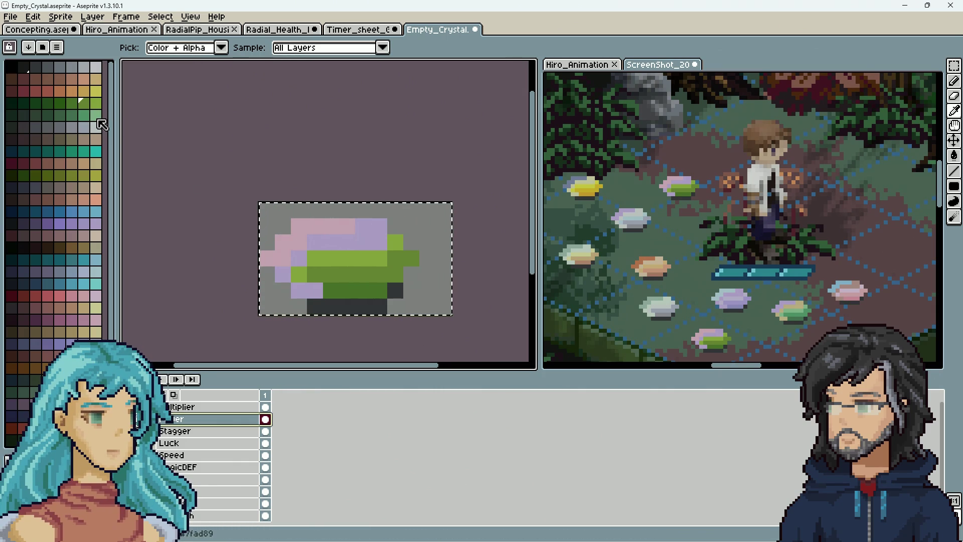
pyautogui.scroll(-2, 700, 302)
pyautogui.scroll(1, 719, 317)
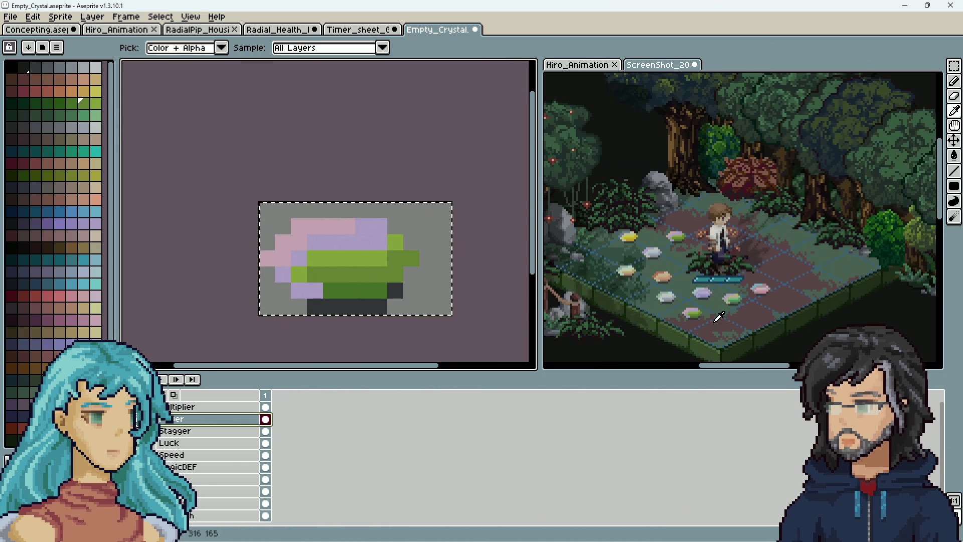
pyautogui.hotkey('ctrl', 'd')
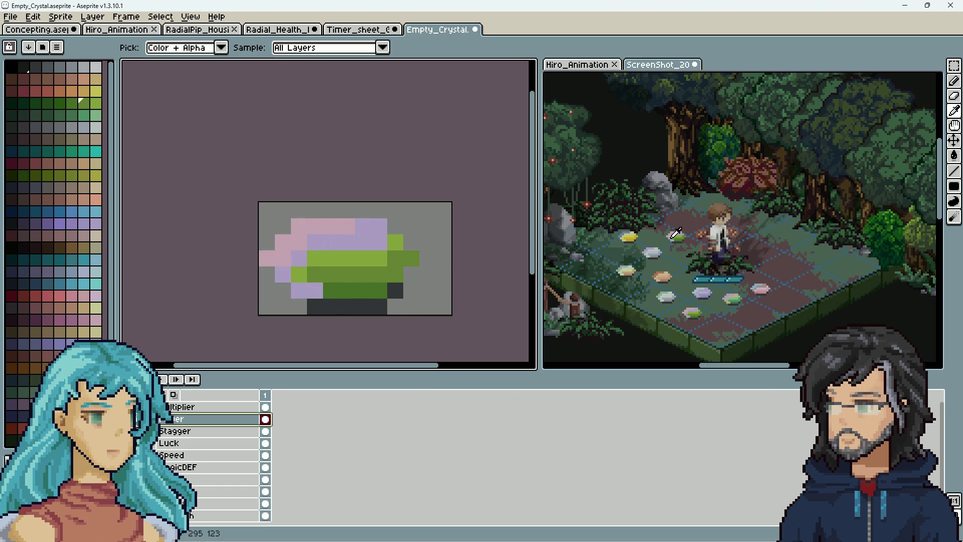
pyautogui.scroll(3, 704, 302)
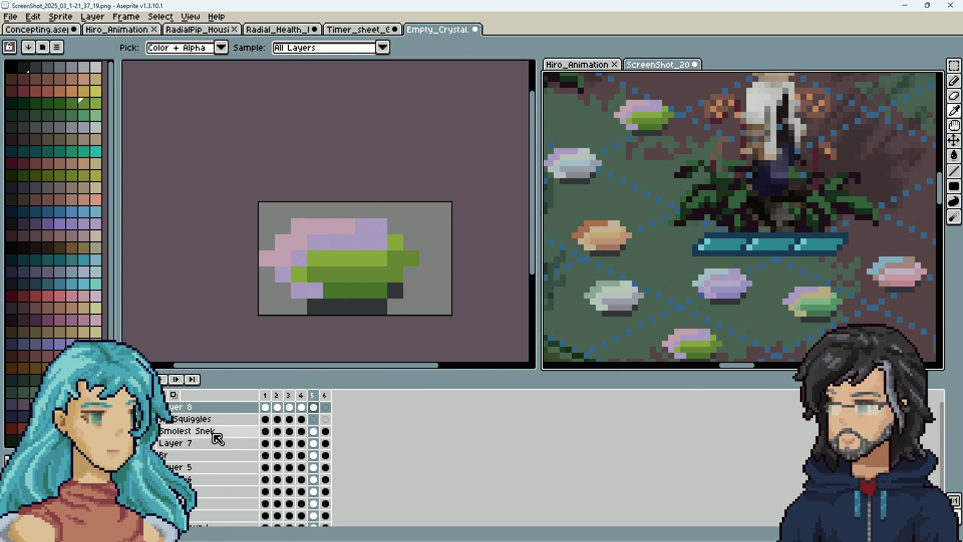
pyautogui.hotkey('ctrl', 'tab')
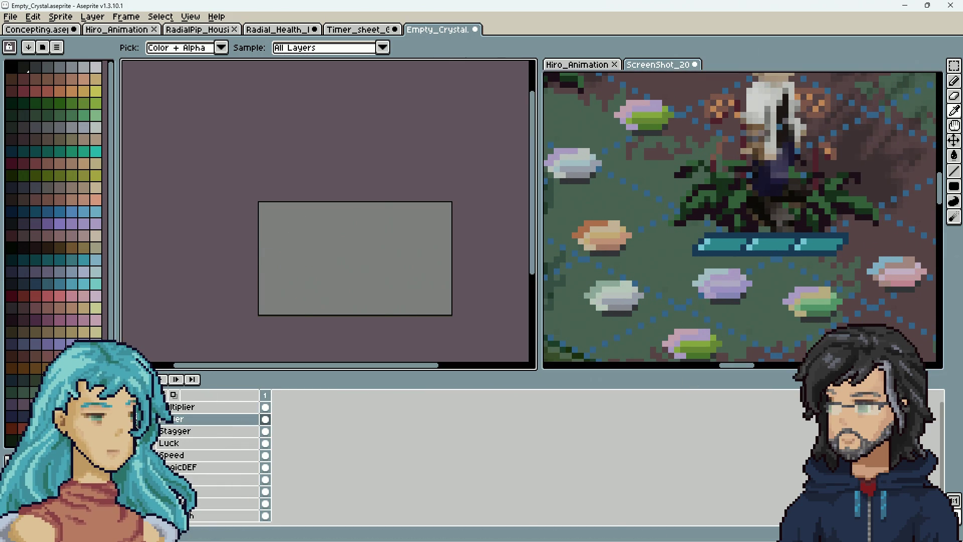
pyautogui.scroll(-1, 211, 457)
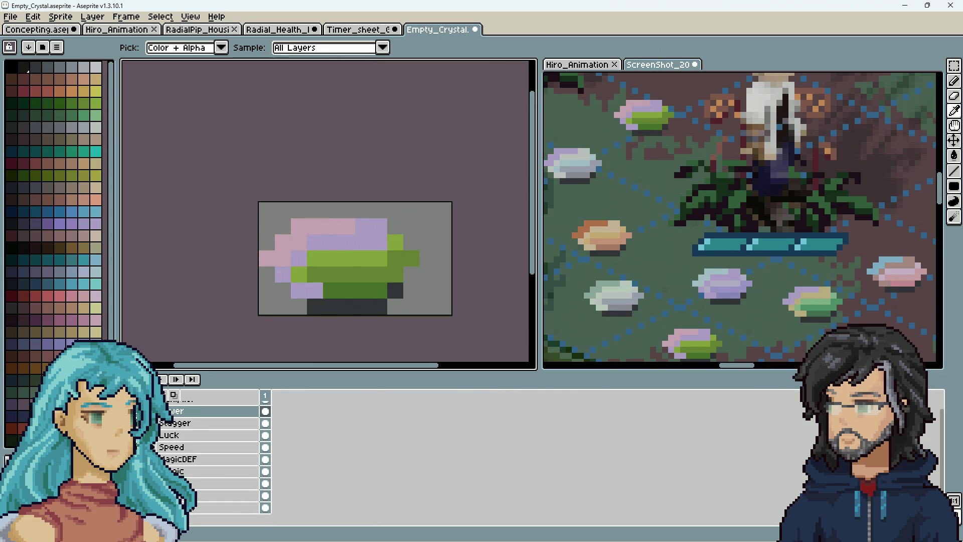
pyautogui.click(148, 423)
pyautogui.click(148, 447)
pyautogui.click(149, 447)
pyautogui.click(148, 459)
pyautogui.click(148, 459)
pyautogui.click(148, 471)
pyautogui.scroll(1, 211, 451)
pyautogui.click(211, 491)
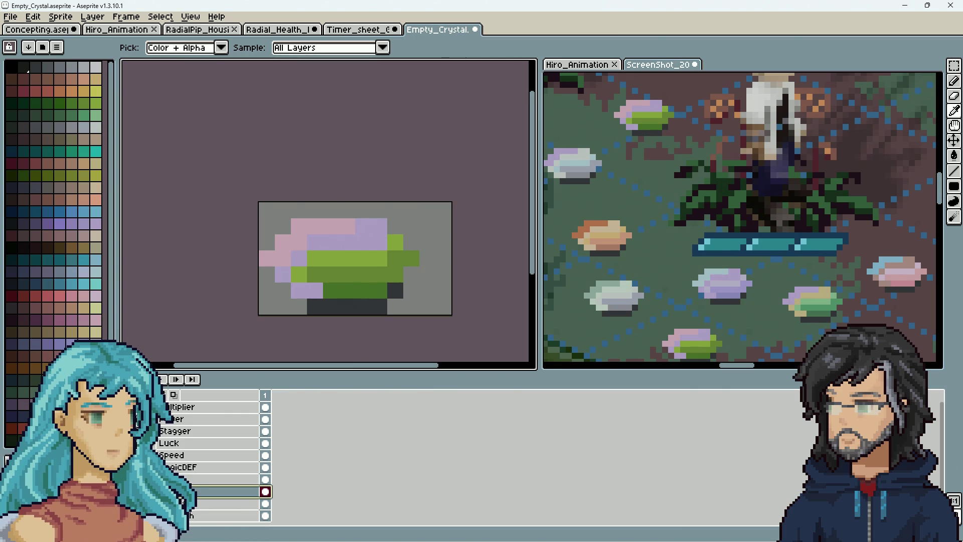
pyautogui.scroll(-1, 210, 451)
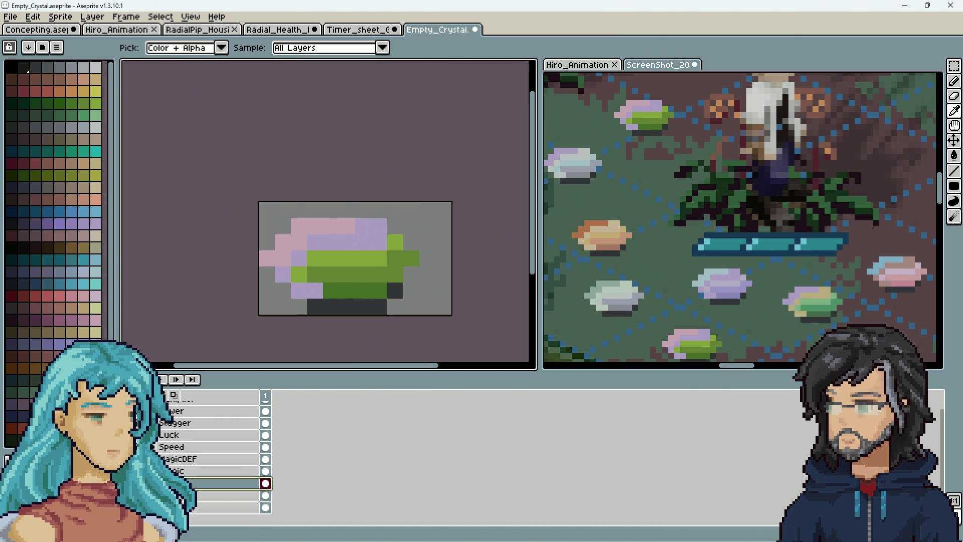
pyautogui.scroll(1, 211, 452)
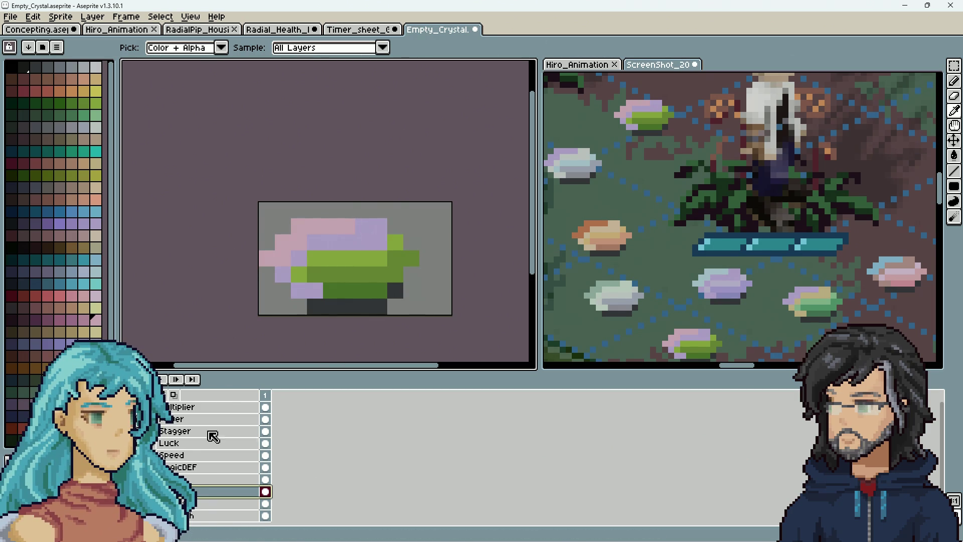
pyautogui.click(199, 419)
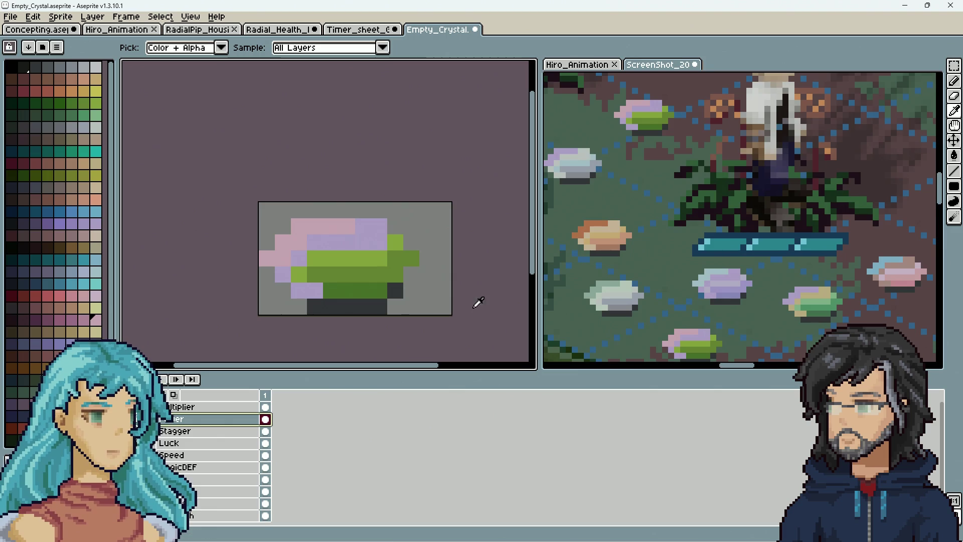
pyautogui.scroll(-3, 609, 288)
pyautogui.moveTo(664, 286); pyautogui.dragTo(674, 286)
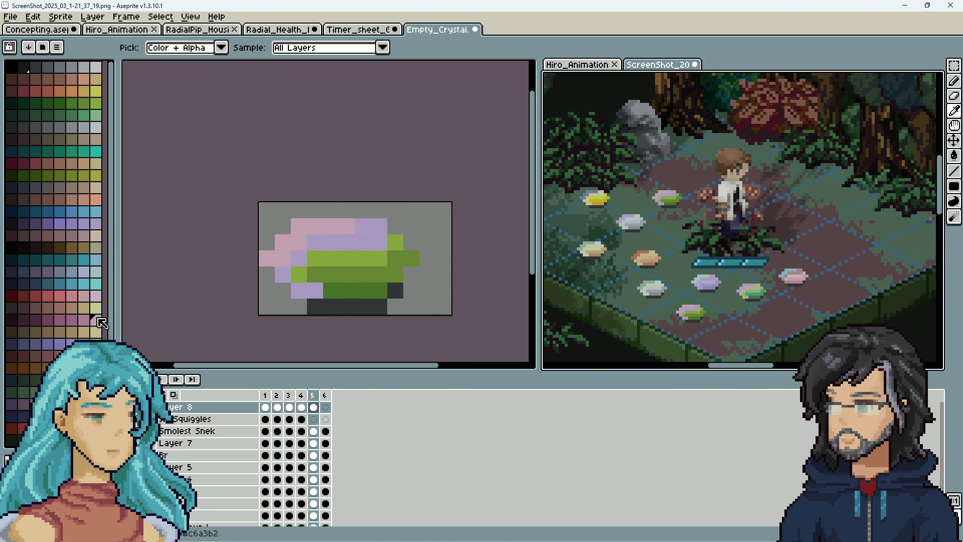
pyautogui.press('g')
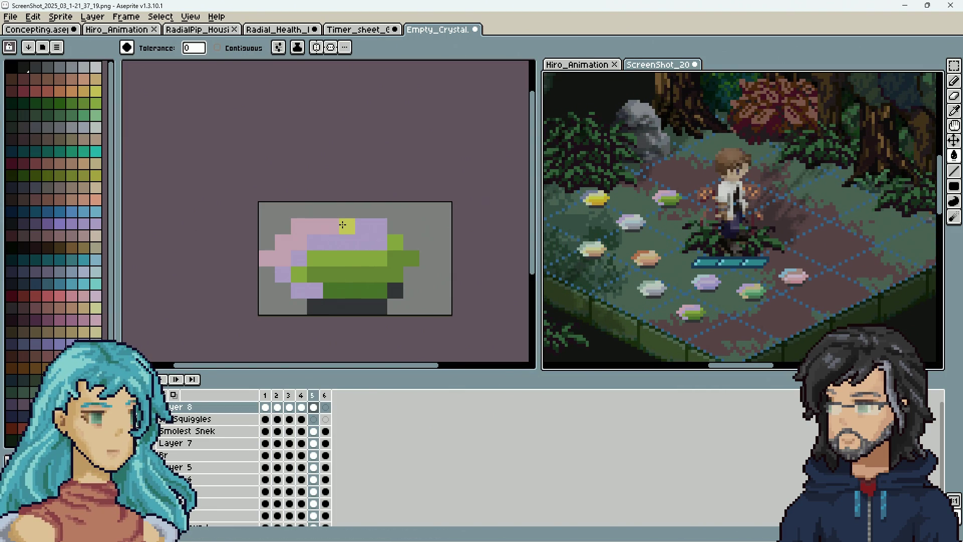
# Fill the crystal's pink parts with yellow and its lilac pixels with light blue.
pyautogui.click(342, 224)
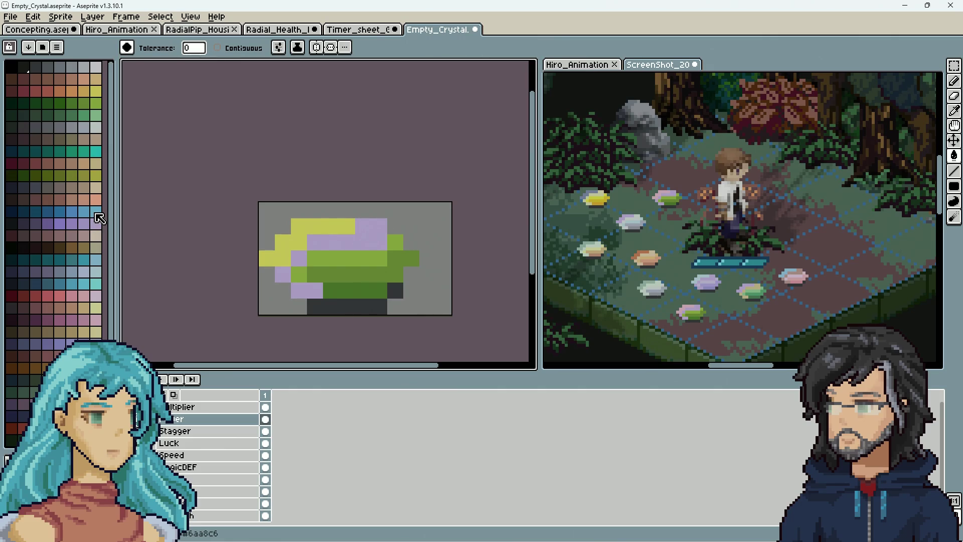
pyautogui.click(95, 151)
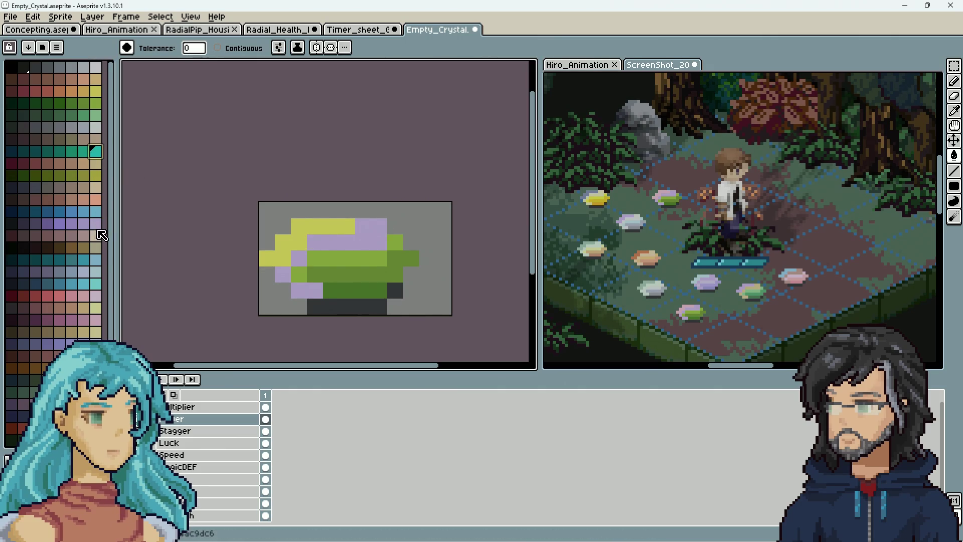
pyautogui.click(100, 255)
pyautogui.click(335, 244)
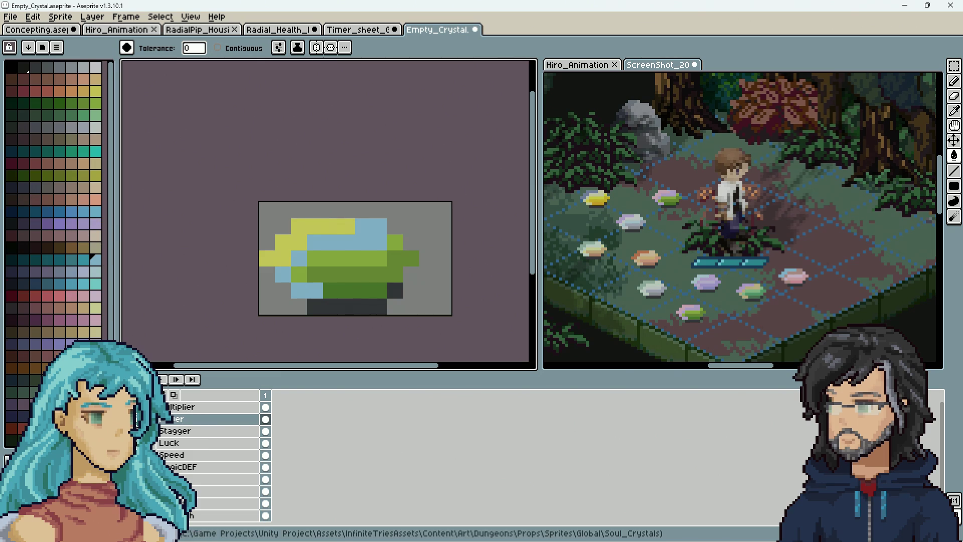
# Recolour the crystal's mid-green band and dark green lower pixels grey-green.
pyautogui.scroll(-1, 54, 251)
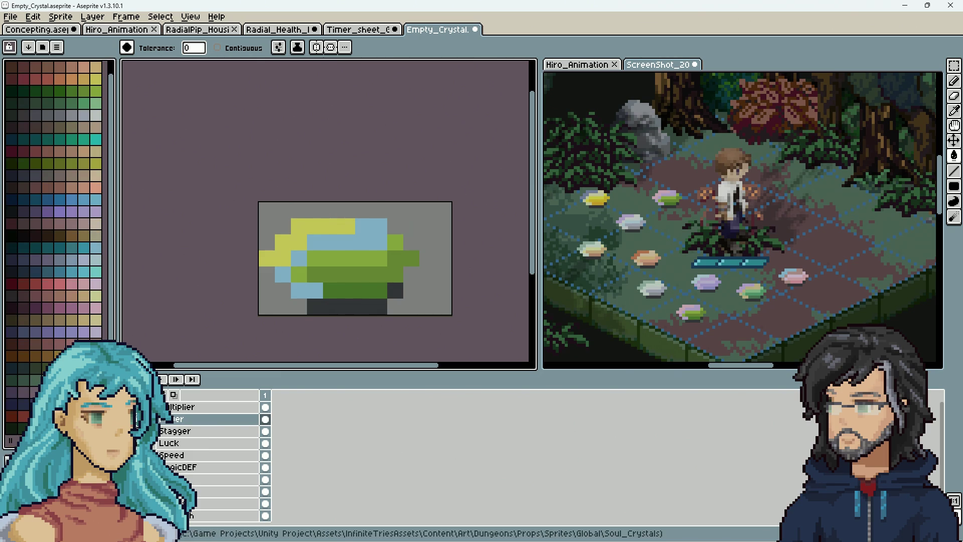
pyautogui.click(346, 258)
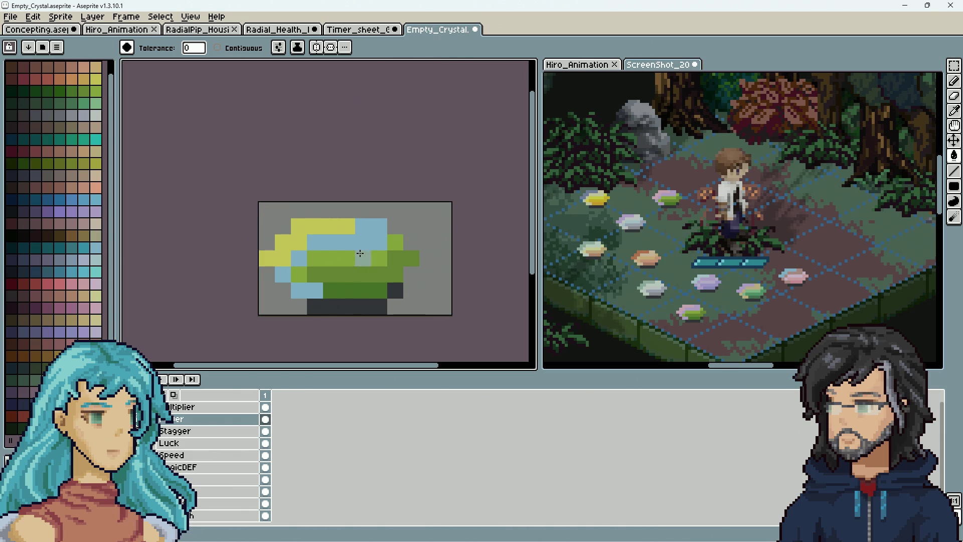
pyautogui.click(345, 278)
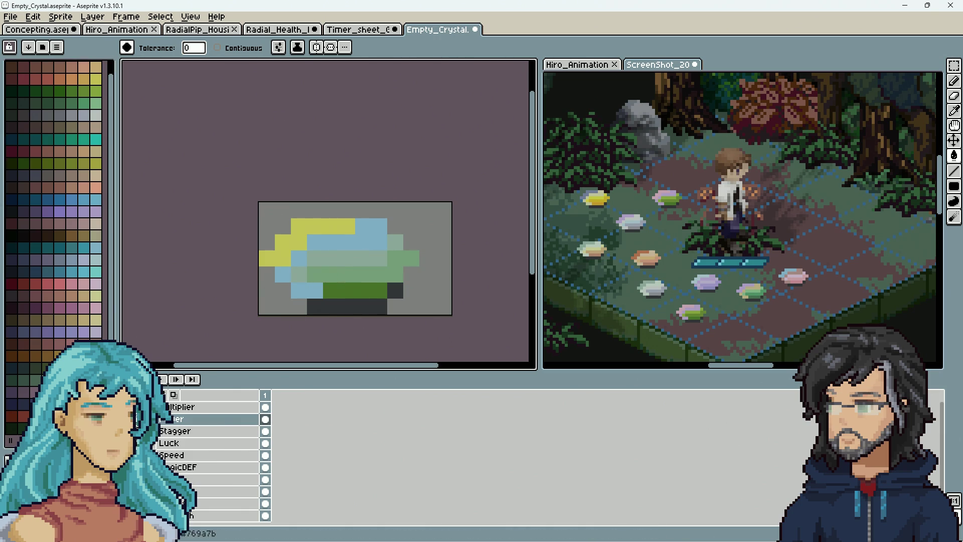
pyautogui.click(361, 291)
pyautogui.click(399, 294)
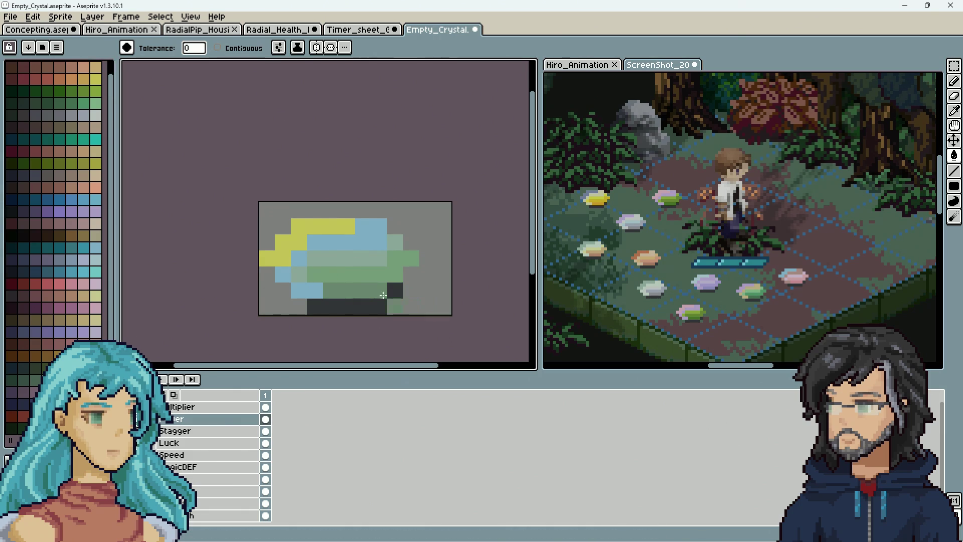
# Sample the light blue from the crystal and turn a stray yellow pixel blue.
pyautogui.press('i')
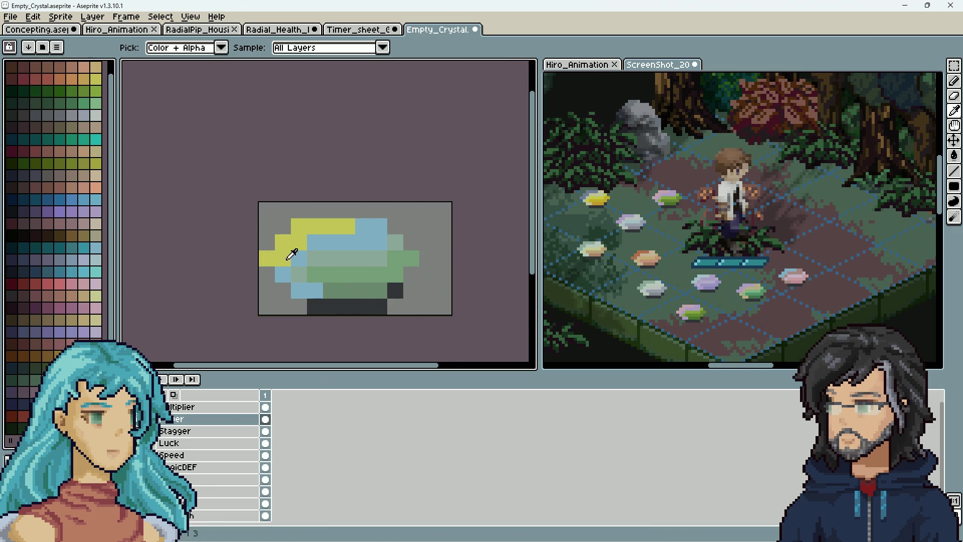
pyautogui.keyDown('alt'); pyautogui.click(265, 275); pyautogui.keyUp('alt')
pyautogui.click(320, 249)
pyautogui.scroll(-6, 436, 295)
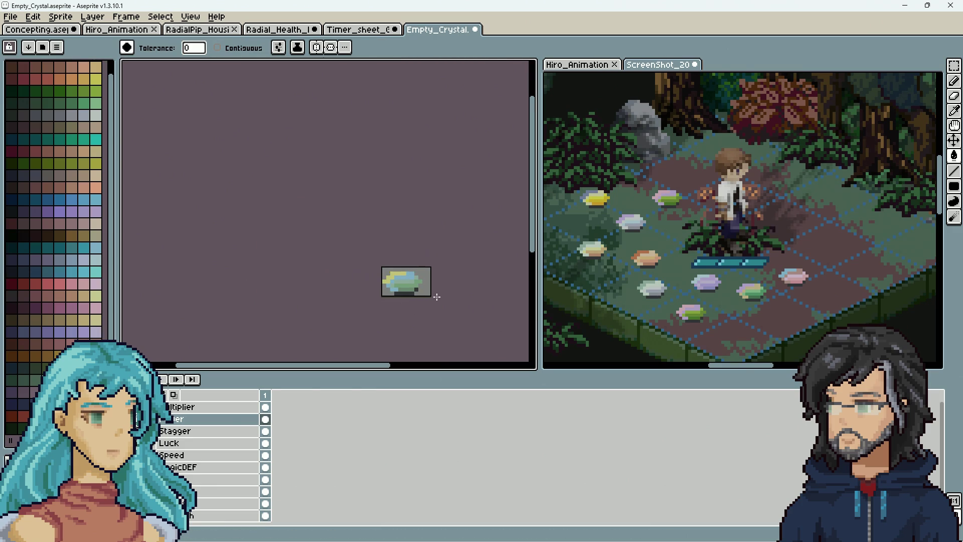
# Paste a copy of the recoloured crystal onto the forest screenshot's floor for comparison.
pyautogui.scroll(5, 437, 296)
pyautogui.press('m')
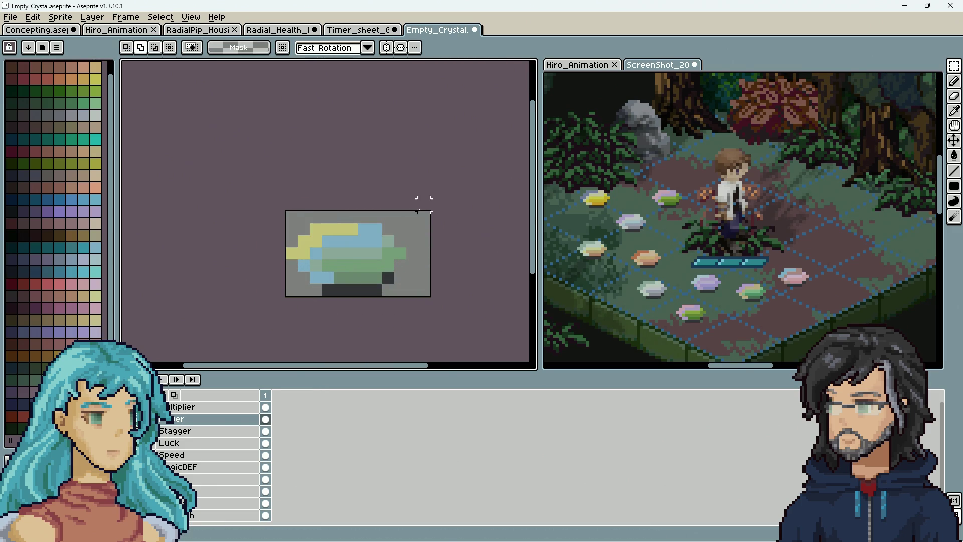
pyautogui.click(690, 255)
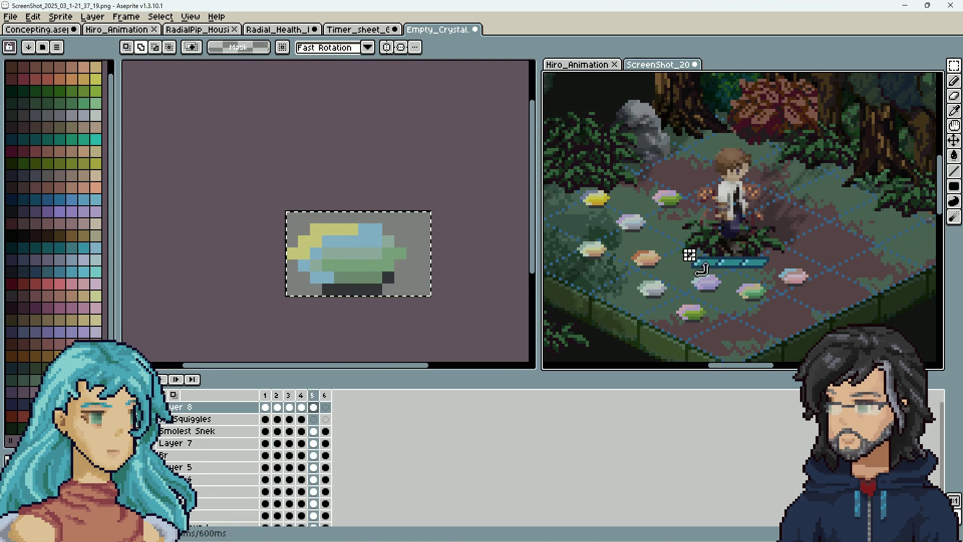
pyautogui.hotkey('ctrl', 'v')
pyautogui.scroll(3, 682, 205)
pyautogui.moveTo(730, 221); pyautogui.dragTo(657, 204)
pyautogui.press('Return')
pyautogui.scroll(-3, 688, 296)
pyautogui.scroll(-3, 687, 296)
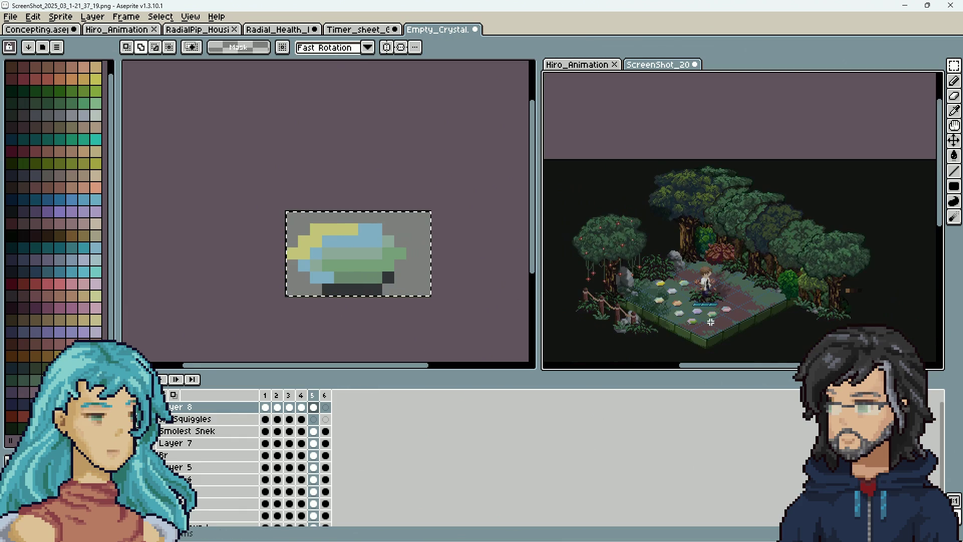
pyautogui.scroll(3, 697, 299)
pyautogui.scroll(-1, 707, 300)
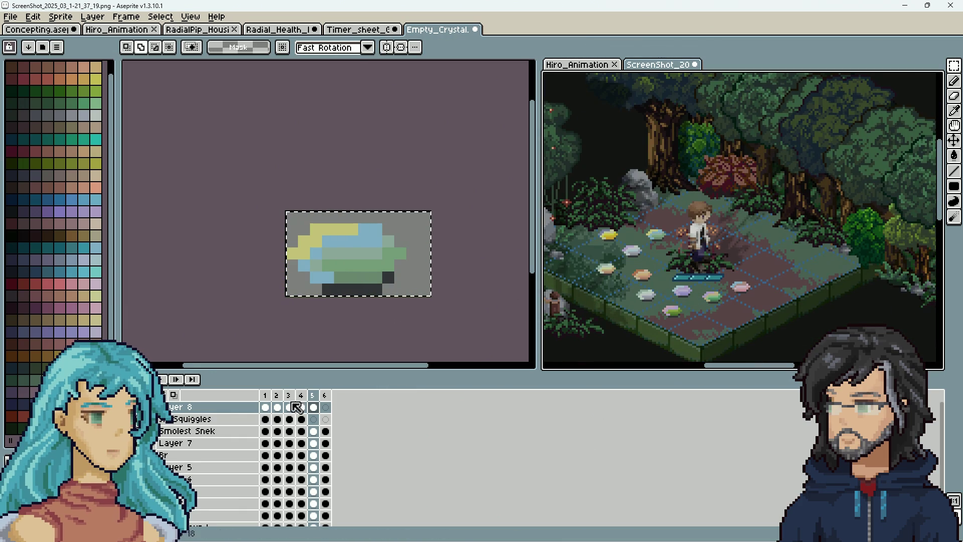
# Back in Empty_Crystal, compare the crystal layers and select the Multiplier layer.
pyautogui.click(207, 265)
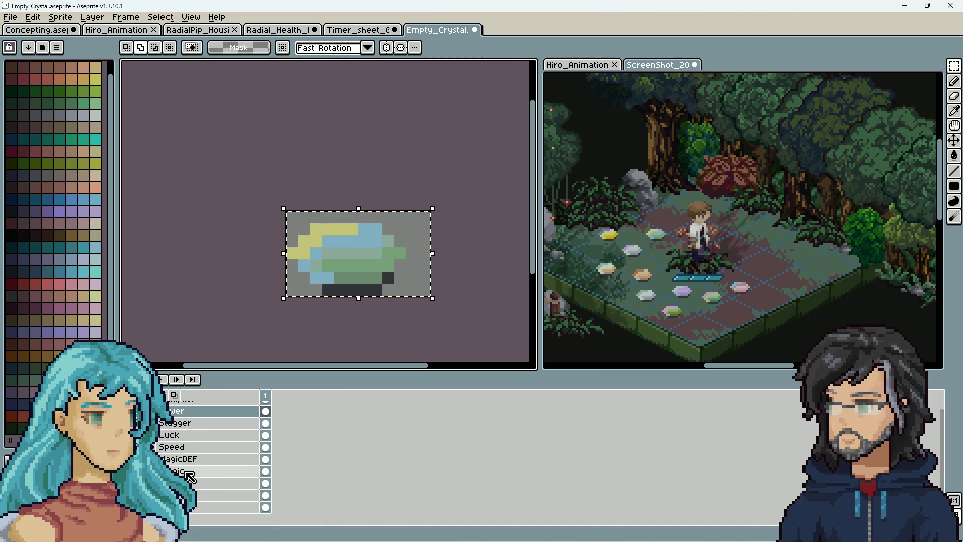
pyautogui.click(205, 509)
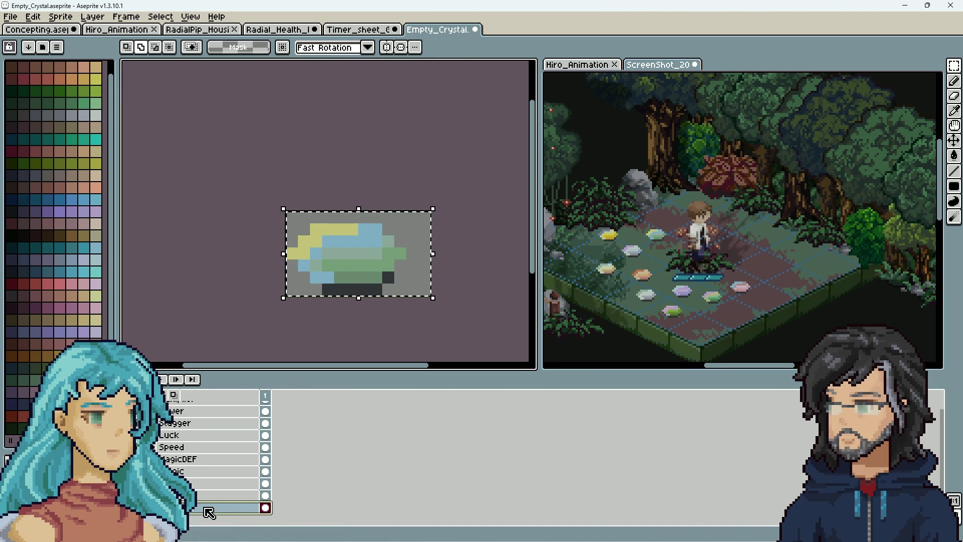
pyautogui.click(195, 411)
pyautogui.scroll(1, 200, 430)
pyautogui.click(200, 516)
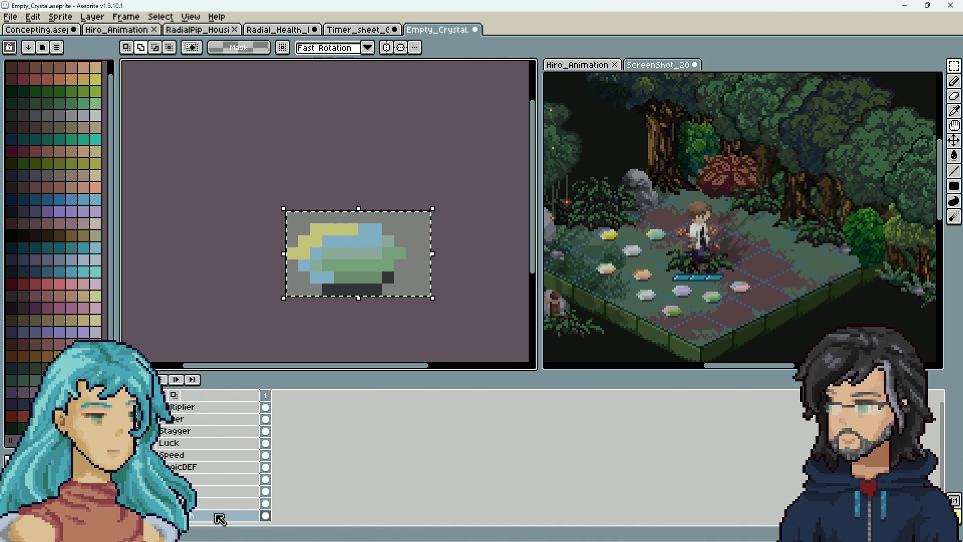
pyautogui.click(236, 419)
pyautogui.click(216, 407)
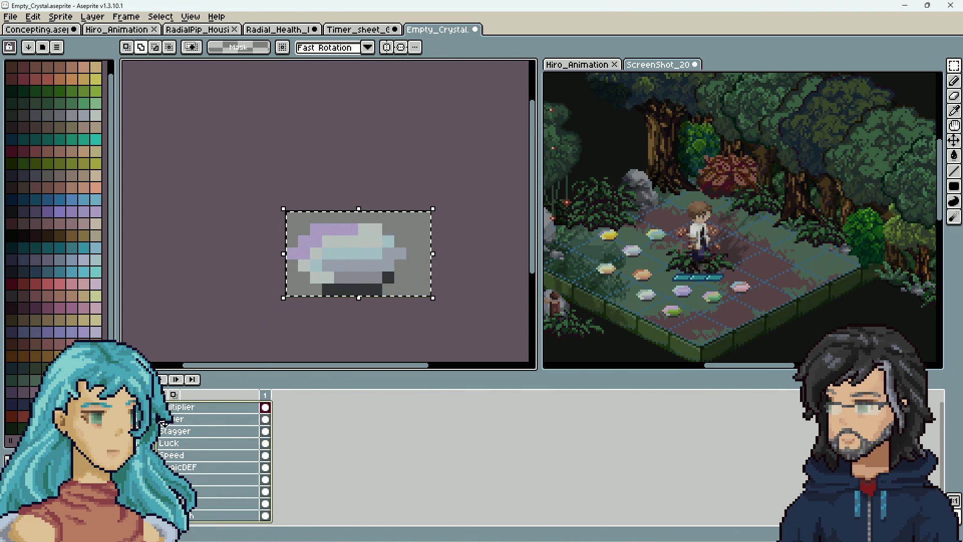
# Shift the crystal up by one pixel and deselect.
pyautogui.click(350, 275)
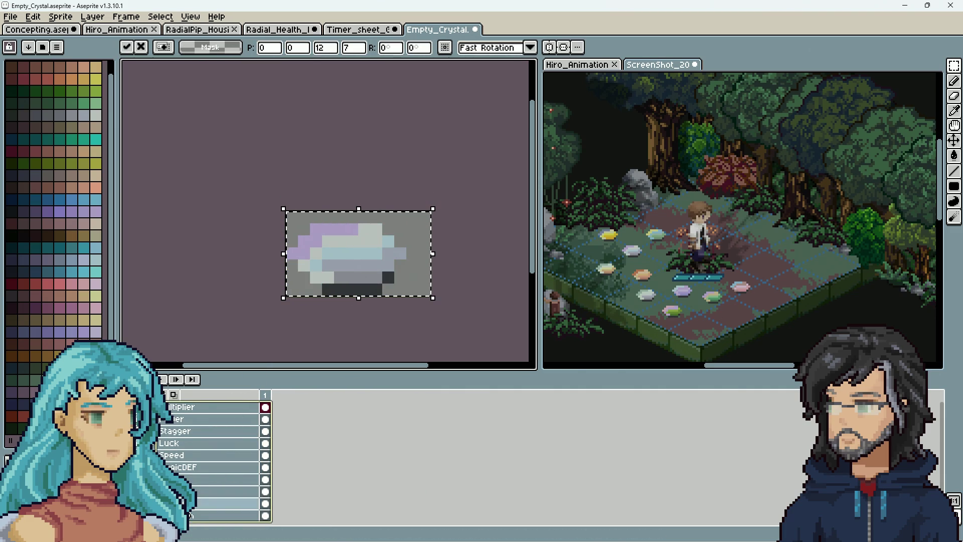
pyautogui.press('Escape')
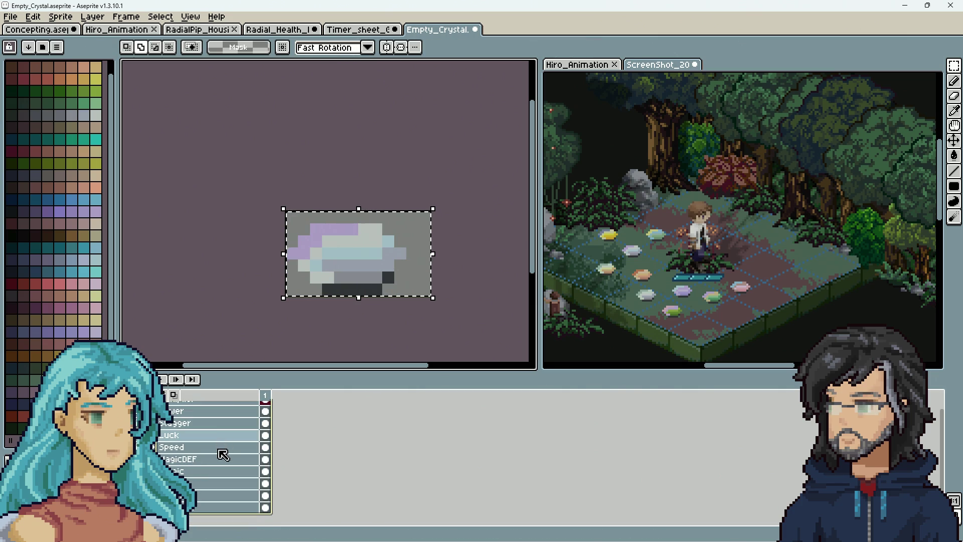
pyautogui.press('Up')
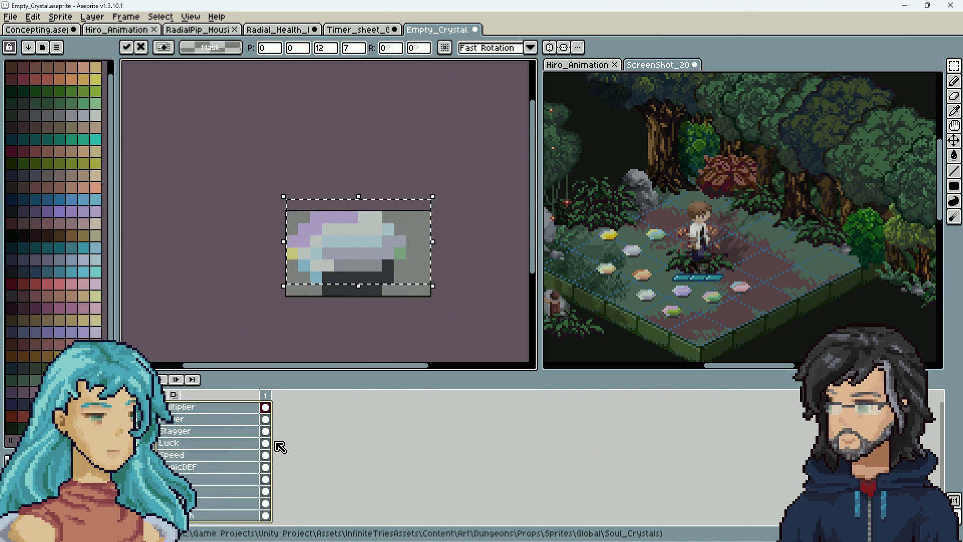
pyautogui.hotkey('ctrl', 'd')
pyautogui.click(206, 433)
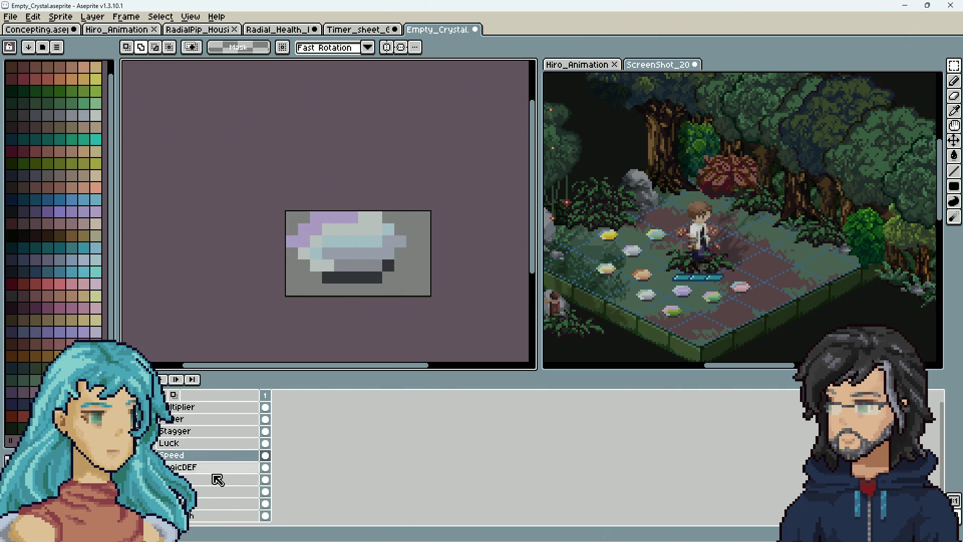
# With all crystal layers selected, paint dark pixels extending the crystal's shadow base.
pyautogui.moveTo(211, 516); pyautogui.dragTo(207, 377)
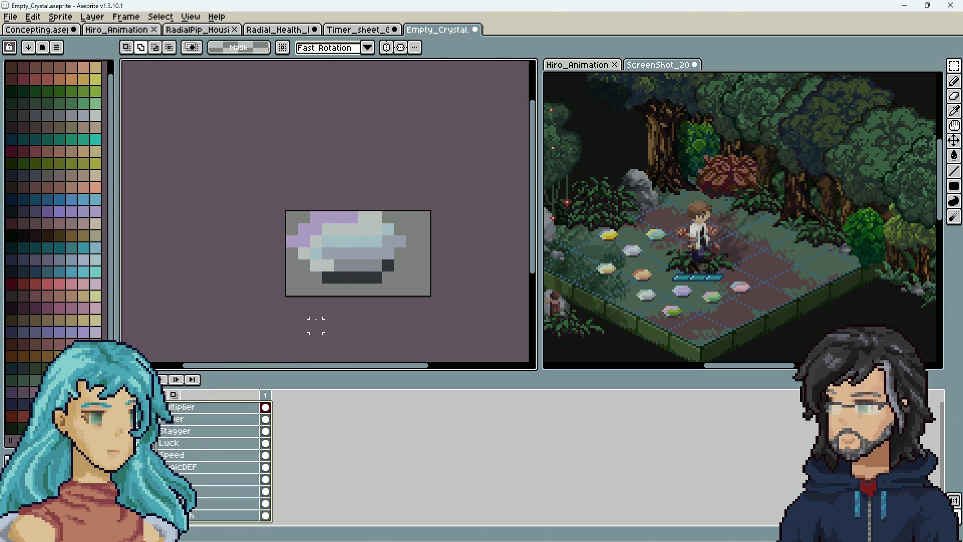
pyautogui.press('b')
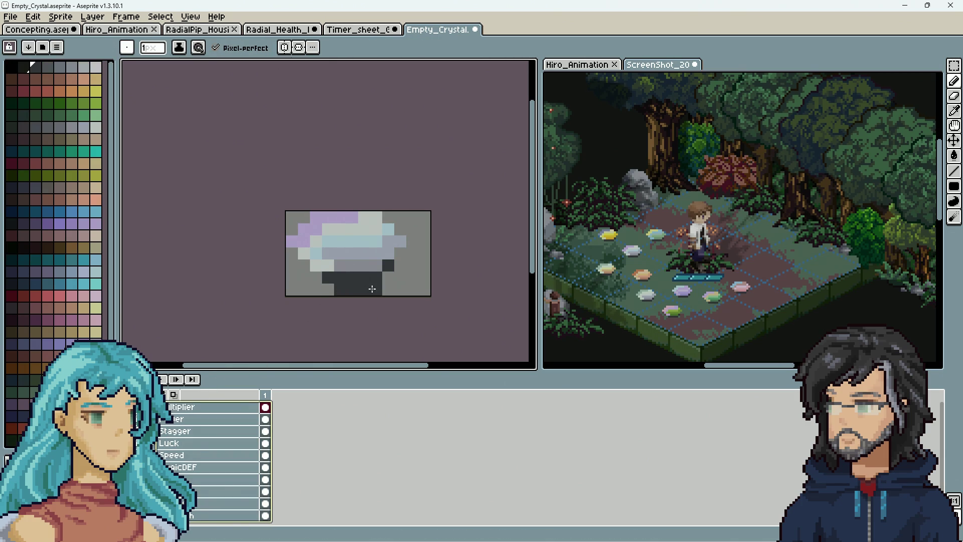
pyautogui.click(384, 284)
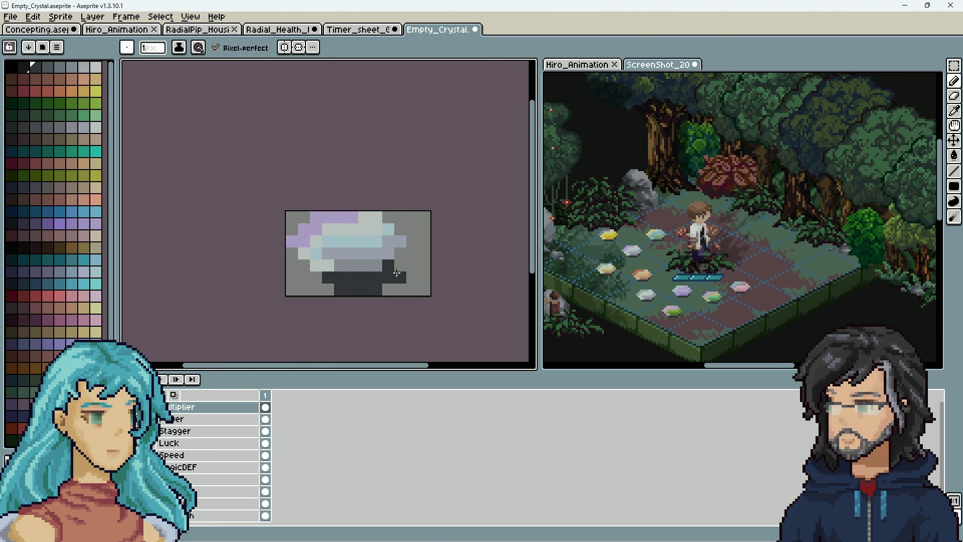
pyautogui.click(190, 419)
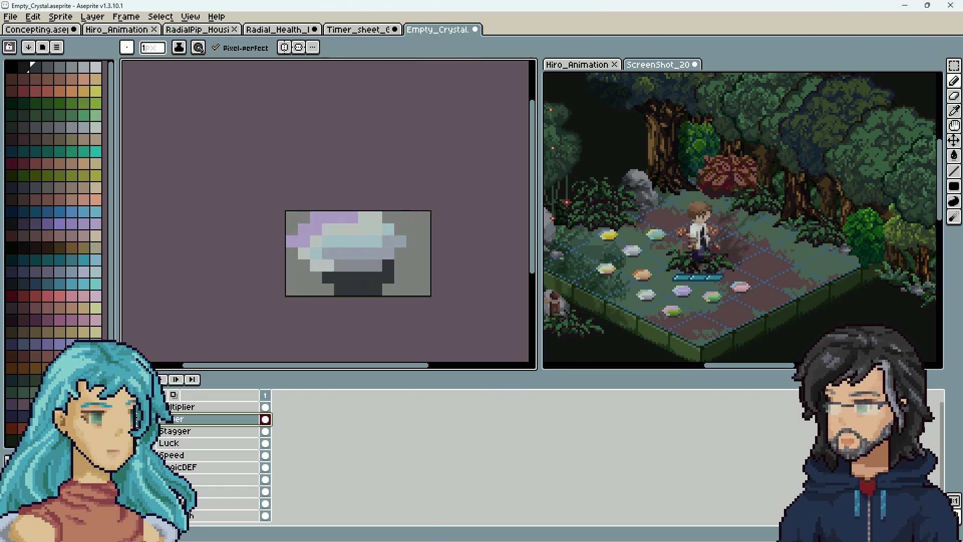
pyautogui.moveTo(190, 516); pyautogui.dragTo(216, 401)
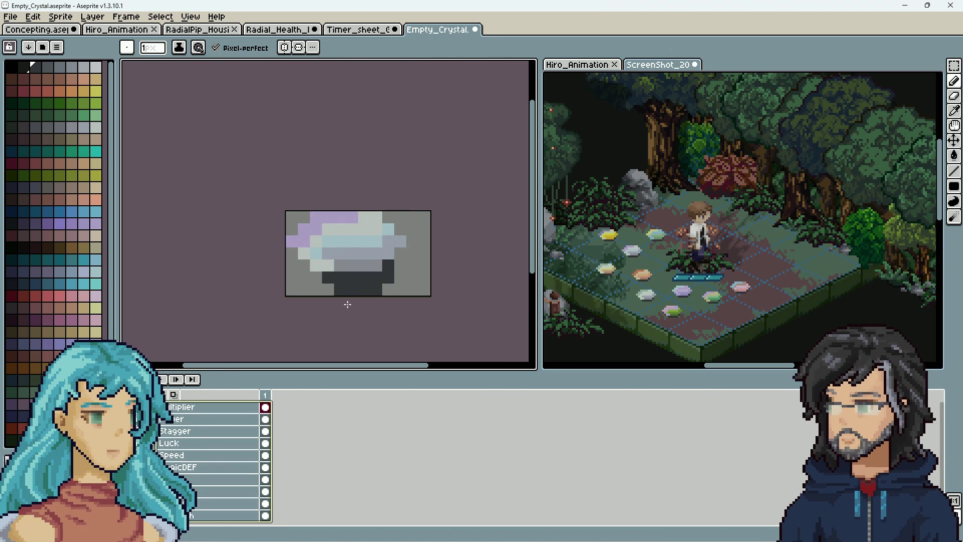
pyautogui.click(200, 516)
pyautogui.click(398, 277)
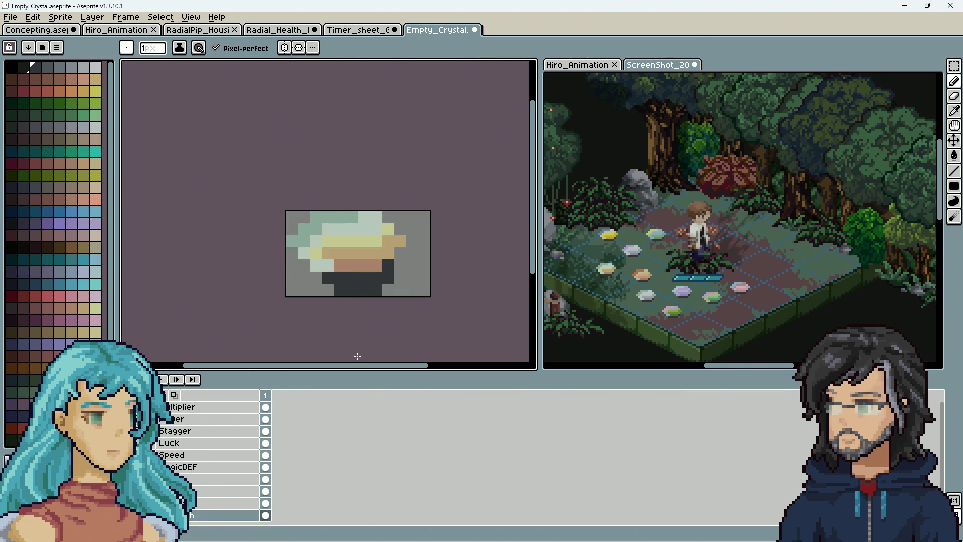
# Zoom around to compare the crystal against the game screenshot.
pyautogui.scroll(5, 688, 238)
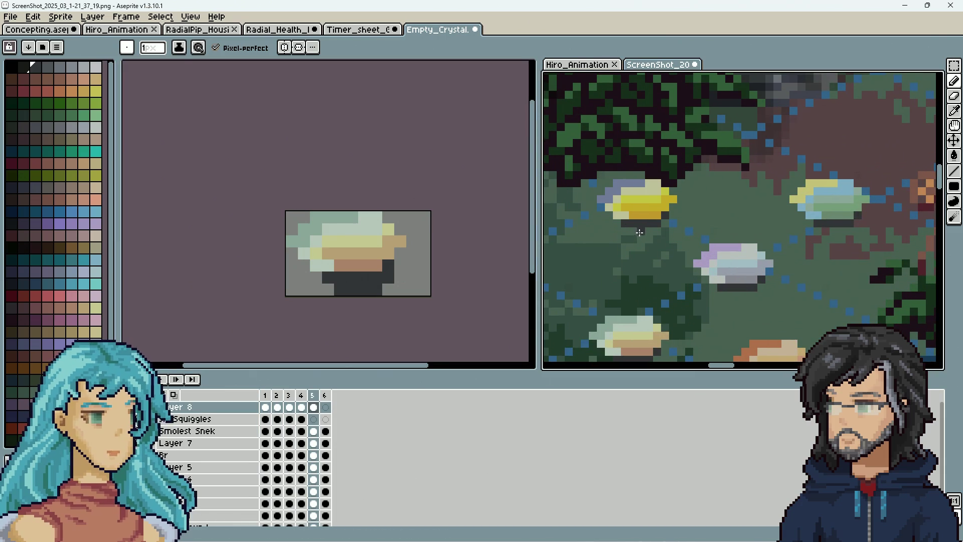
pyautogui.press('ctrl')
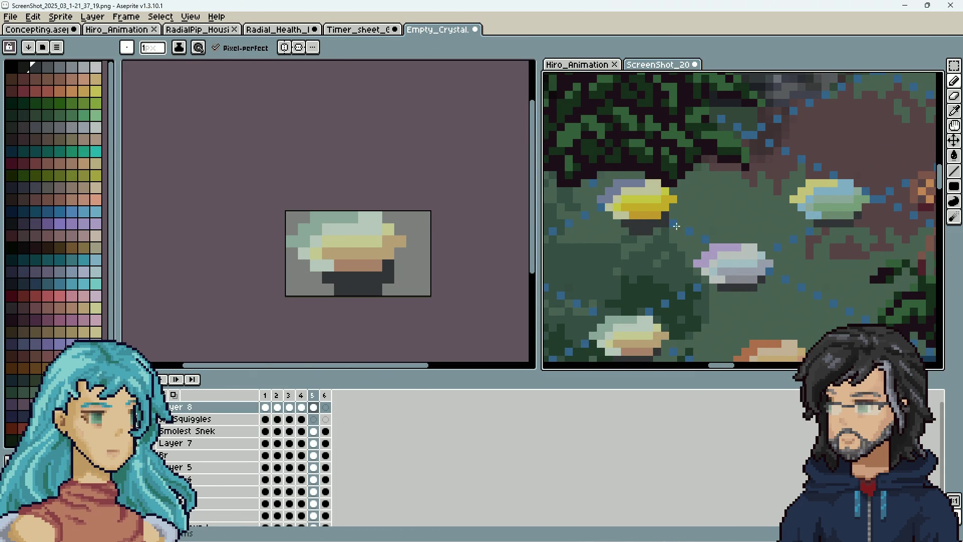
pyautogui.scroll(-5, 662, 220)
pyautogui.scroll(3, 746, 251)
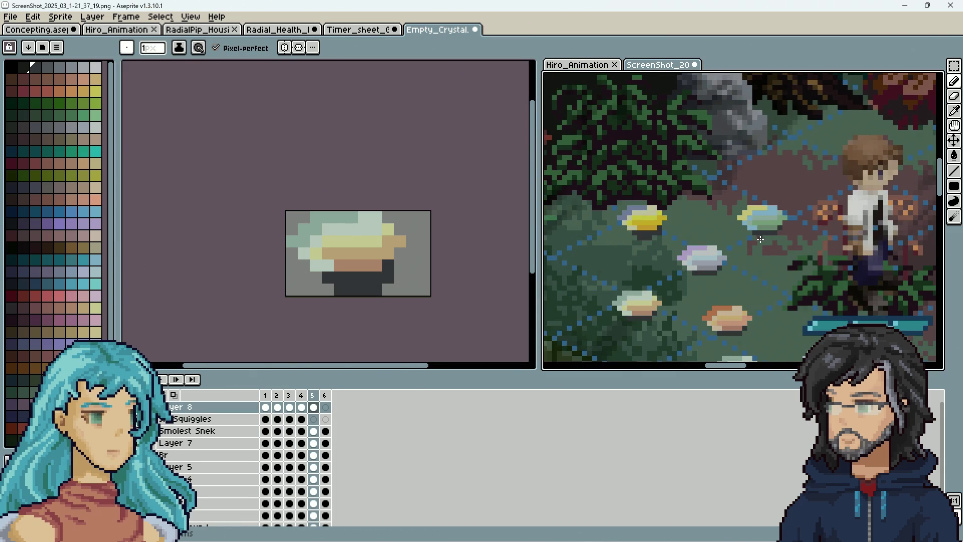
pyautogui.scroll(2, 769, 238)
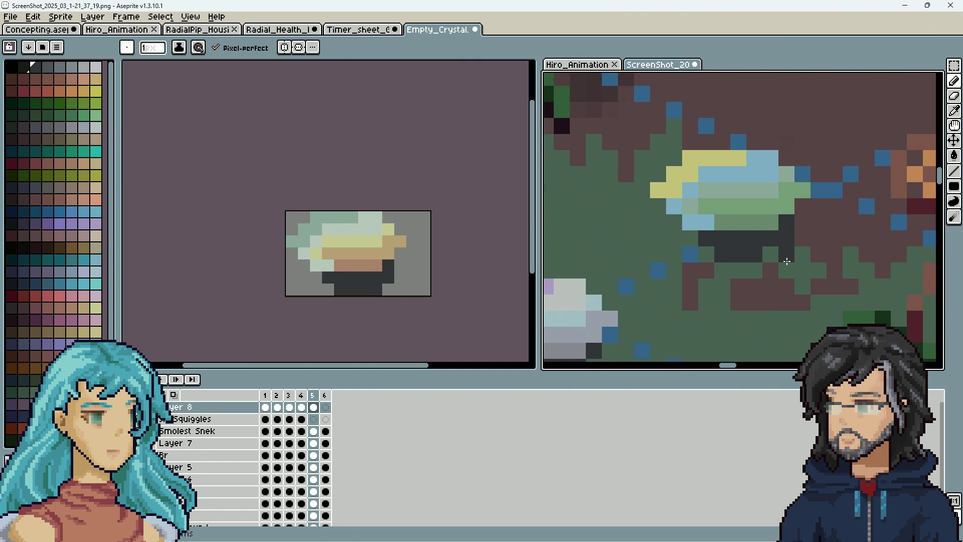
pyautogui.scroll(-4, 788, 281)
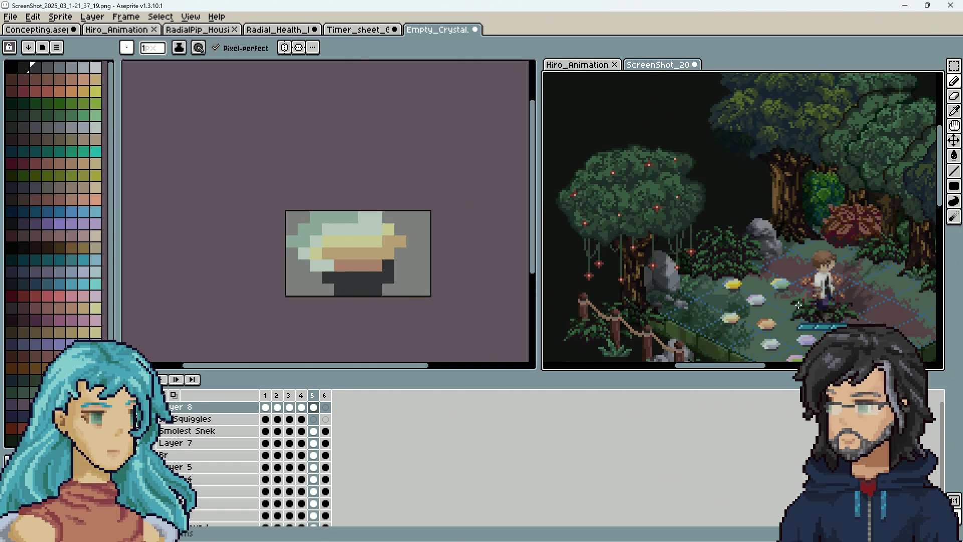
pyautogui.scroll(2, 799, 307)
pyautogui.scroll(1, 398, 287)
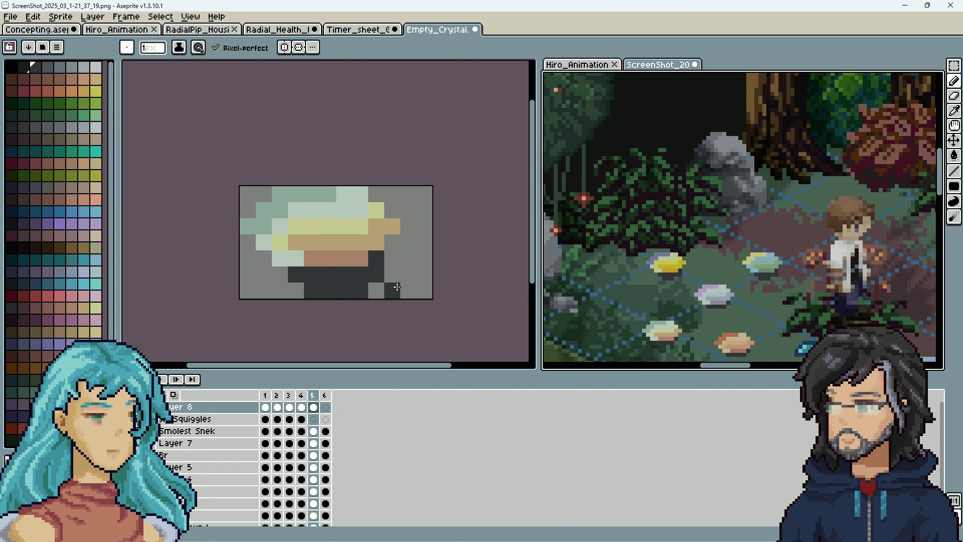
pyautogui.click(398, 287)
pyautogui.scroll(-5, 451, 319)
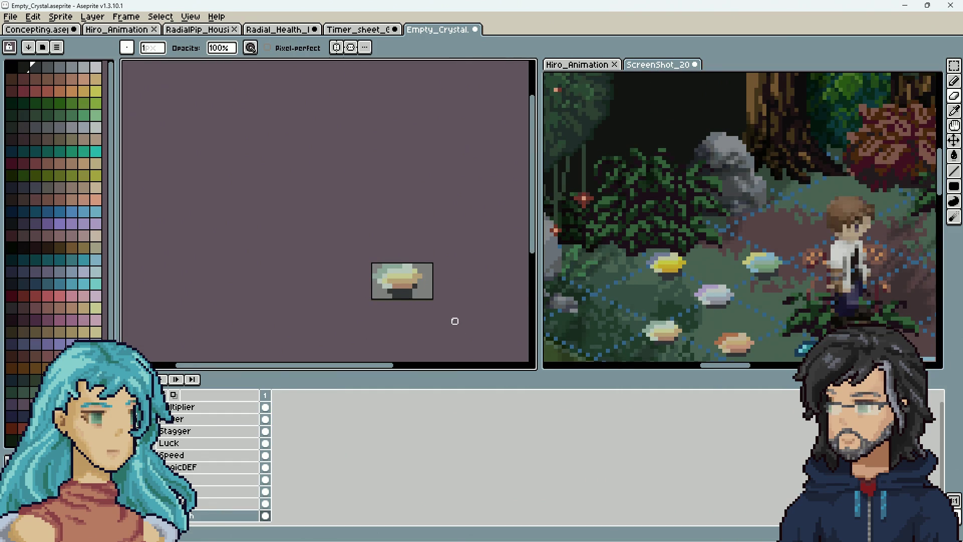
pyautogui.scroll(4, 404, 292)
pyautogui.scroll(-4, 451, 321)
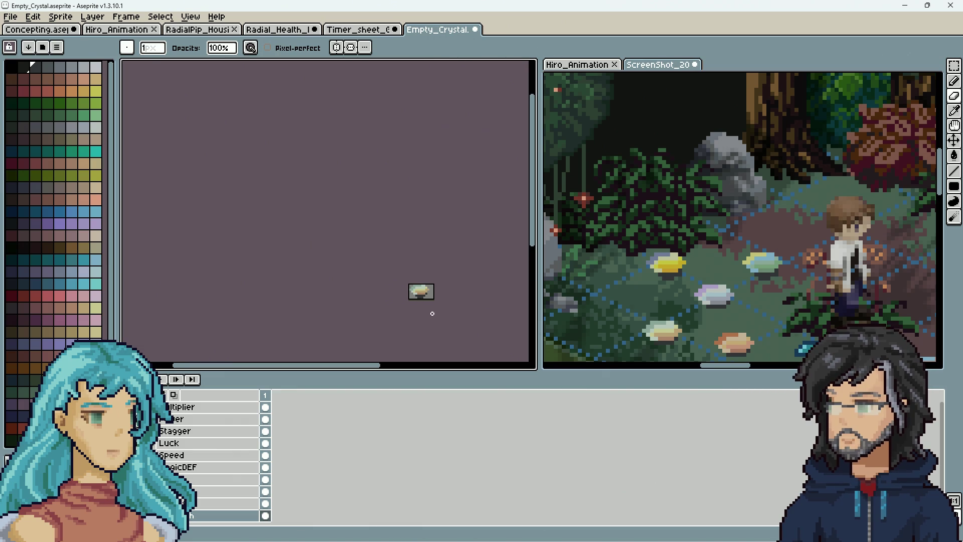
pyautogui.scroll(-3, 776, 306)
pyautogui.scroll(1, 703, 292)
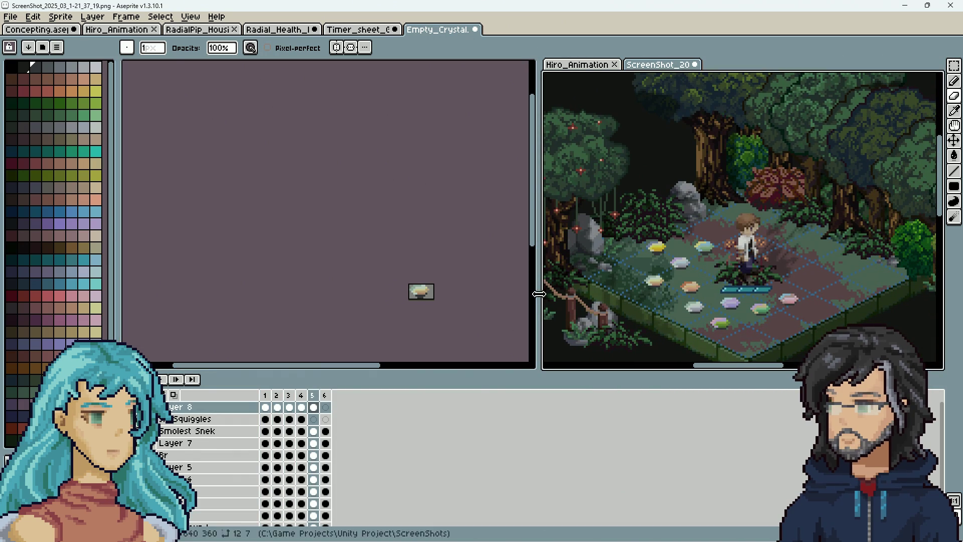
pyautogui.scroll(2, 431, 301)
pyautogui.click(421, 287)
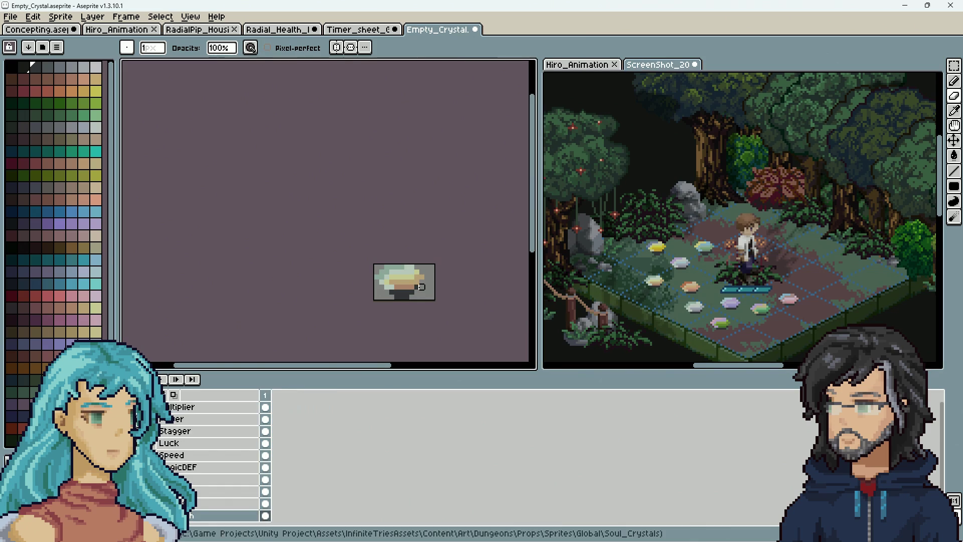
pyautogui.scroll(4, 431, 289)
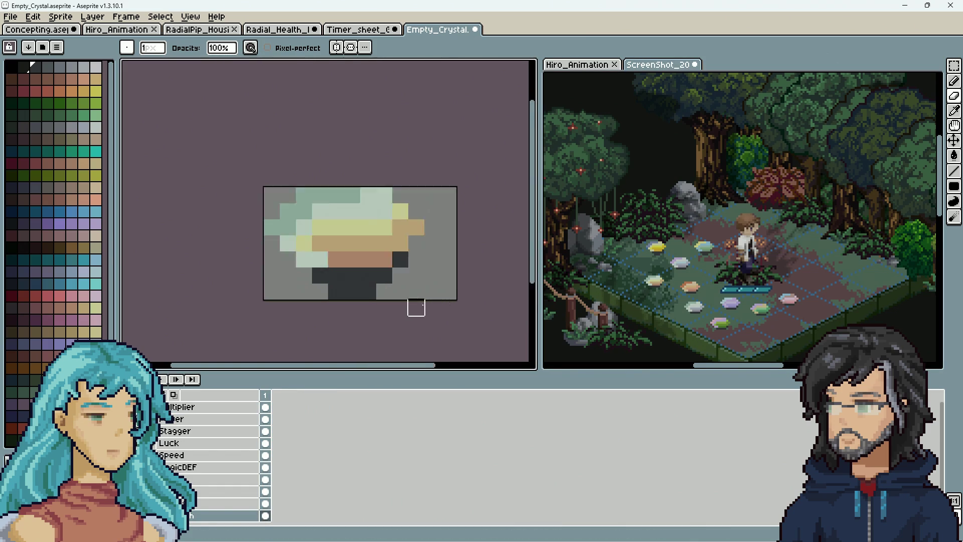
pyautogui.scroll(4, 674, 250)
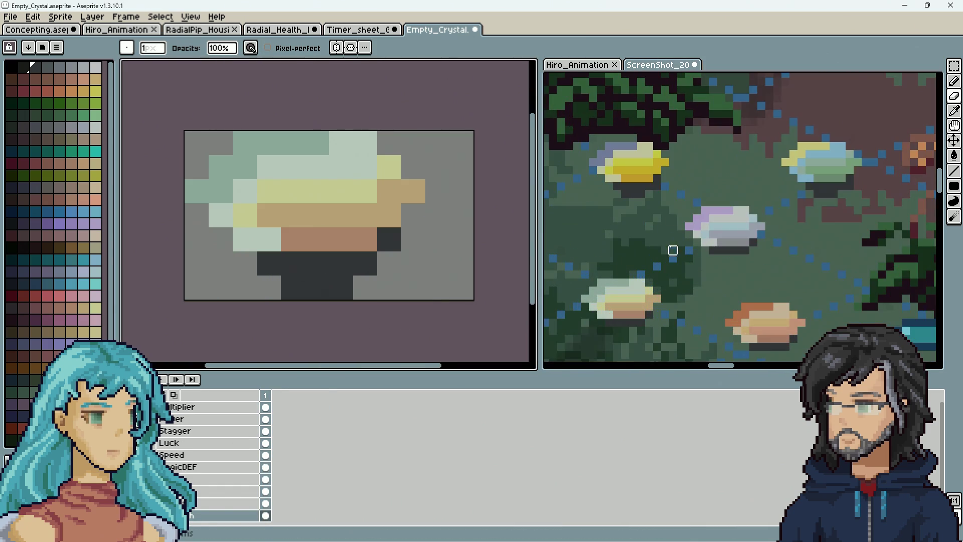
pyautogui.click(664, 178)
pyautogui.scroll(-5, 698, 206)
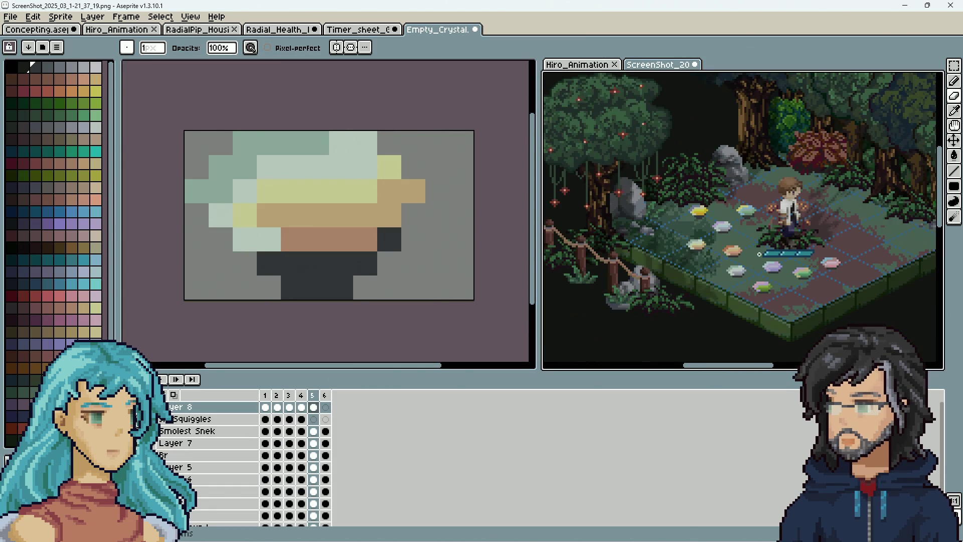
pyautogui.scroll(3, 719, 218)
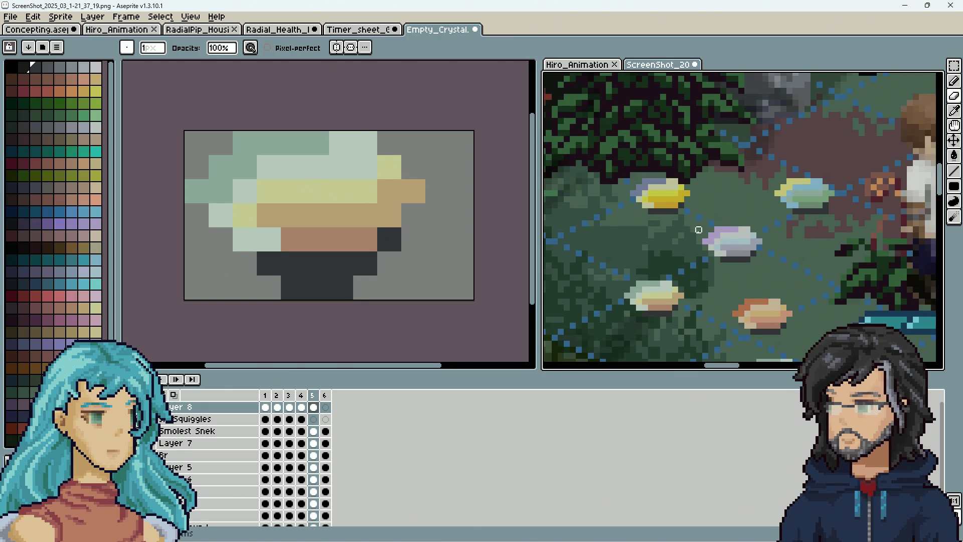
pyautogui.scroll(-3, 693, 230)
pyautogui.scroll(3, 702, 229)
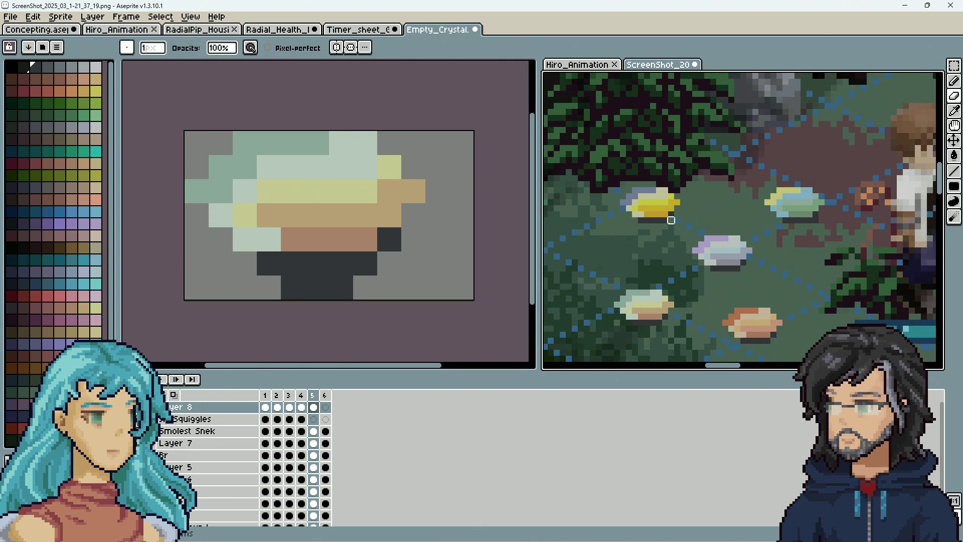
pyautogui.scroll(-3, 653, 226)
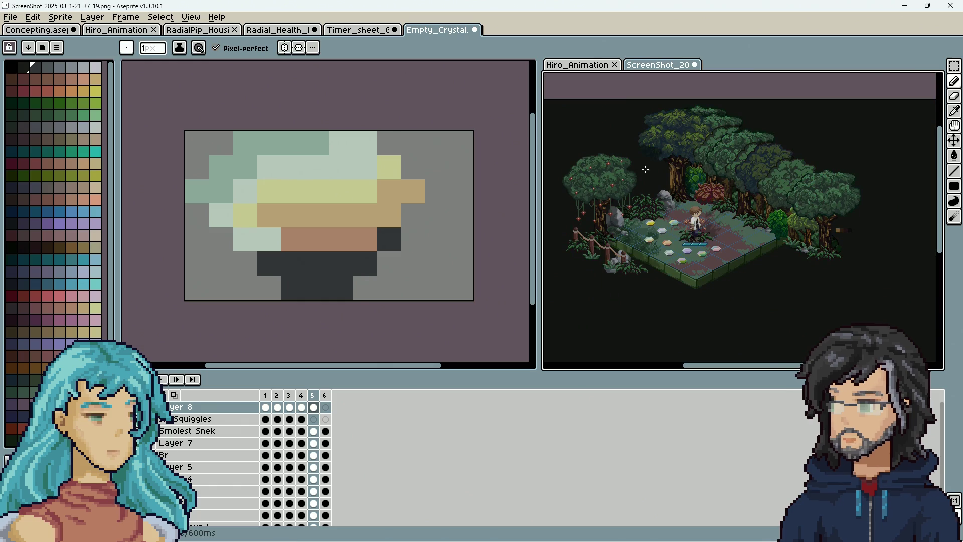
pyautogui.scroll(4, 632, 148)
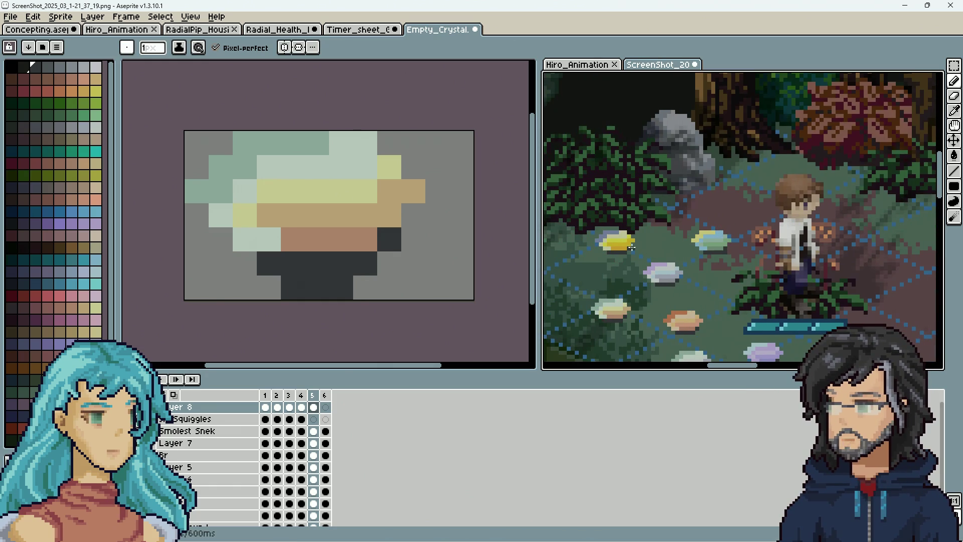
pyautogui.scroll(2, 632, 248)
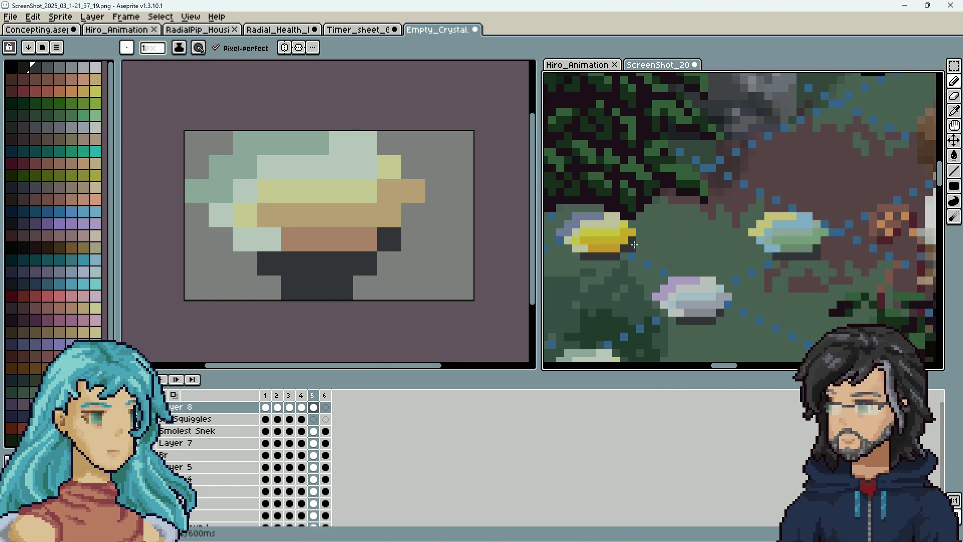
pyautogui.scroll(-3, 637, 241)
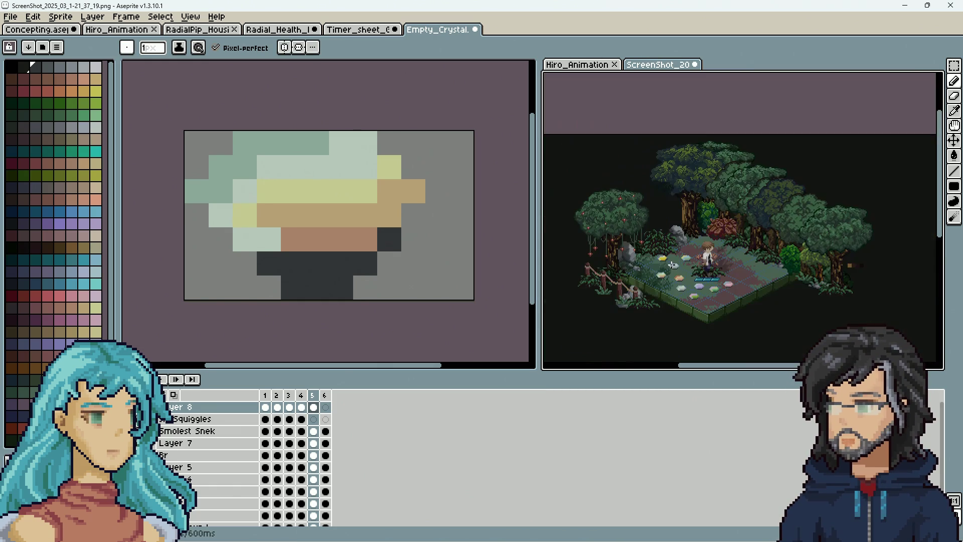
pyautogui.scroll(3, 659, 252)
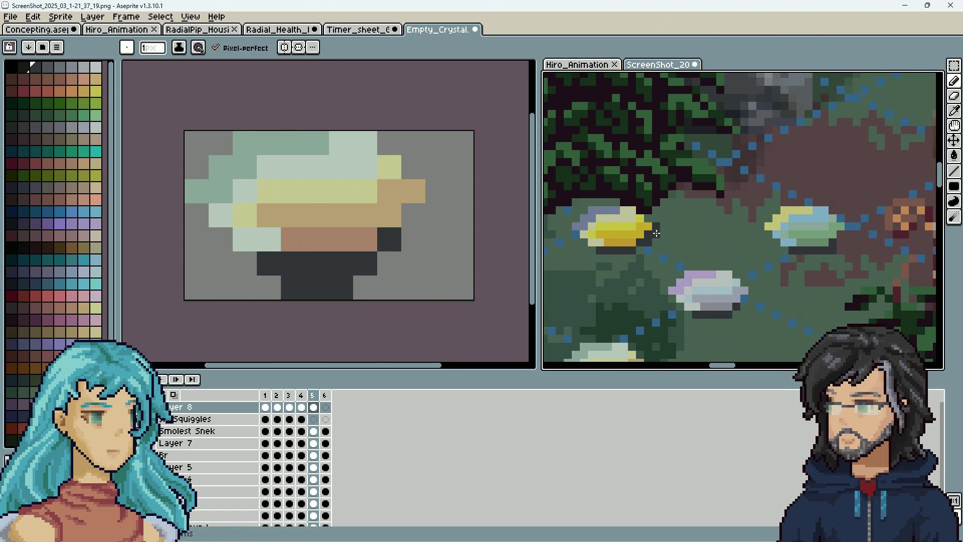
# Zoom and pan the forest screenshot to center the crystals in view.
pyautogui.scroll(-4, 712, 271)
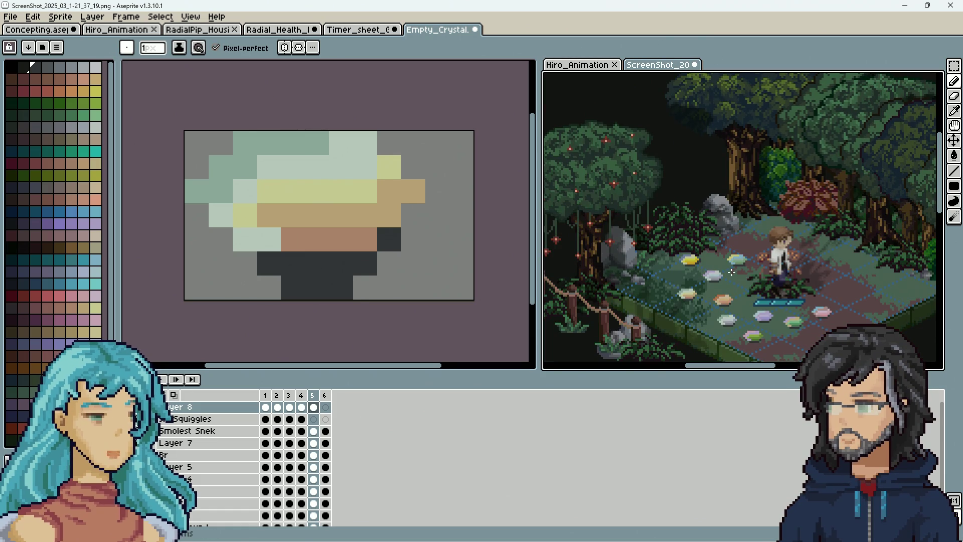
pyautogui.scroll(3, 712, 271)
pyautogui.scroll(-3, 680, 264)
pyautogui.scroll(-1, 681, 265)
pyautogui.scroll(1, 681, 265)
pyautogui.scroll(4, 660, 266)
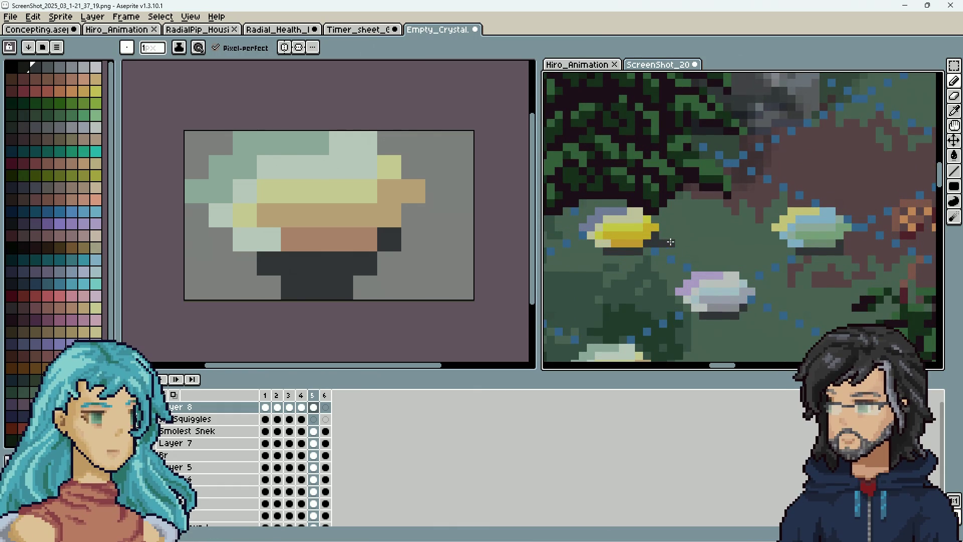
pyautogui.scroll(-3, 696, 270)
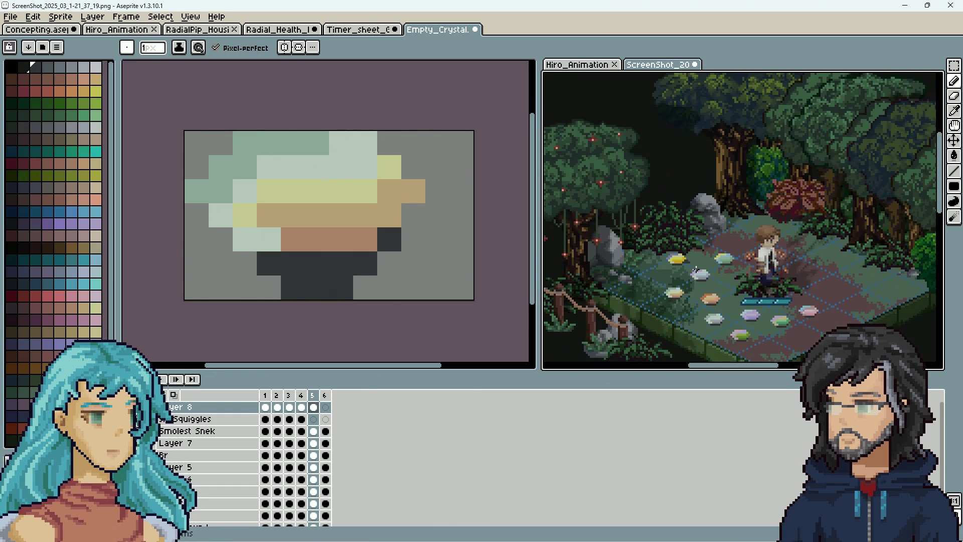
pyautogui.scroll(3, 692, 268)
pyautogui.scroll(-4, 710, 267)
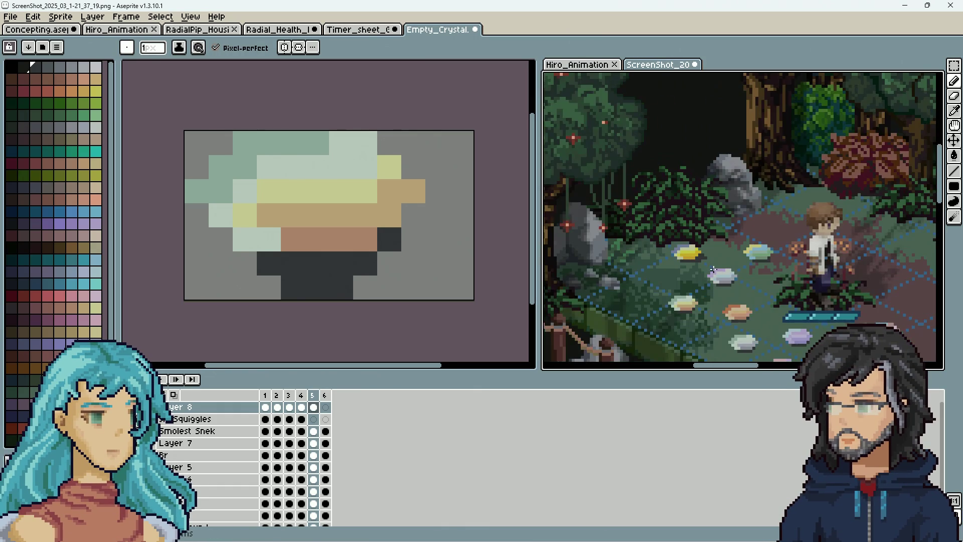
pyautogui.scroll(1, 715, 270)
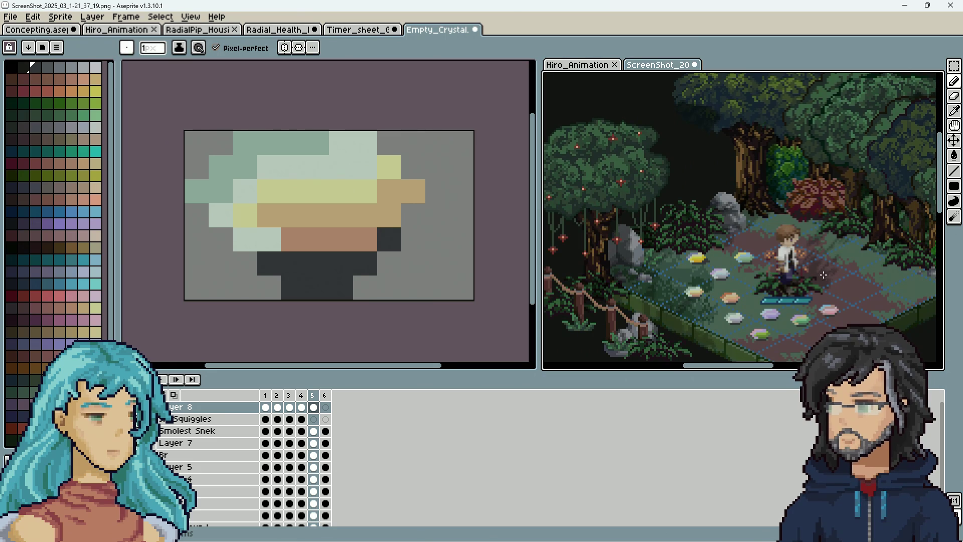
pyautogui.scroll(2, 736, 262)
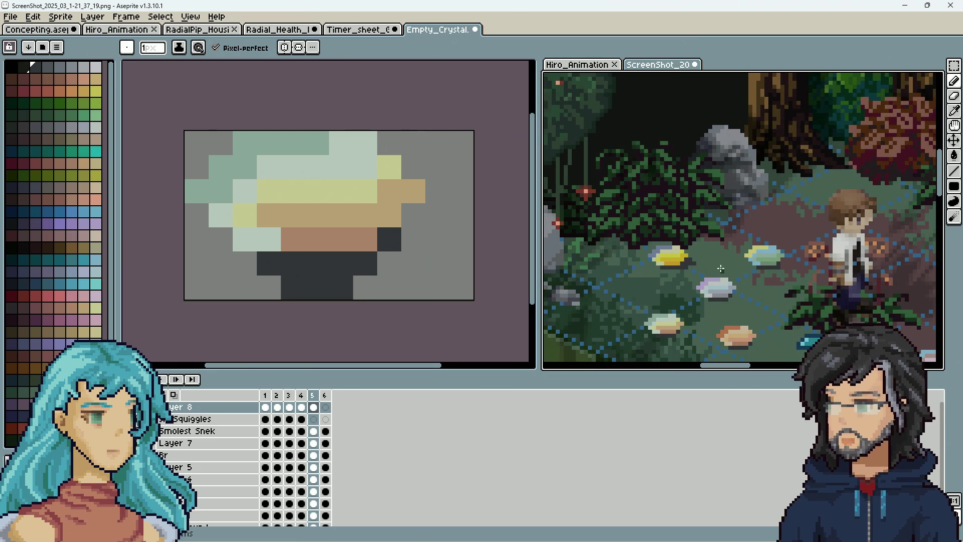
pyautogui.scroll(2, 689, 279)
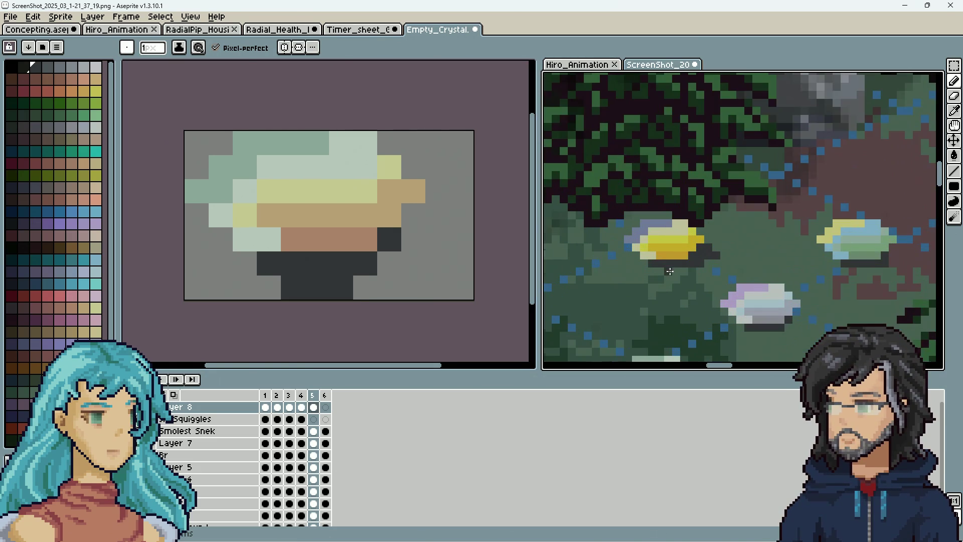
pyautogui.press('e')
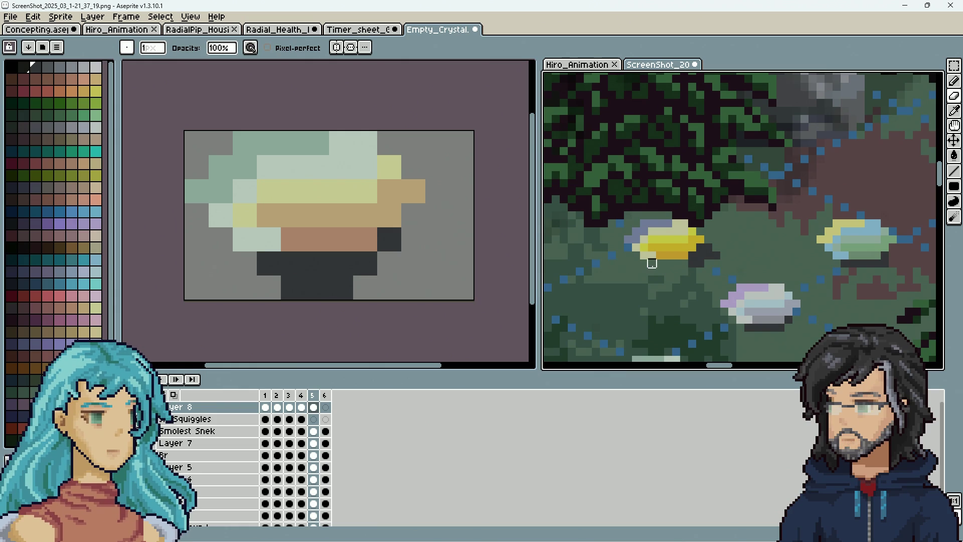
pyautogui.scroll(-3, 684, 264)
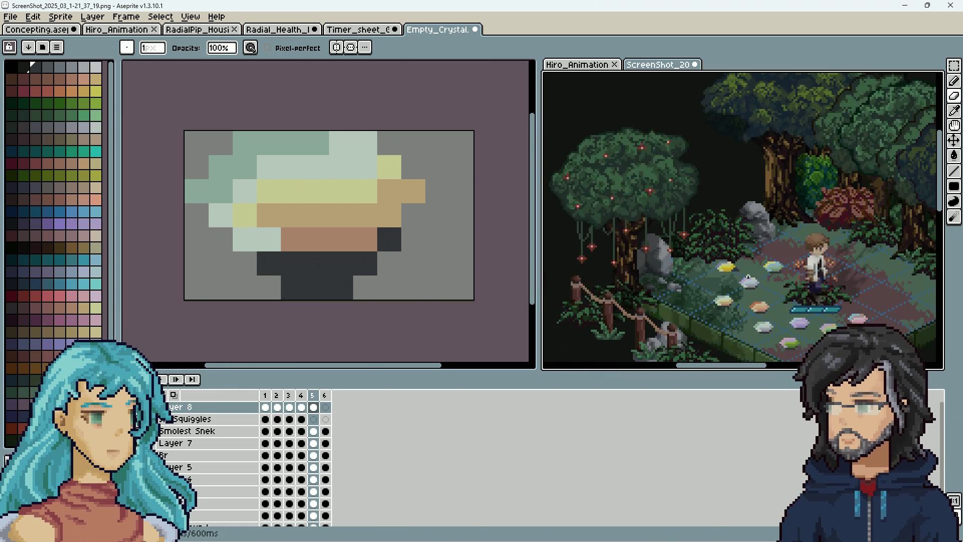
pyautogui.scroll(3, 741, 276)
pyautogui.press('i')
pyautogui.press('b')
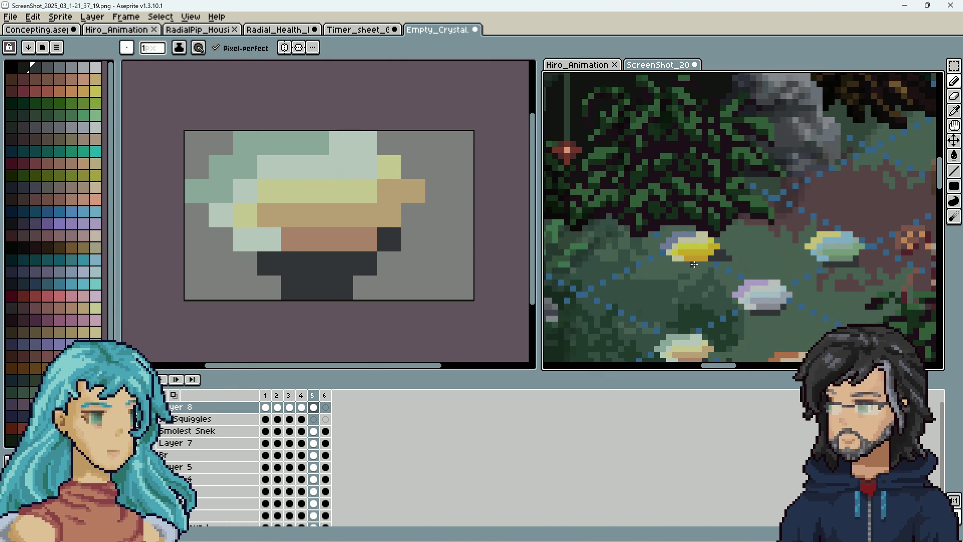
pyautogui.scroll(-2, 792, 287)
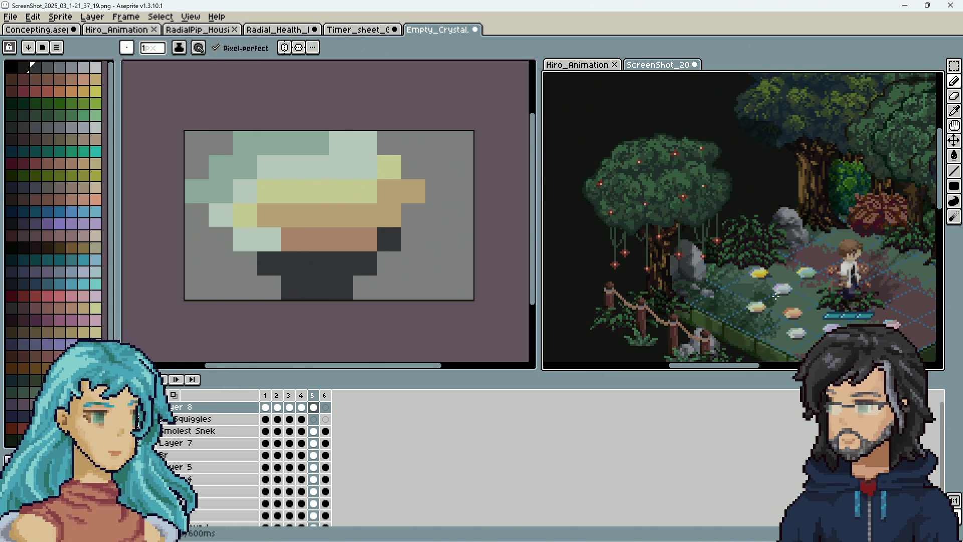
pyautogui.moveTo(798, 293); pyautogui.dragTo(739, 300)
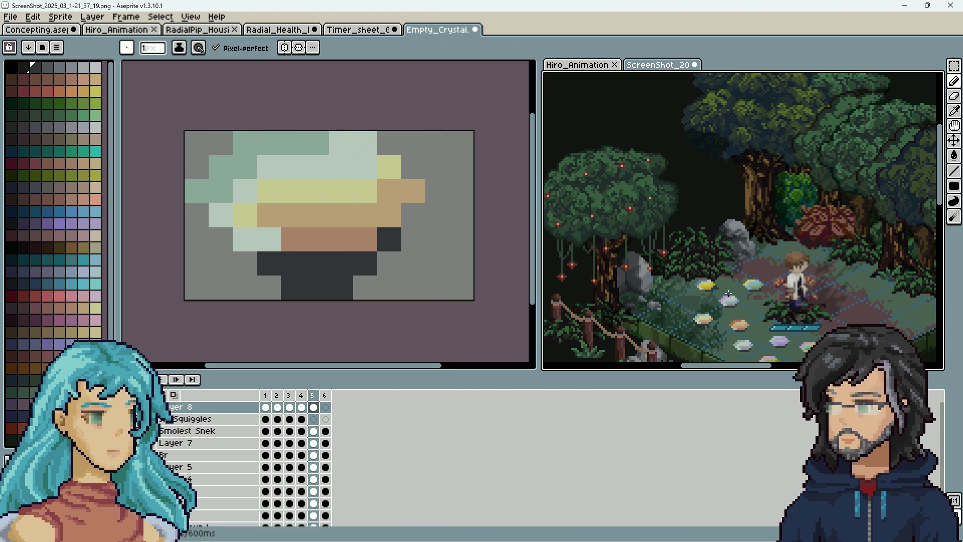
# Sample the yellow crystal's colour from the screenshot as the drawing colour.
pyautogui.scroll(5, 705, 286)
pyautogui.press('alt')
pyautogui.keyDown('alt'); pyautogui.click(603, 275); pyautogui.keyUp('alt')
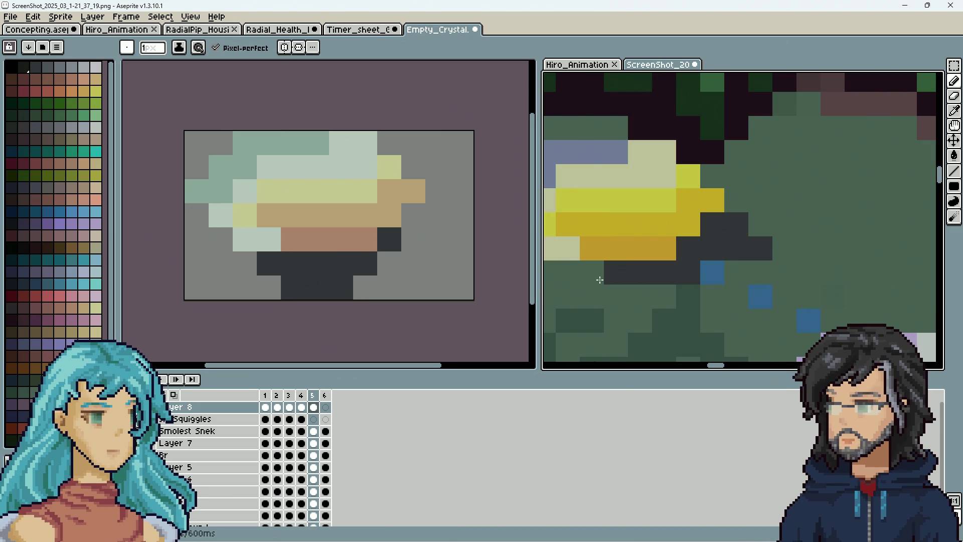
pyautogui.scroll(-5, 643, 273)
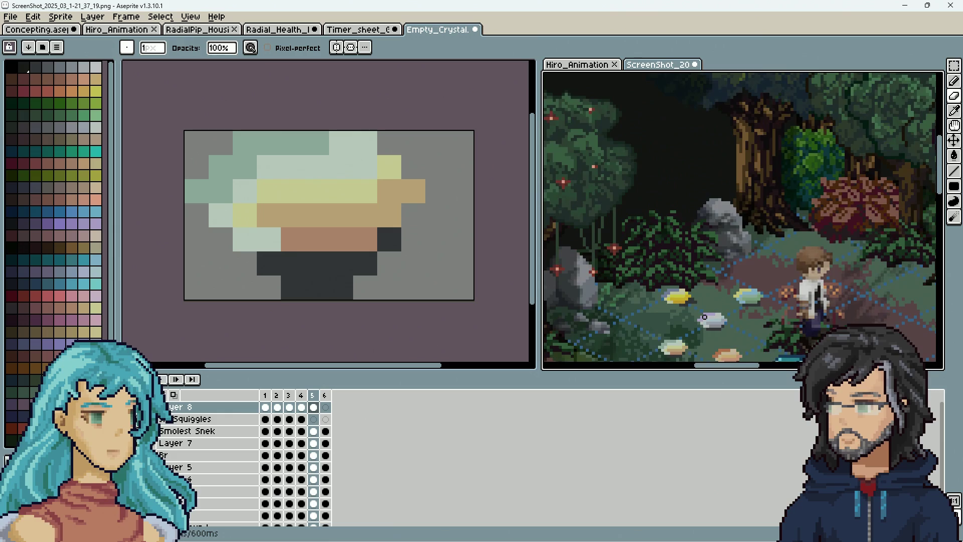
pyautogui.scroll(-2, 747, 316)
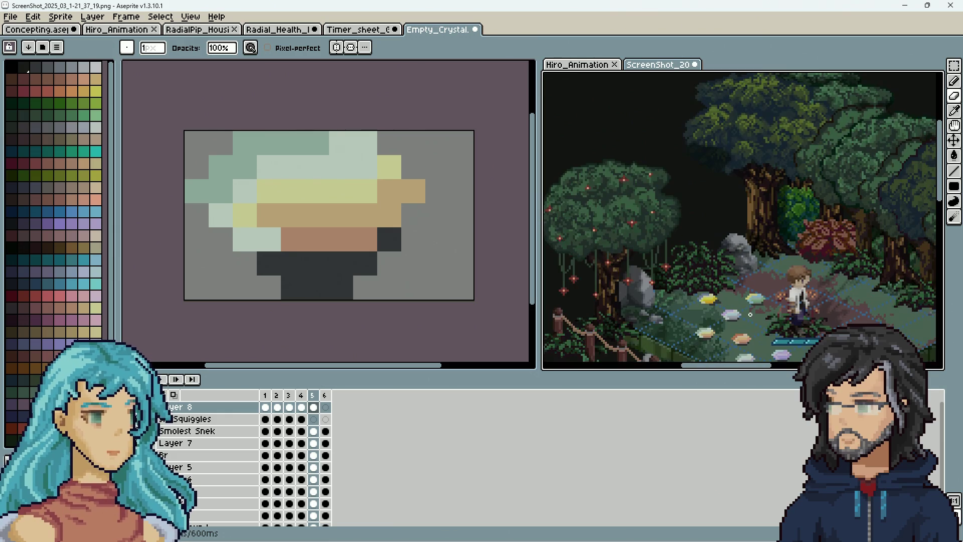
pyautogui.scroll(-3, 742, 314)
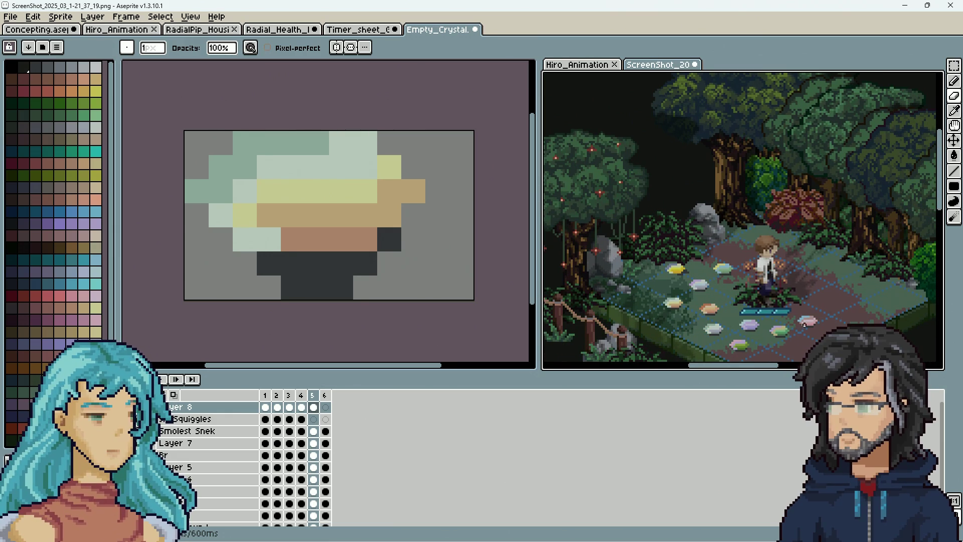
pyautogui.scroll(4, 798, 323)
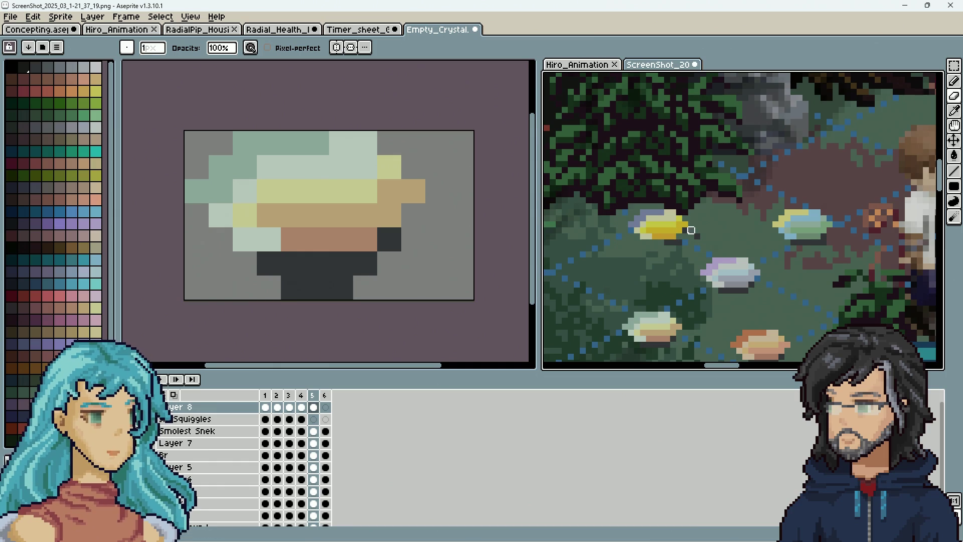
pyautogui.scroll(-3, 680, 242)
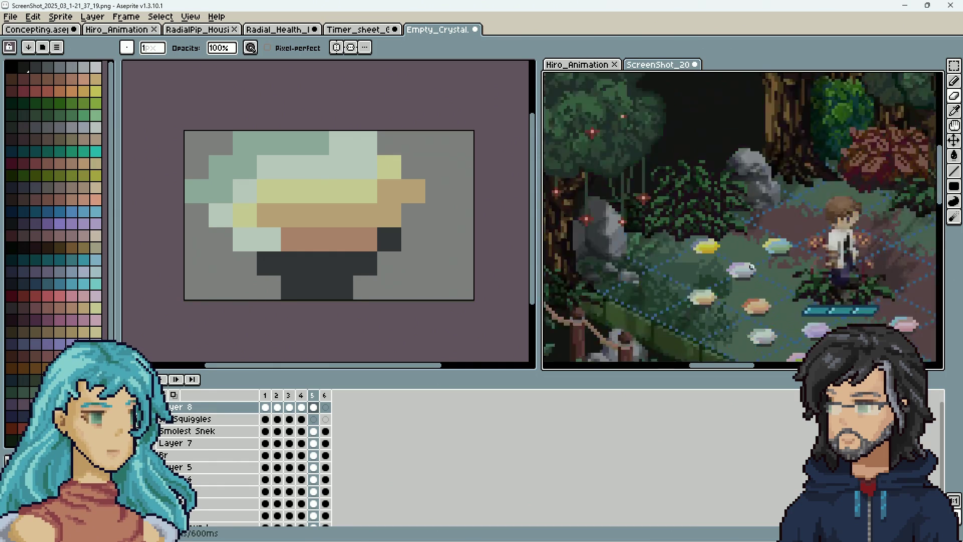
pyautogui.scroll(2, 793, 294)
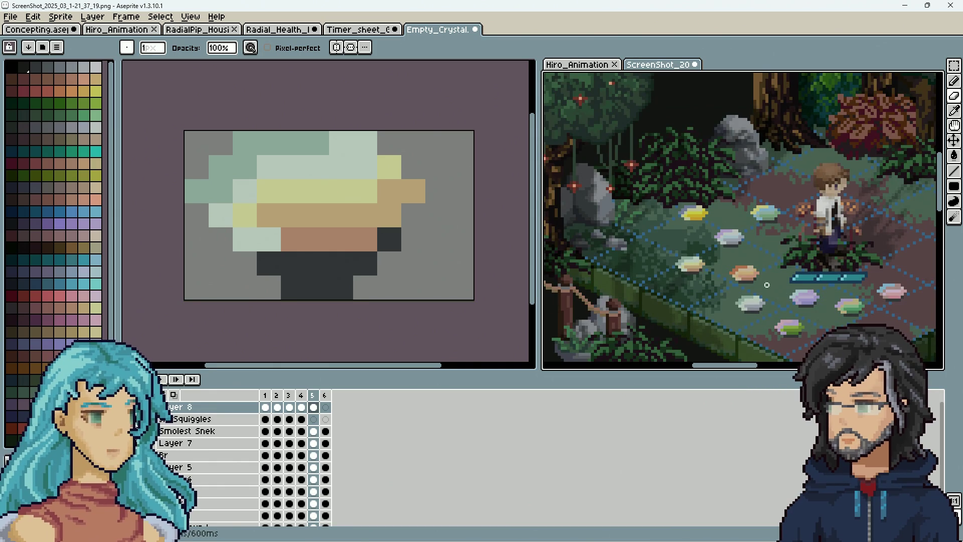
pyautogui.scroll(-2, 437, 300)
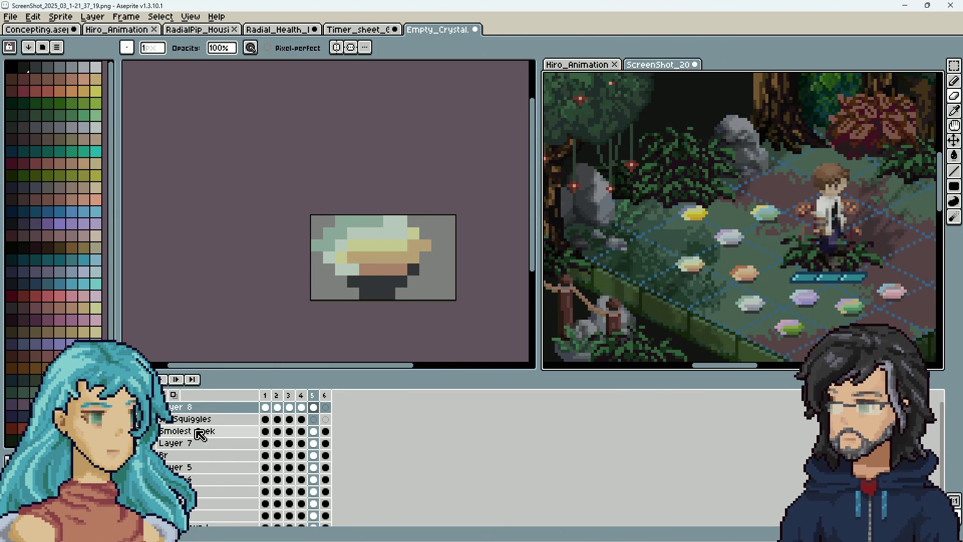
# On Empty_Crystal's Multiplier layer, paint over the dark base beneath the crystal in grey.
pyautogui.click(232, 330)
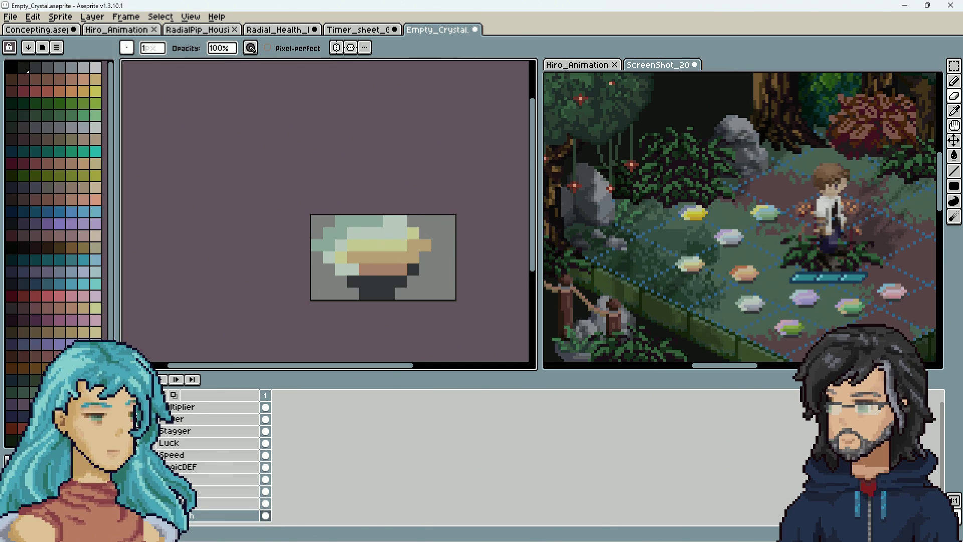
pyautogui.click(176, 422)
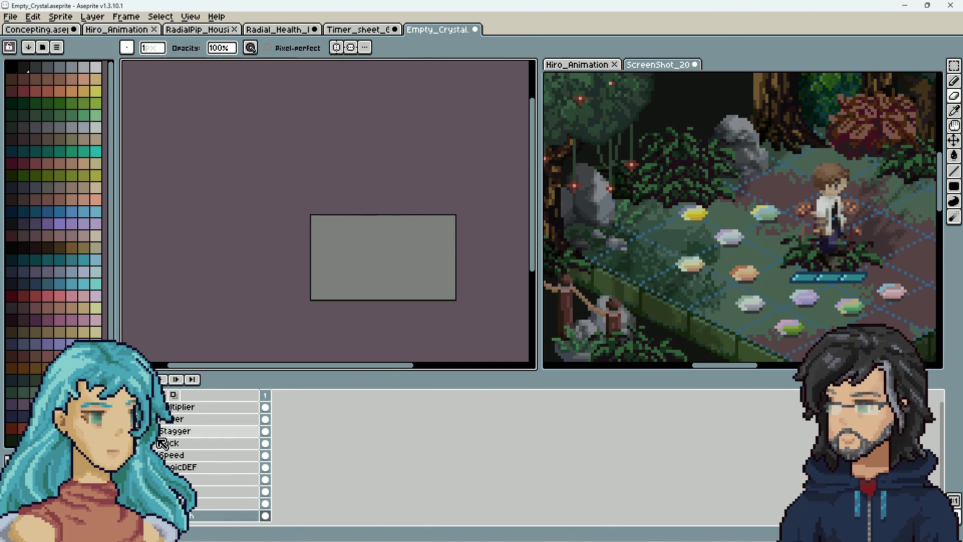
pyautogui.click(178, 407)
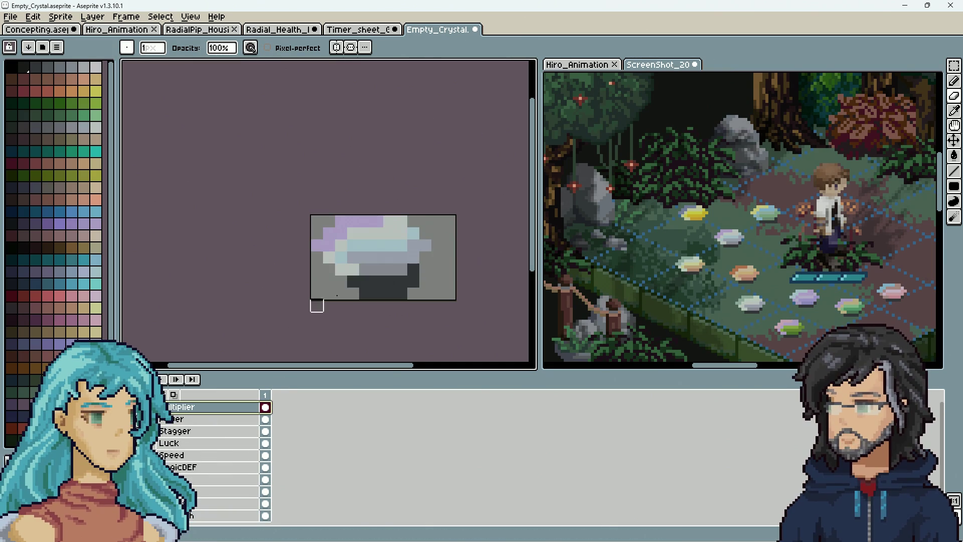
pyautogui.moveTo(353, 282)
pyautogui.mouseDown()
pyautogui.moveTo(437, 279)
pyautogui.moveTo(366, 290)
pyautogui.moveTo(413, 293)
pyautogui.mouseUp()
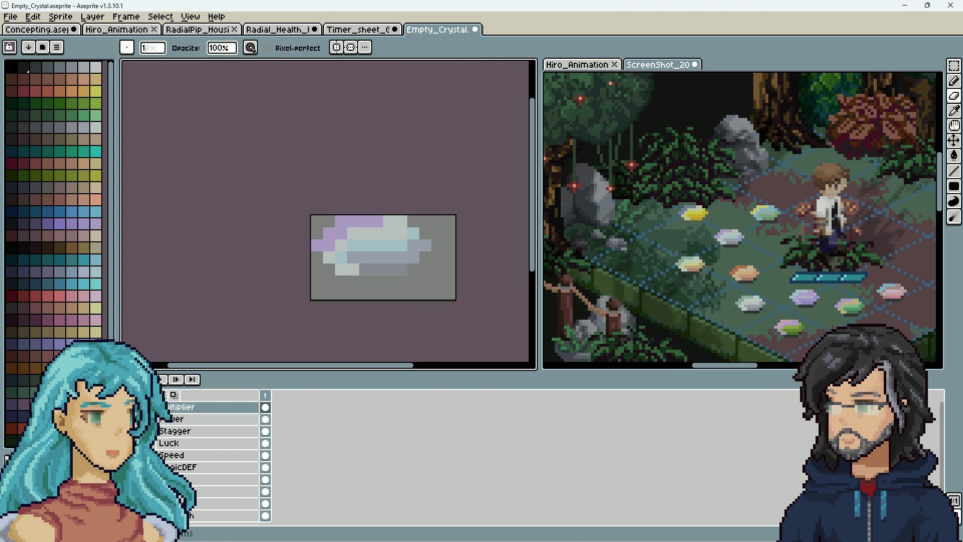
pyautogui.click(954, 65)
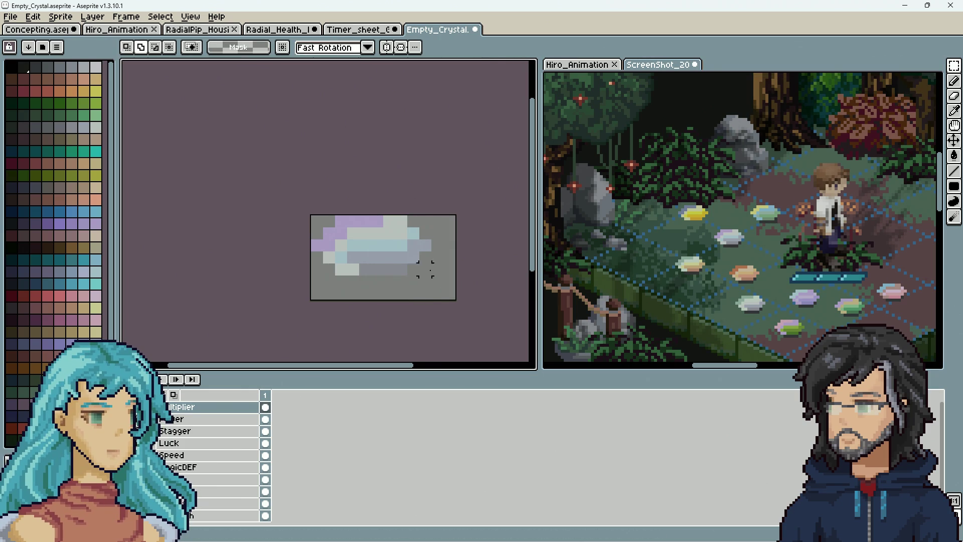
pyautogui.click(60, 17)
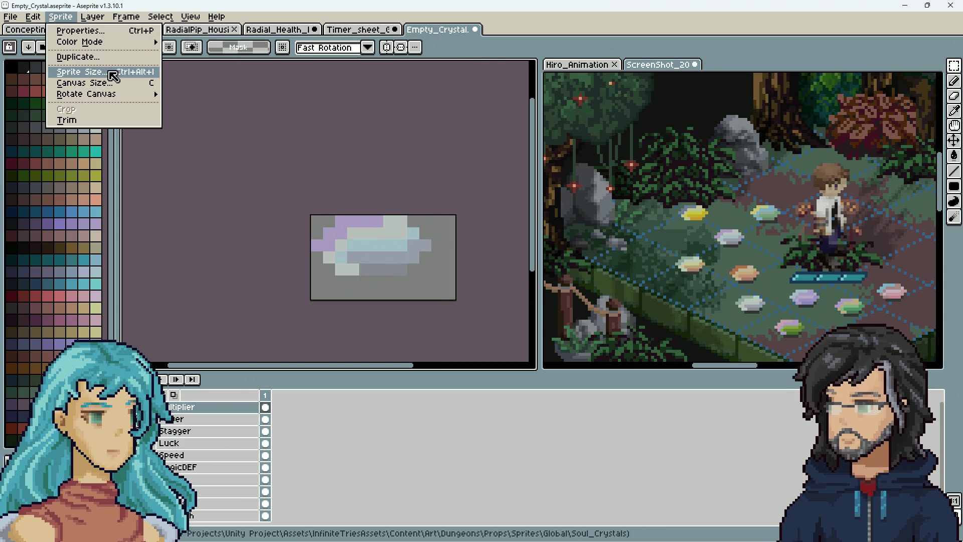
# Use Canvas Size to cut Empty_Crystal's height from 7 to 5 pixels at the bottom.
pyautogui.click(117, 83)
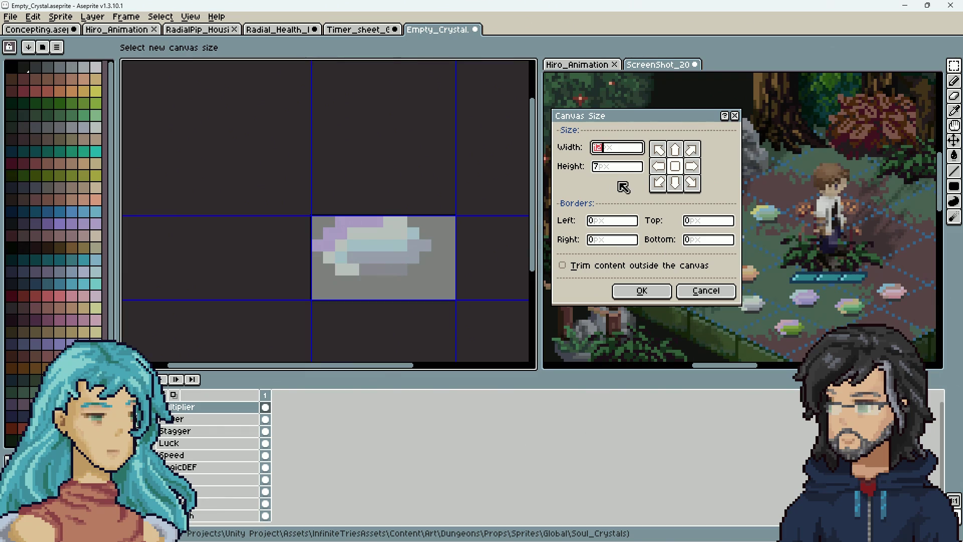
pyautogui.moveTo(405, 300); pyautogui.dragTo(399, 275)
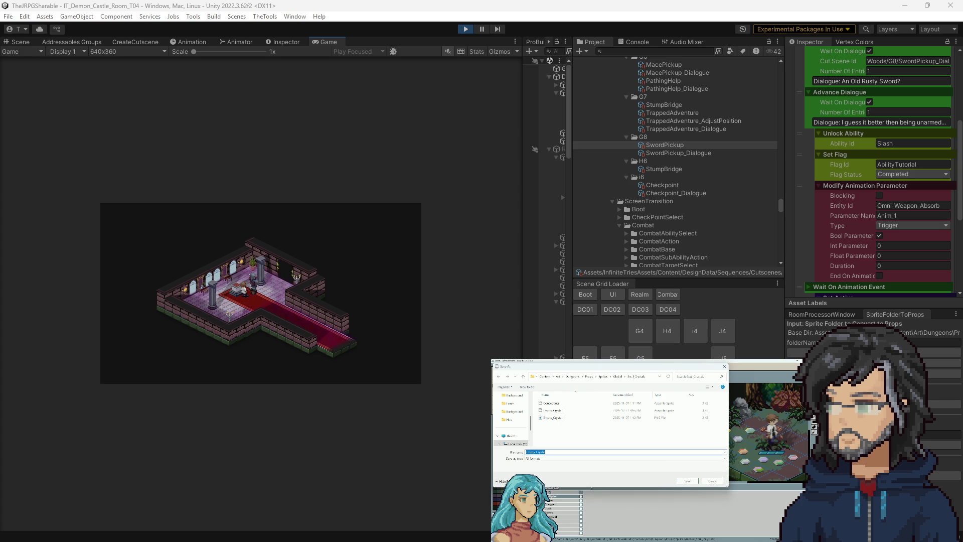
# In the IT Game Data sheet, review the Punch row's name, ParentAbility and prefab path.
pyautogui.hotkey('alt', 'Tab')
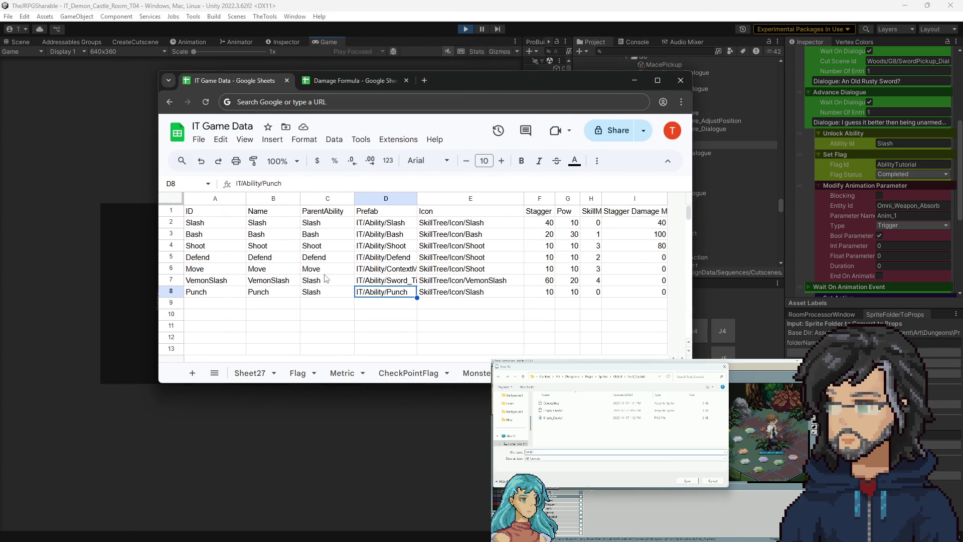
pyautogui.click(268, 294)
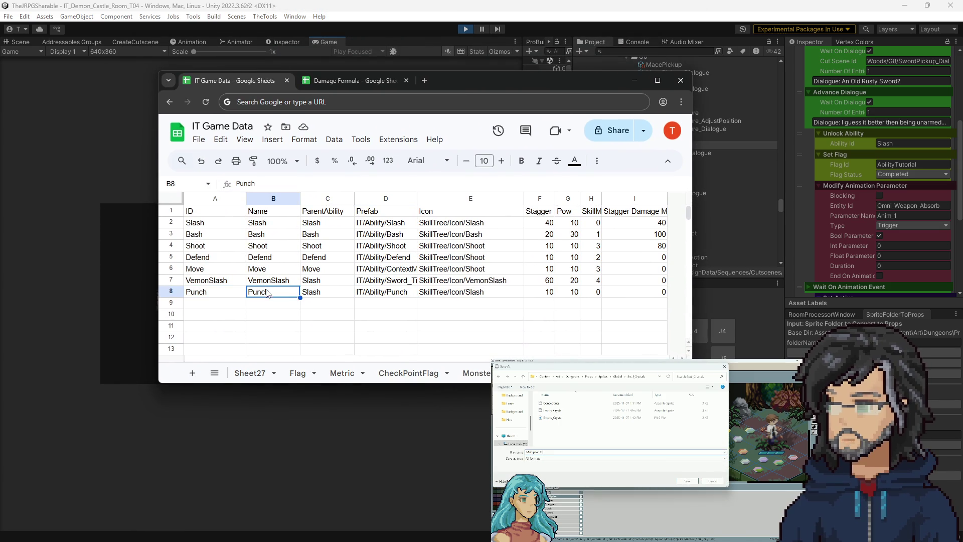
pyautogui.click(330, 295)
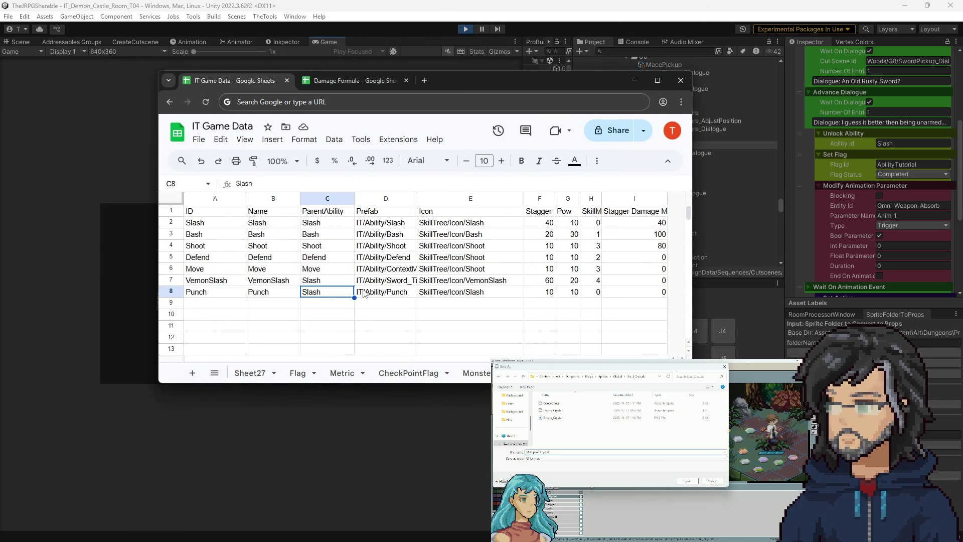
pyautogui.click(381, 294)
pyautogui.click(315, 295)
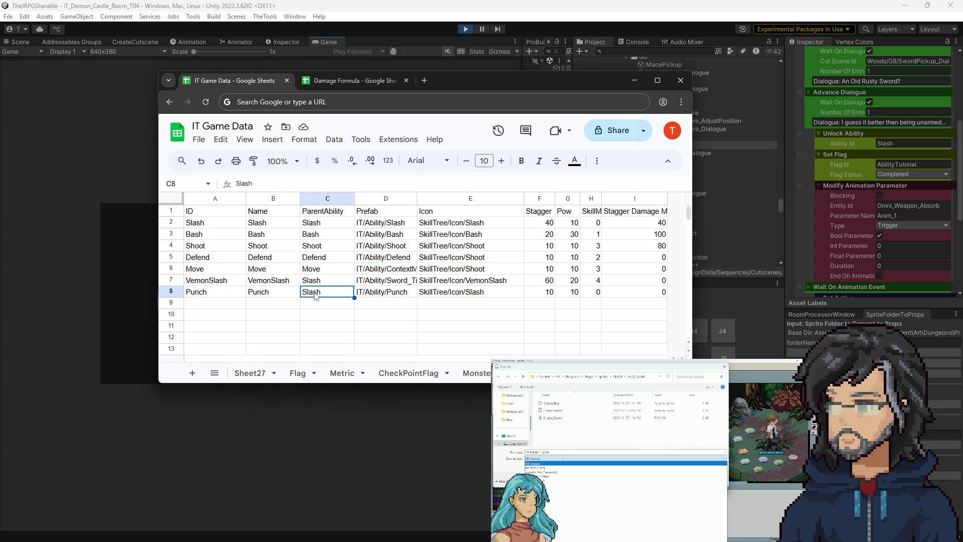
pyautogui.click(390, 298)
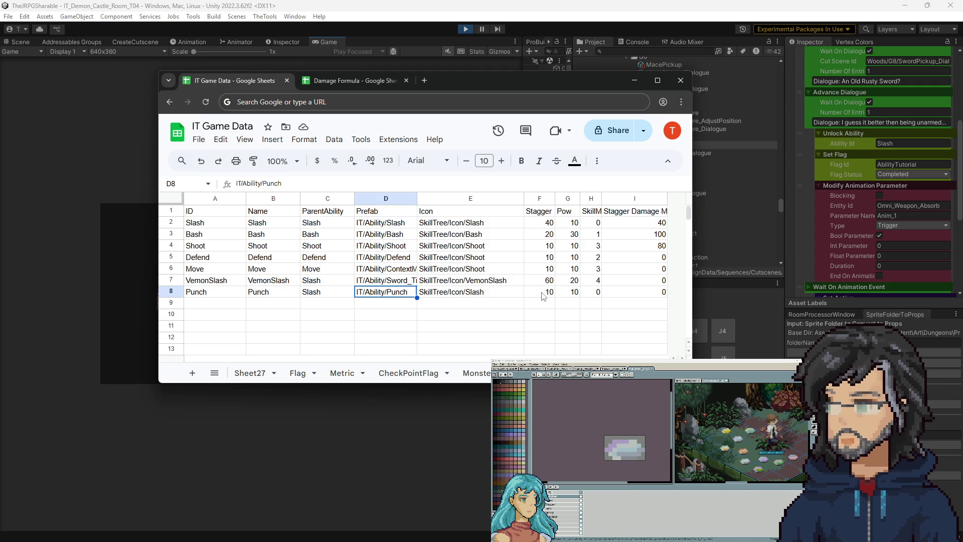
# Enter 5 for the Punch row's Pow (G8) and Stagger (F8), then minimize Chrome.
pyautogui.click(569, 292)
pyautogui.write('5')
pyautogui.press('Left')
pyautogui.write('5')
pyautogui.click(590, 307)
pyautogui.moveTo(494, 297)
pyautogui.mouseDown()
pyautogui.moveTo(609, 297)
pyautogui.moveTo(205, 298)
pyautogui.mouseUp()
pyautogui.moveTo(198, 225); pyautogui.dragTo(326, 224)
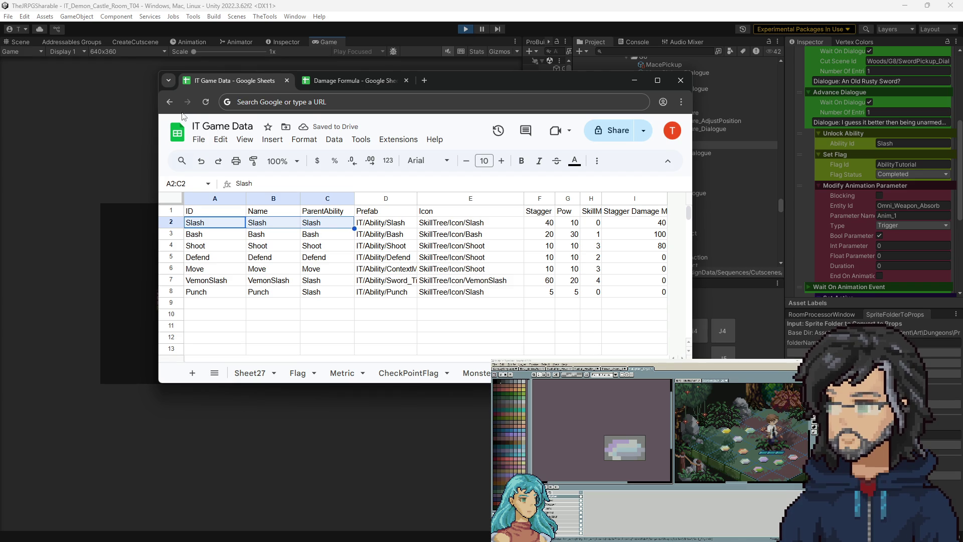
pyautogui.click(634, 80)
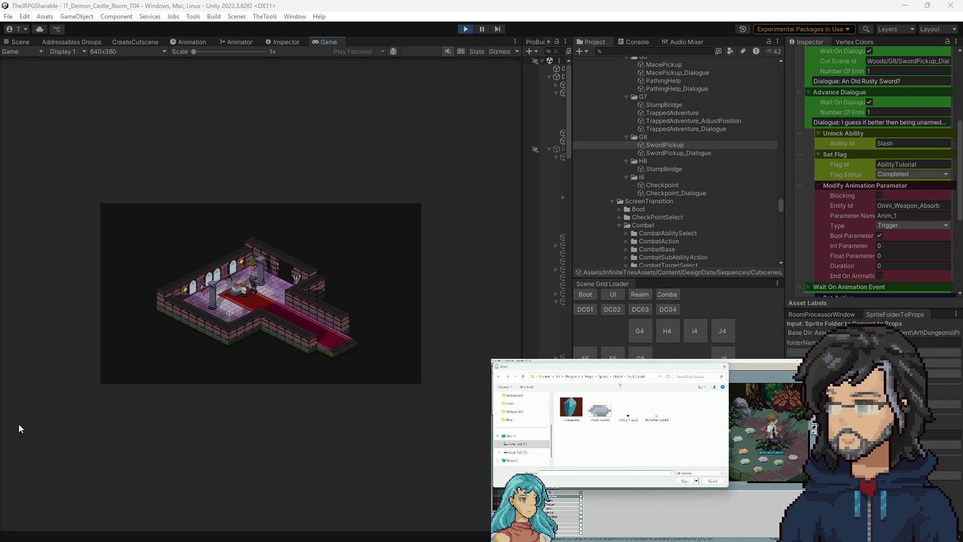
# Run TheTools > IT > Parser > AbilityParser to regenerate the ability data.
pyautogui.click(267, 16)
pyautogui.moveTo(281, 28)
pyautogui.moveTo(352, 60)
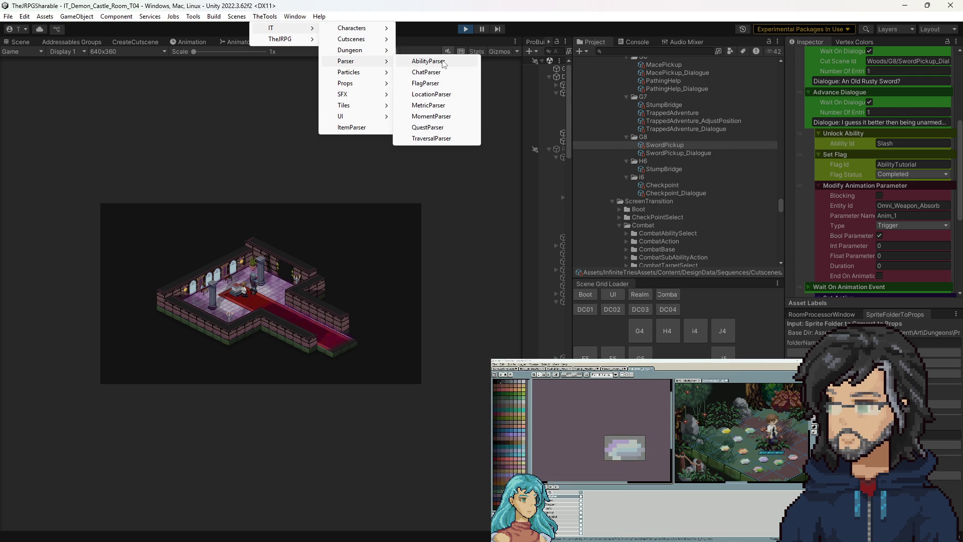
pyautogui.click(444, 61)
pyautogui.scroll(6, 688, 231)
pyautogui.scroll(-10, 688, 222)
pyautogui.scroll(-15, 682, 216)
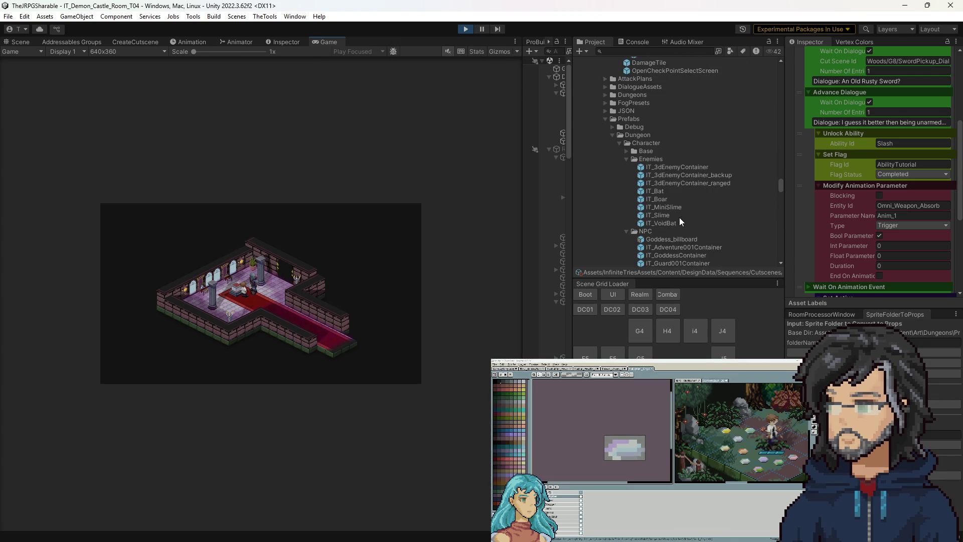
pyautogui.scroll(3, 677, 216)
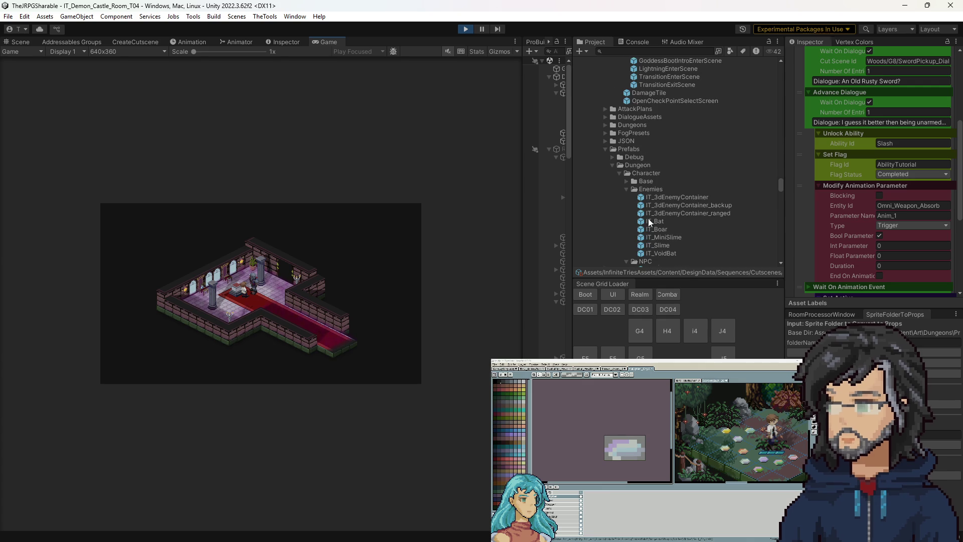
# Open JSON/AbilityDesignData in VS Code and check the Punch entry's Stagger and Pow of 5.
pyautogui.click(606, 141)
pyautogui.click(650, 149)
pyautogui.scroll(-20, 857, 249)
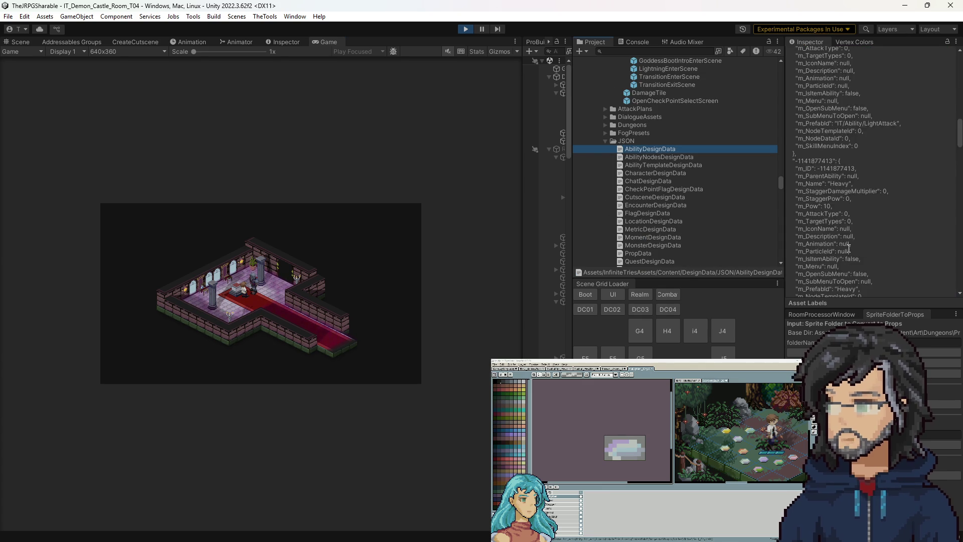
pyautogui.scroll(-5, 857, 250)
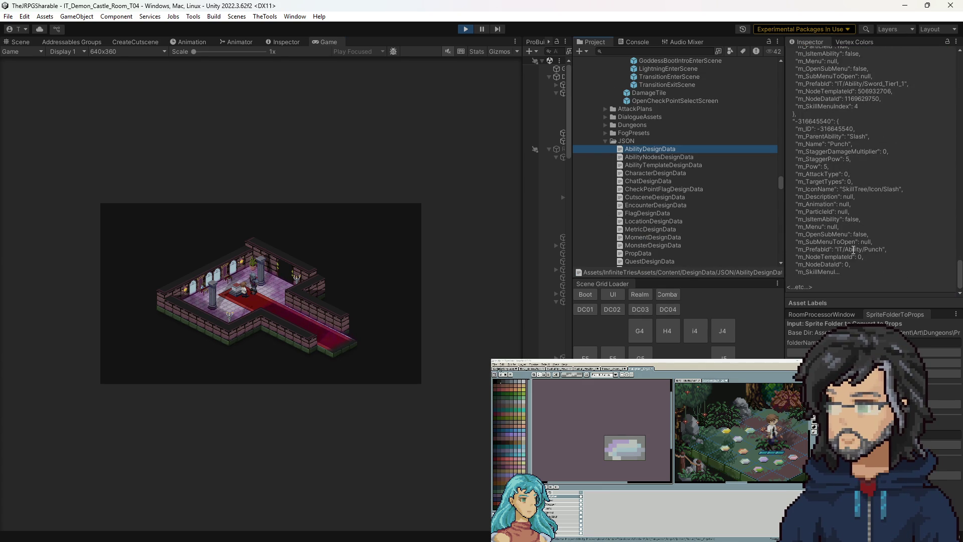
pyautogui.doubleClick(653, 149)
pyautogui.scroll(-20, 533, 194)
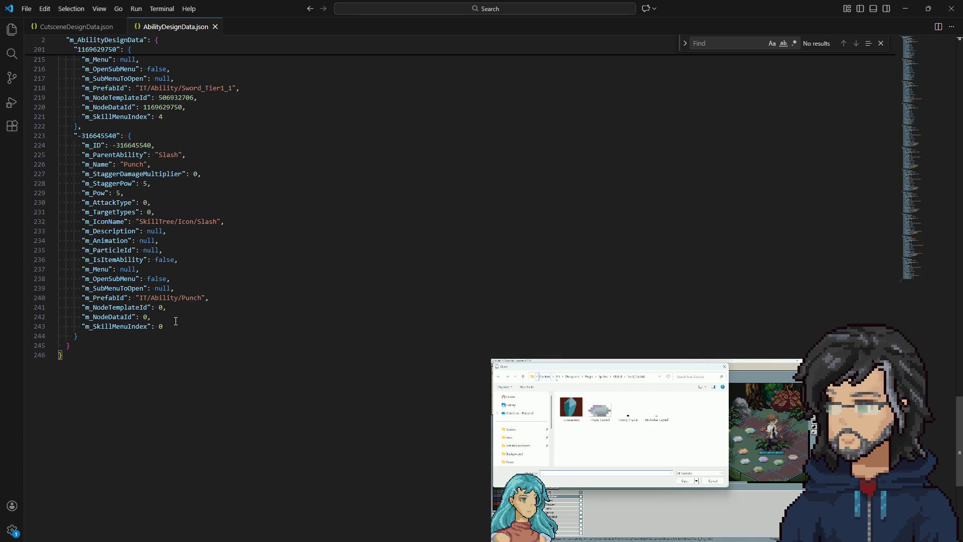
pyautogui.moveTo(169, 328)
pyautogui.mouseDown()
pyautogui.moveTo(32, 183)
pyautogui.moveTo(28, 147)
pyautogui.mouseUp()
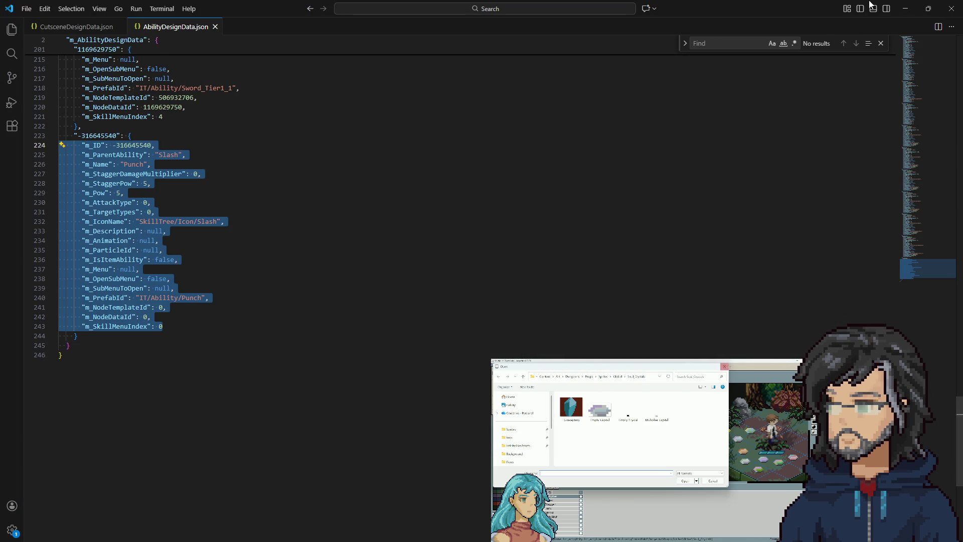
pyautogui.click(911, 10)
pyautogui.scroll(-5, 653, 161)
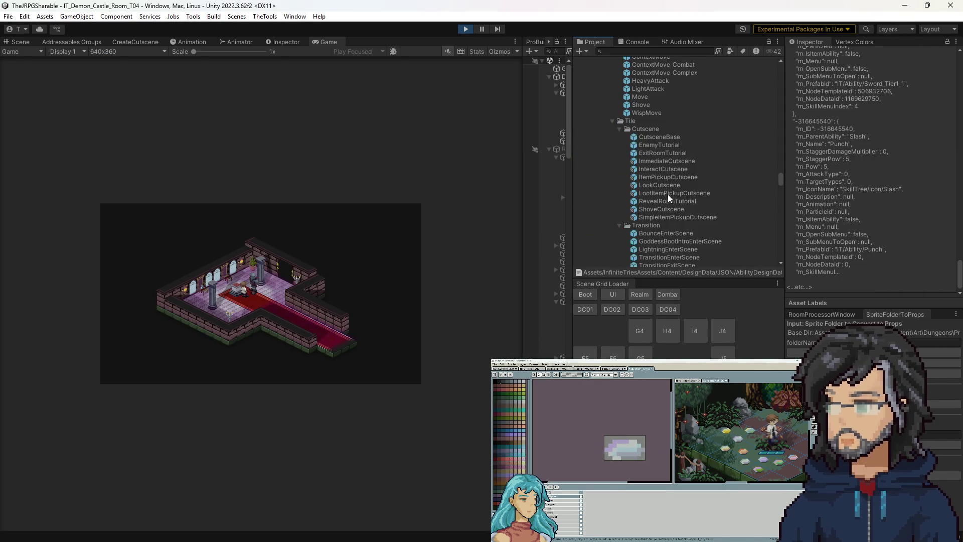
# Duplicate the Slash prefab in Tier1, rename the copy 'Punch', and open it in Prefab Mode.
pyautogui.click(650, 214)
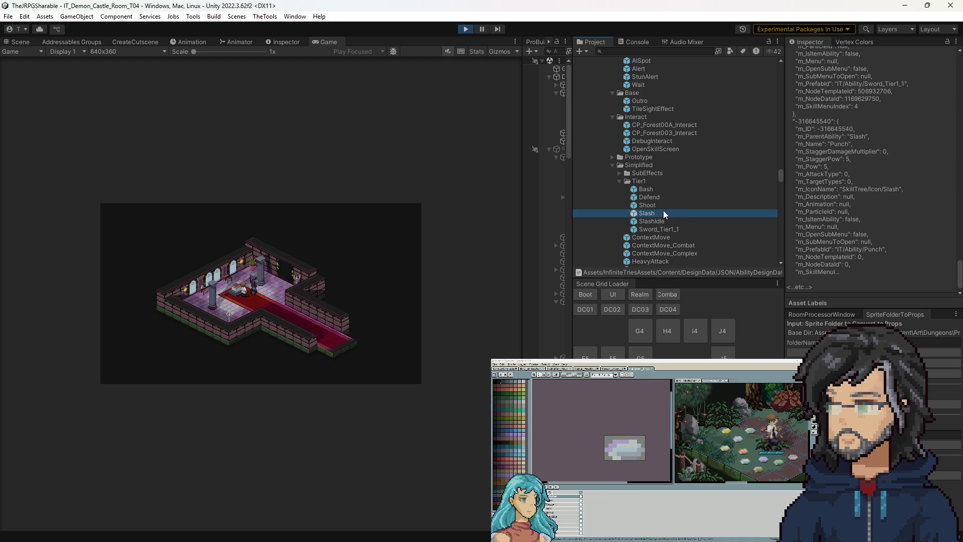
pyautogui.hotkey('ctrl', 'd')
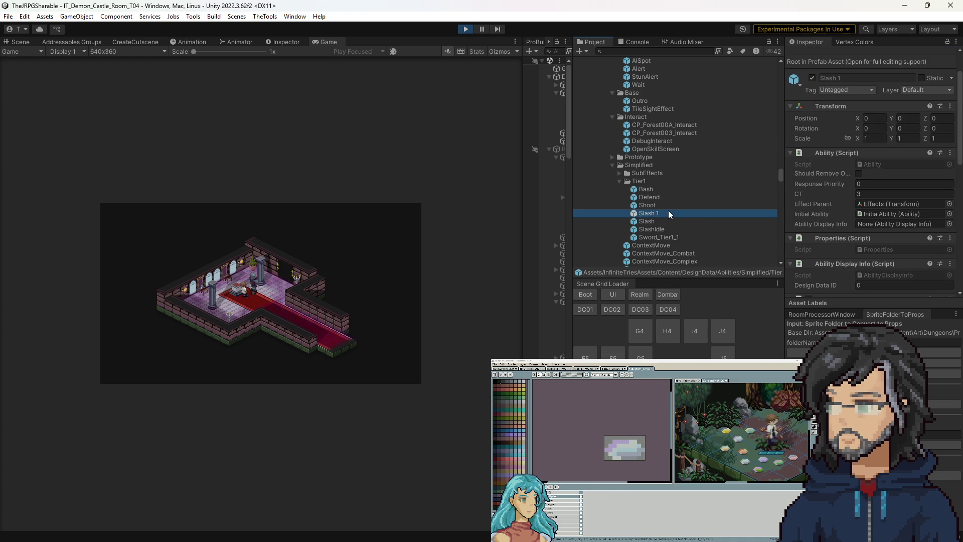
pyautogui.click(669, 211)
pyautogui.write('Punch')
pyautogui.press('Return')
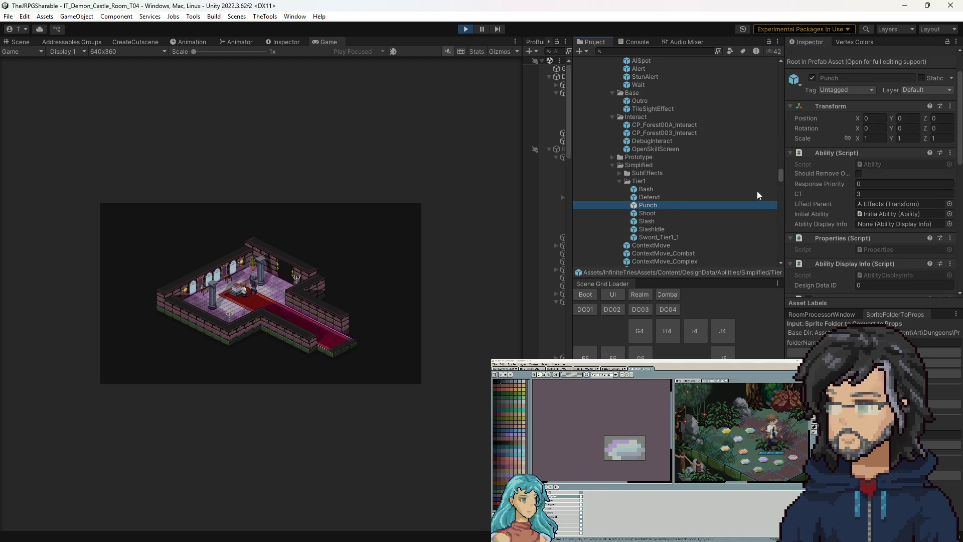
pyautogui.doubleClick(646, 205)
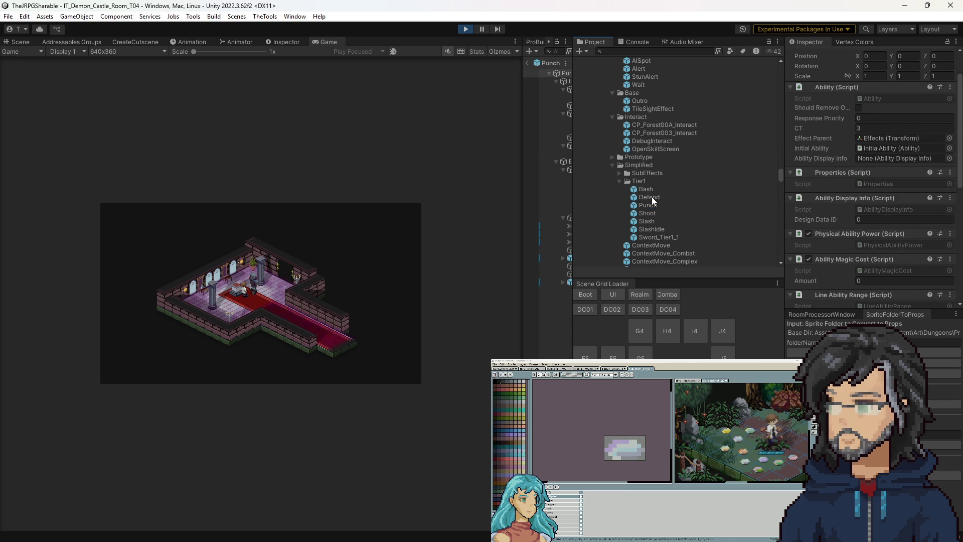
pyautogui.moveTo(523, 167); pyautogui.dragTo(333, 178)
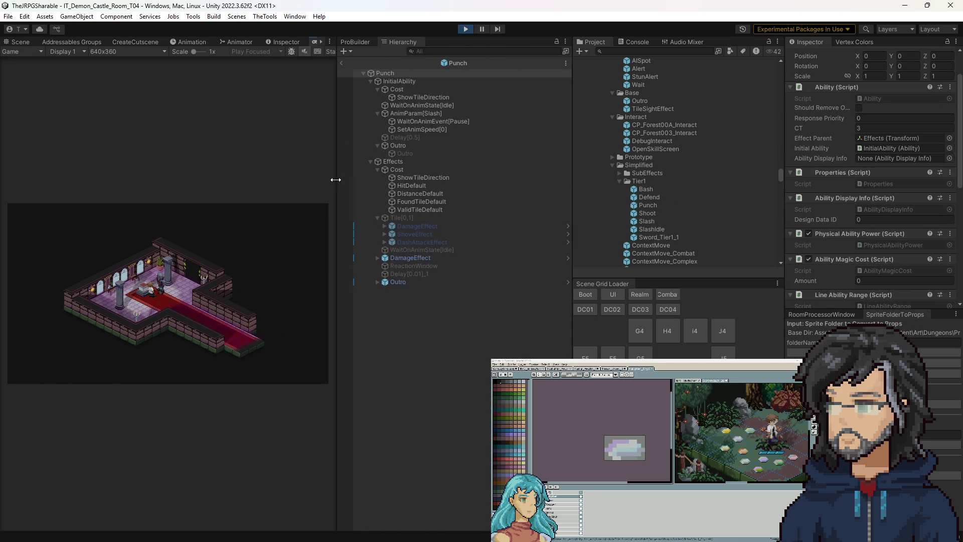
# Expand DamageEffect, HitEffect and CalcDamage, and disable ExperienceGrantedDefault in the Punch prefab.
pyautogui.click(377, 258)
pyautogui.click(385, 274)
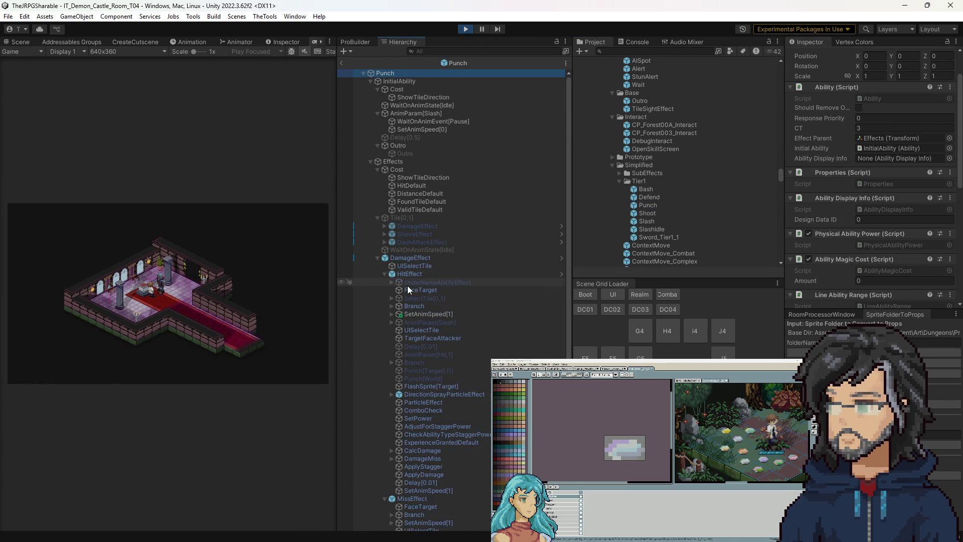
pyautogui.scroll(-3, 397, 286)
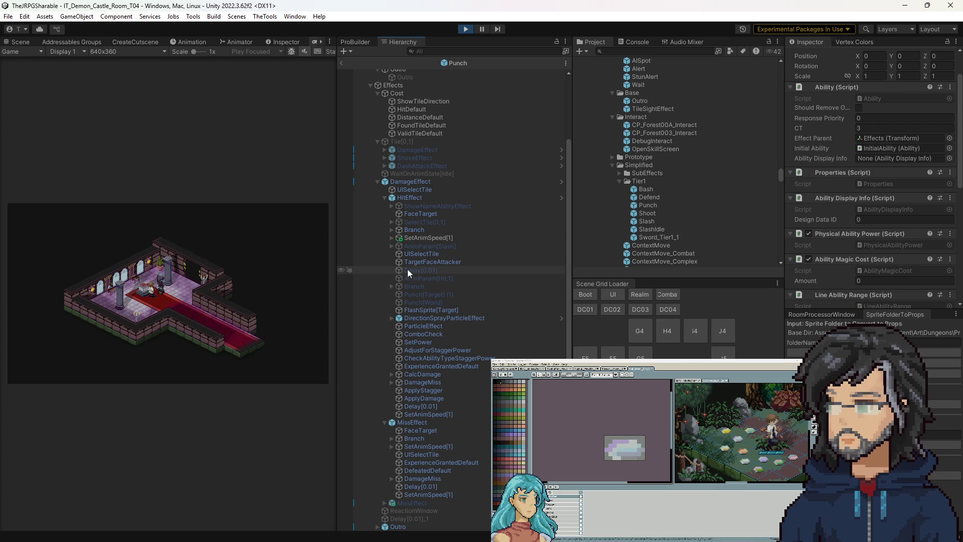
pyautogui.click(423, 238)
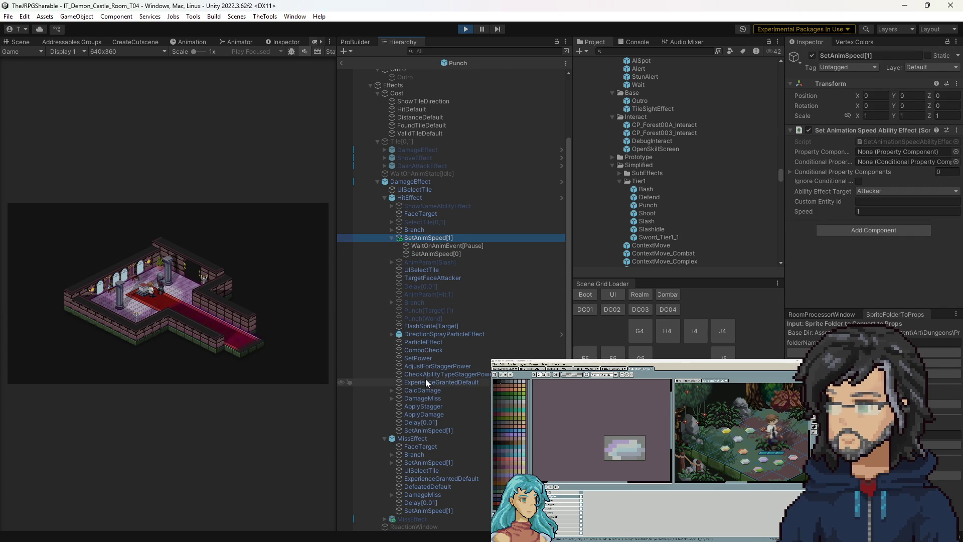
pyautogui.click(424, 390)
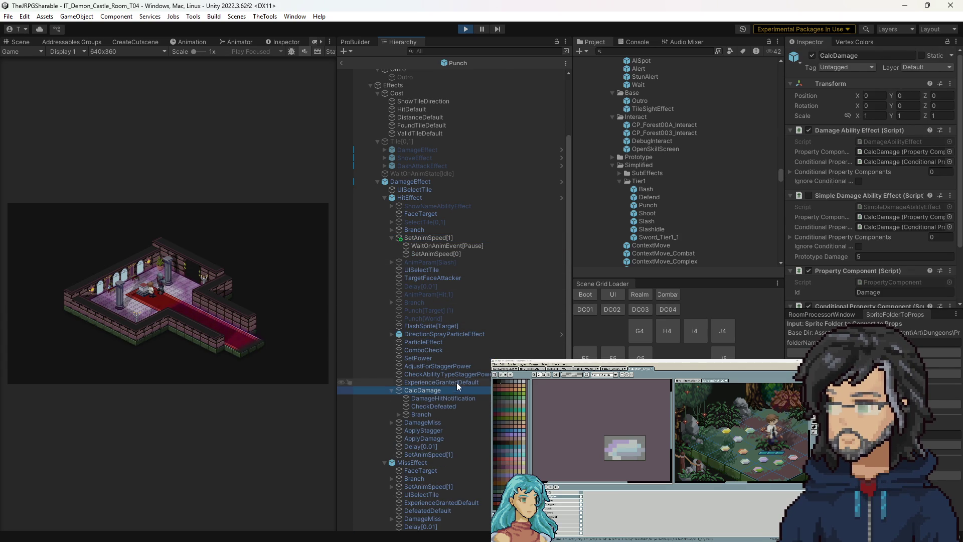
pyautogui.click(442, 382)
pyautogui.click(813, 56)
# Inspect DamageHitNotification and disable the Branch under CalcDamage.
pyautogui.click(430, 400)
pyautogui.click(399, 414)
pyautogui.click(425, 422)
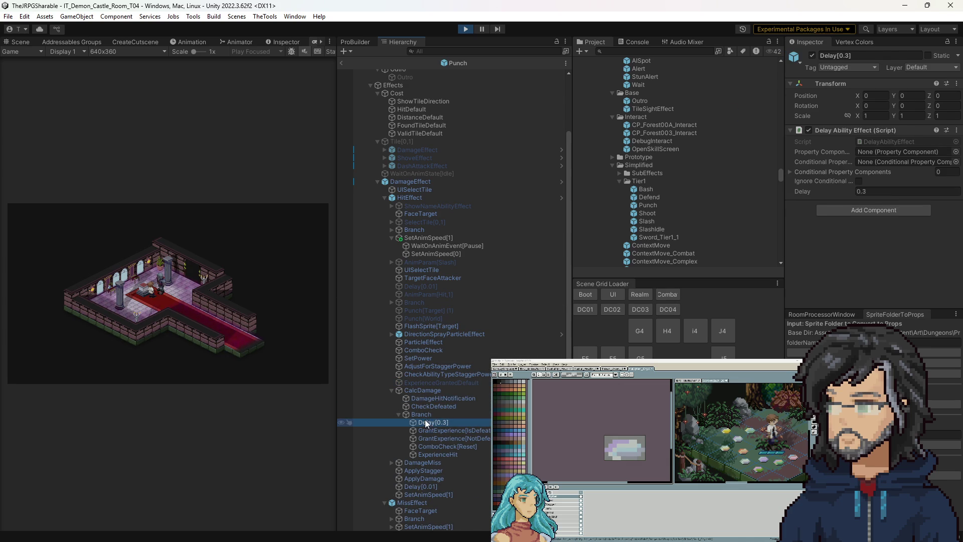
pyautogui.click(439, 414)
pyautogui.click(813, 56)
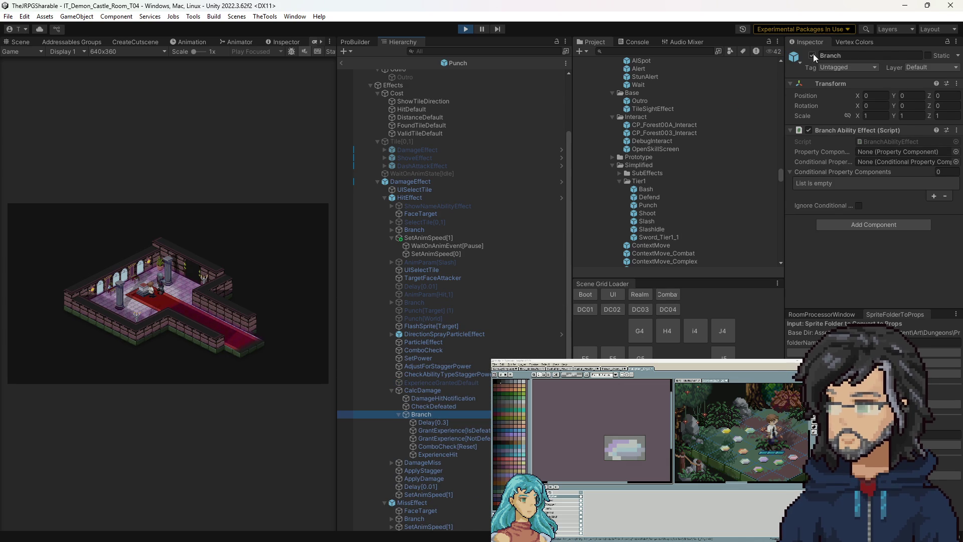
# Expand DamageMiss and disable its Branch child.
pyautogui.click(391, 463)
pyautogui.scroll(-3, 391, 464)
pyautogui.click(399, 411)
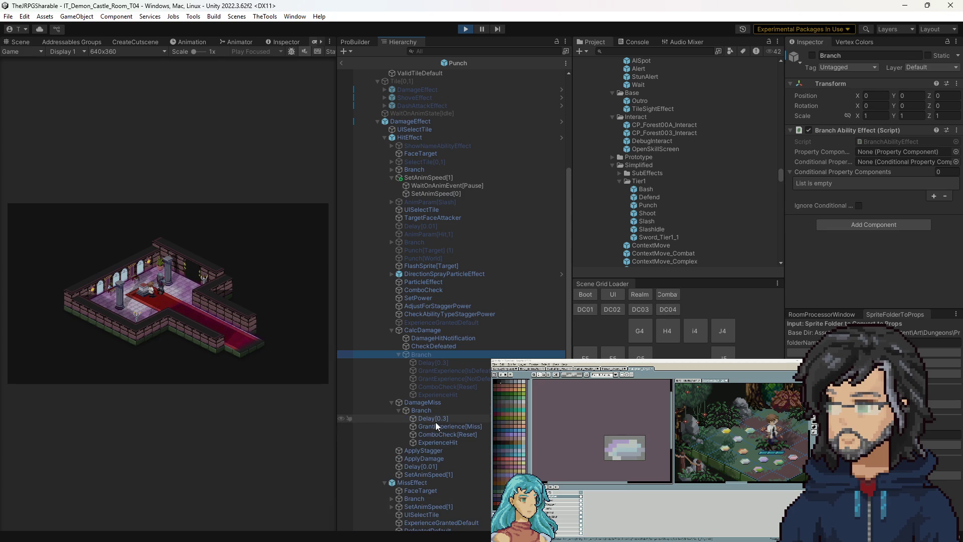
pyautogui.click(429, 411)
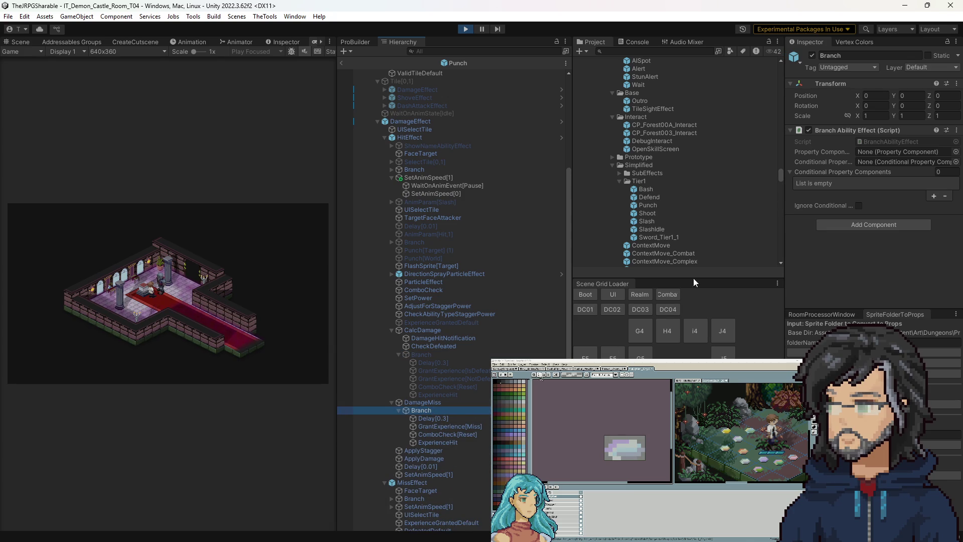
pyautogui.click(814, 59)
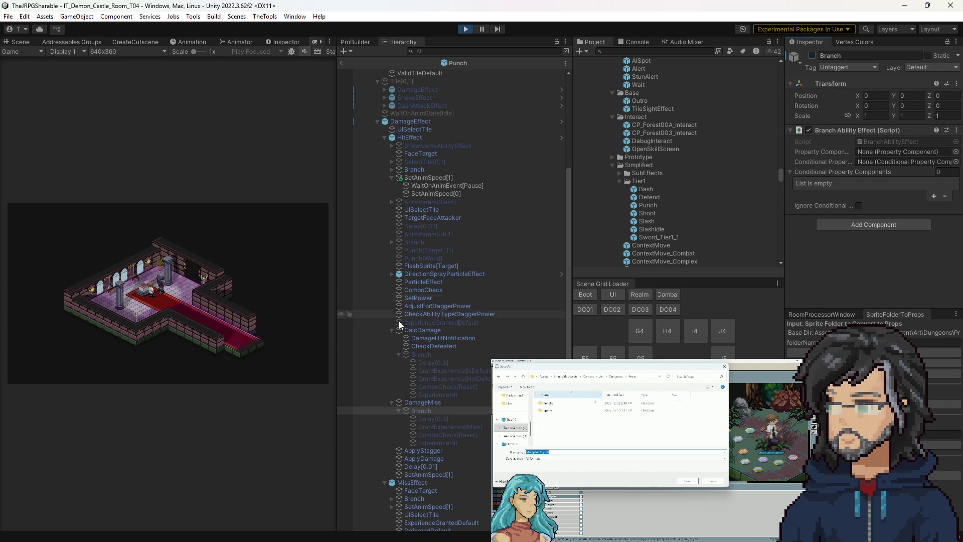
# Review the AdjustForStaggerPower, ComboCheck, ParticleEffect and CheckAbilityTypeStaggerPower effects.
pyautogui.click(439, 308)
pyautogui.click(435, 290)
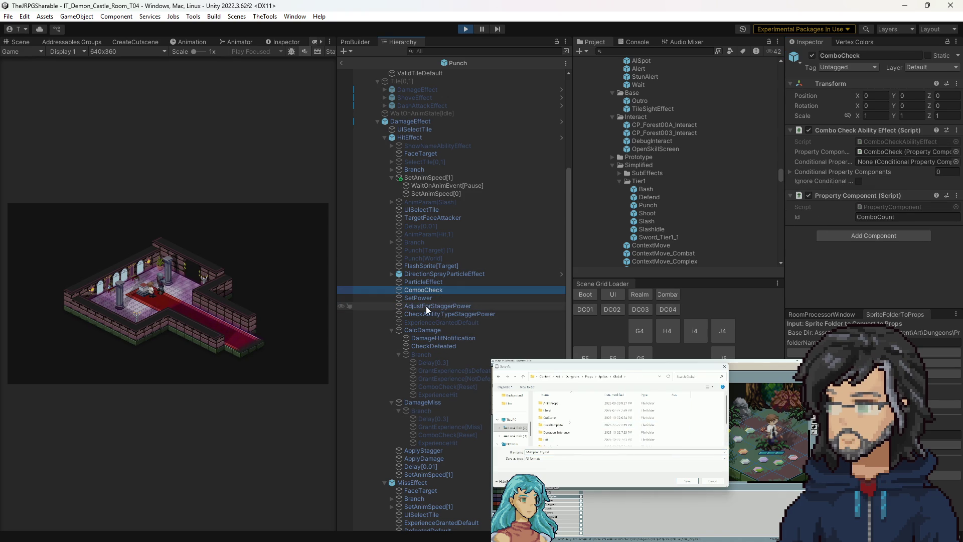
pyautogui.click(431, 283)
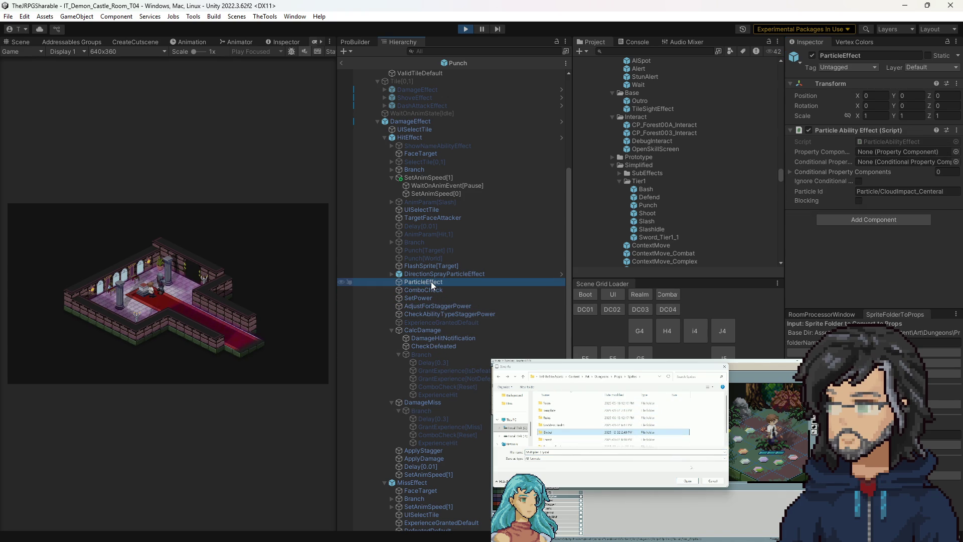
pyautogui.press('Up')
pyautogui.press('Up')
pyautogui.press('Up')
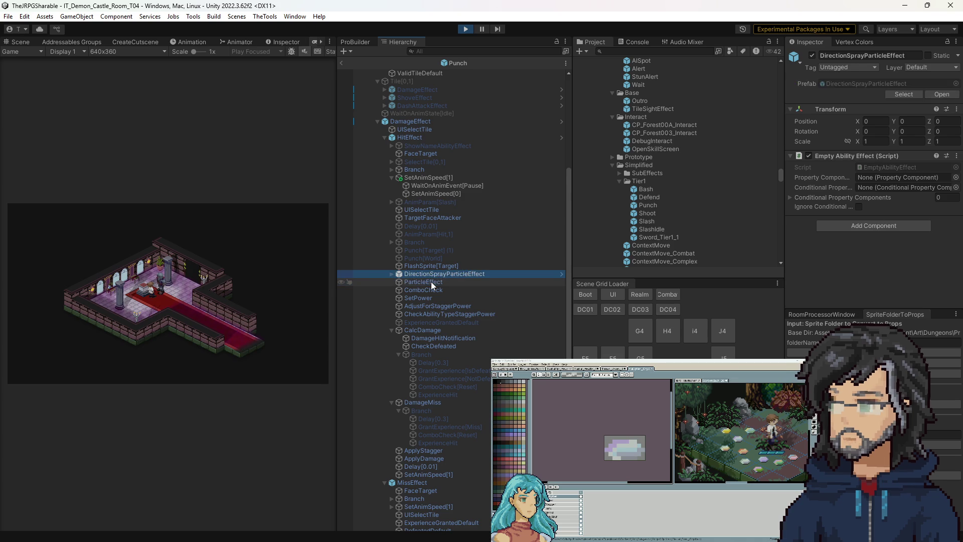
pyautogui.click(427, 306)
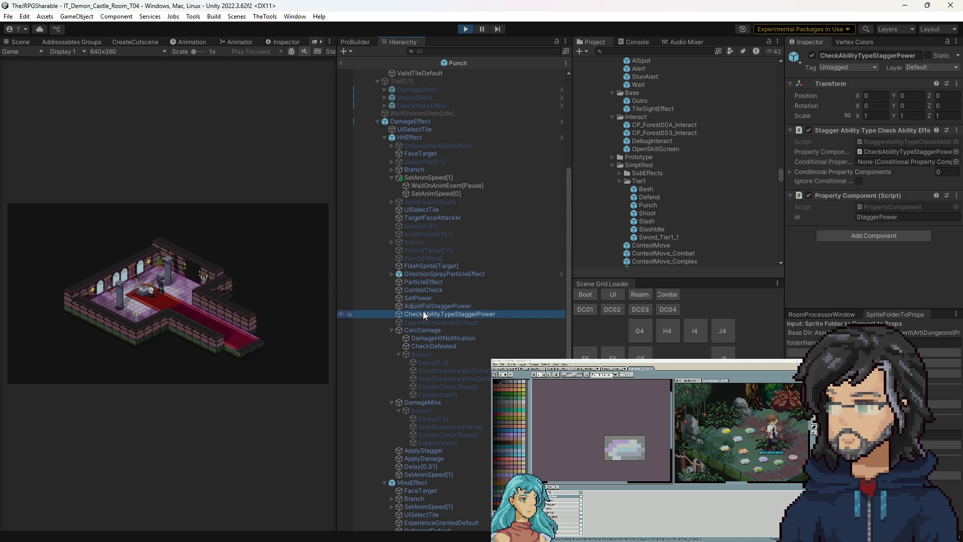
pyautogui.click(427, 314)
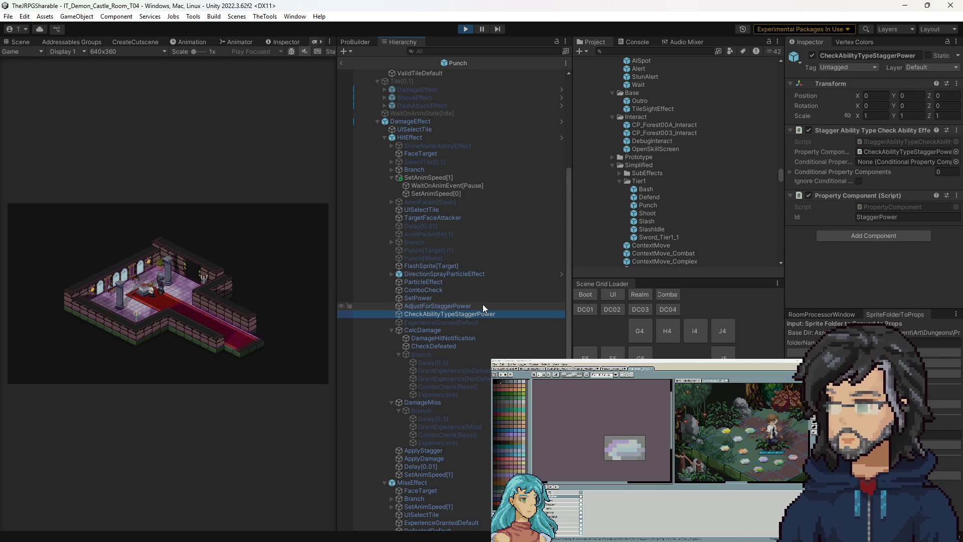
pyautogui.click(485, 307)
pyautogui.scroll(6, 430, 161)
pyautogui.scroll(-5, 420, 259)
pyautogui.scroll(-5, 436, 296)
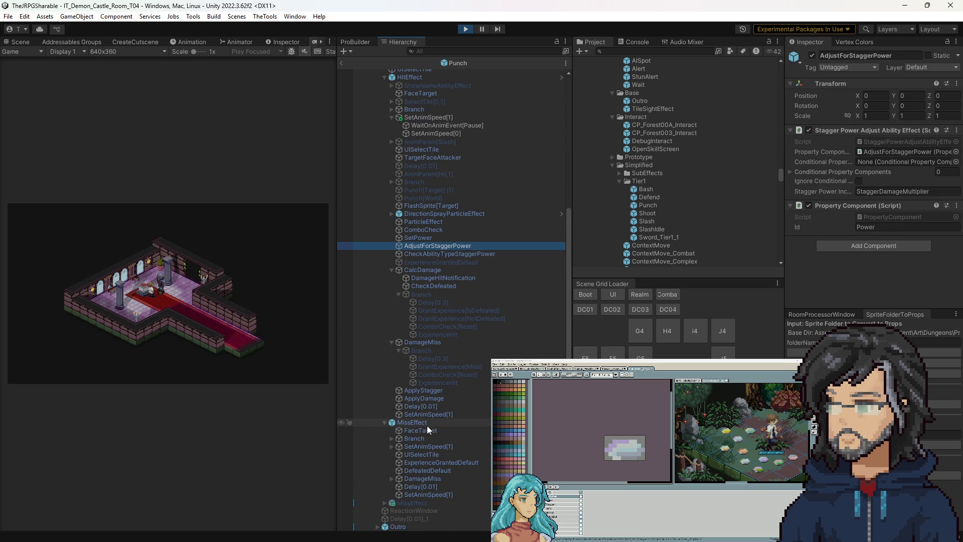
# Recheck ExperienceGrantedDefault and DamageMiss, then select the Punch root object.
pyautogui.click(422, 462)
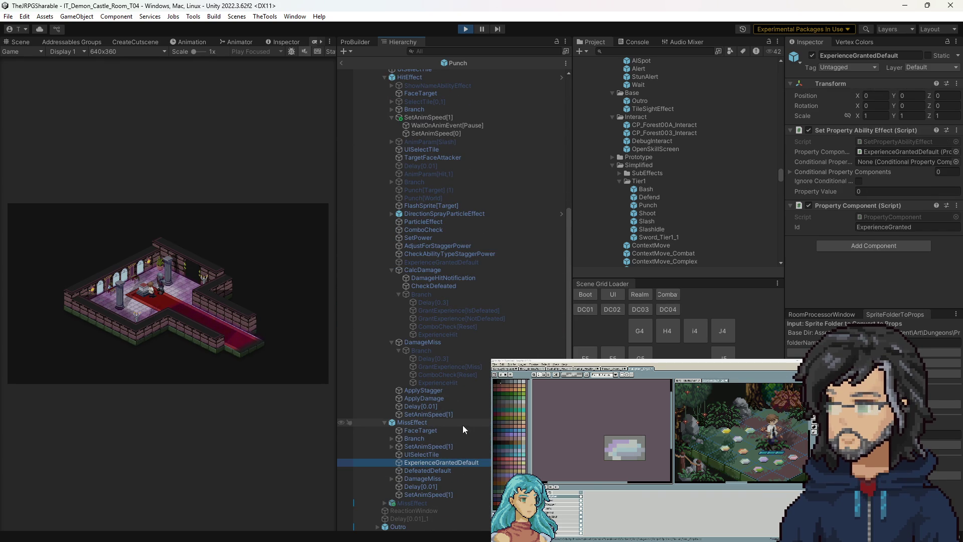
pyautogui.click(460, 478)
pyautogui.click(440, 465)
pyautogui.press('Home')
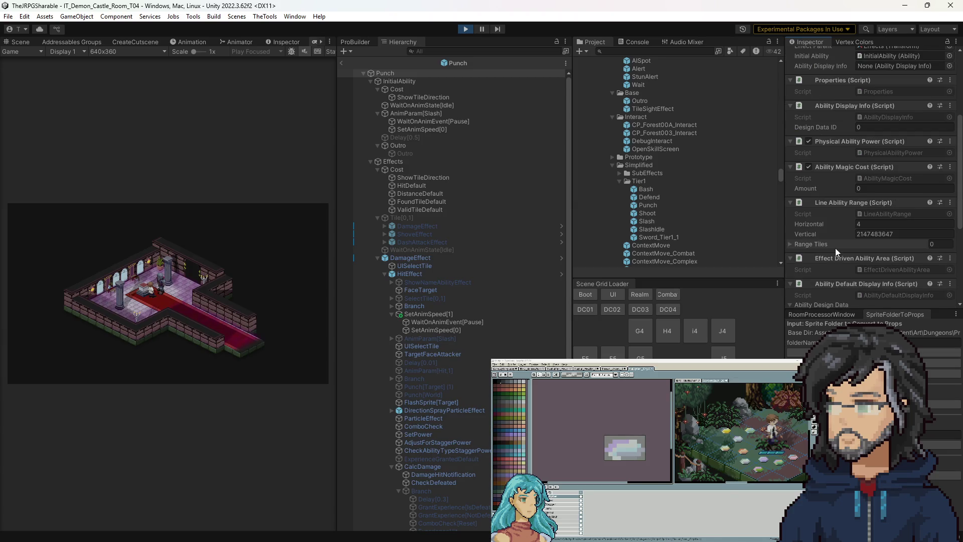
# Set the Punch ability's Stagger Power to 0 and keep Ability Type at Low.
pyautogui.scroll(-3, 832, 273)
pyautogui.scroll(-2, 831, 273)
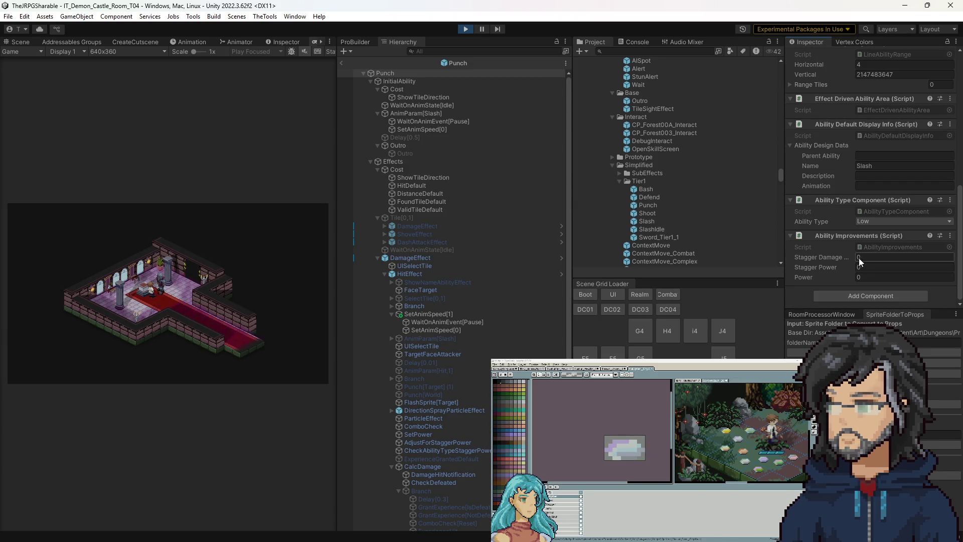
pyautogui.press('Return')
pyautogui.click(873, 221)
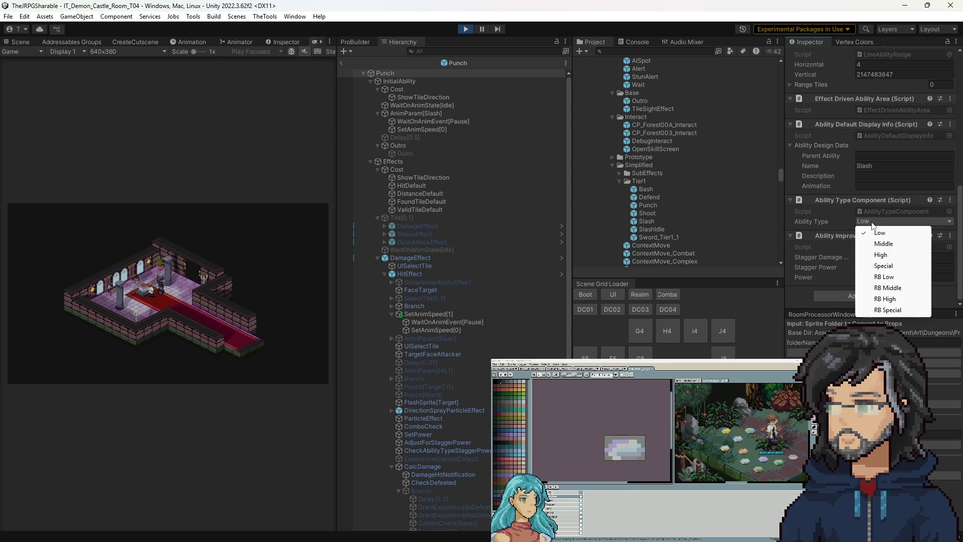
pyautogui.click(811, 227)
# Select the AnimParam[Slash] effect and widen the left view panel.
pyautogui.scroll(3, 808, 226)
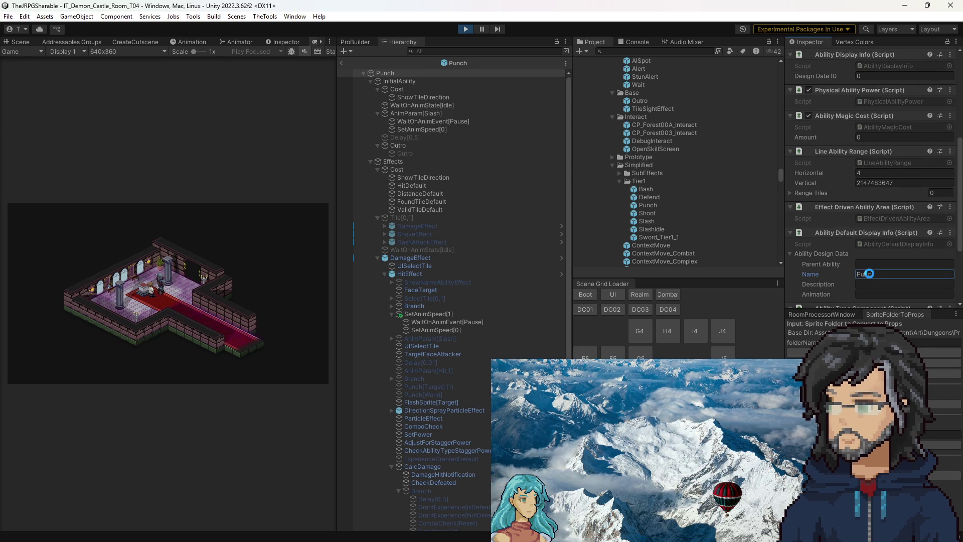
pyautogui.scroll(5, 860, 241)
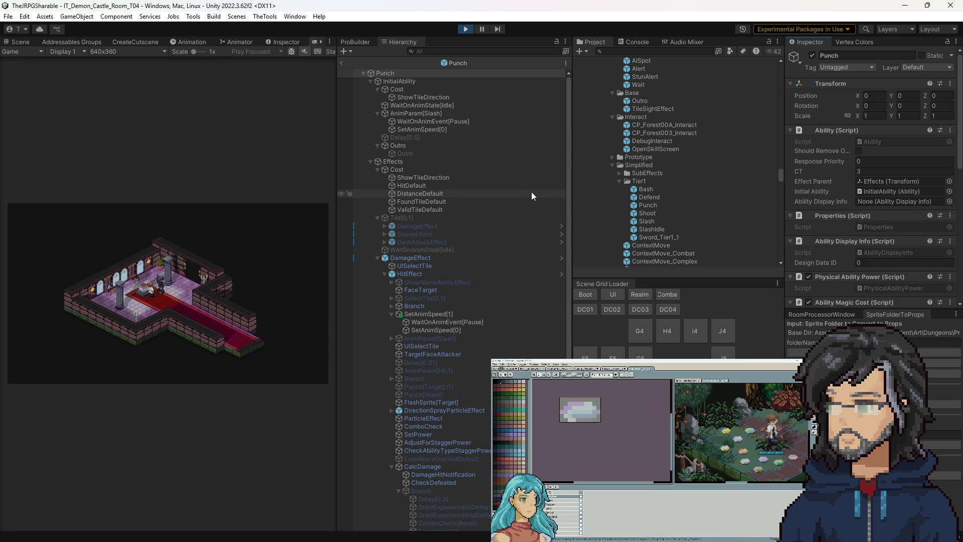
pyautogui.click(415, 114)
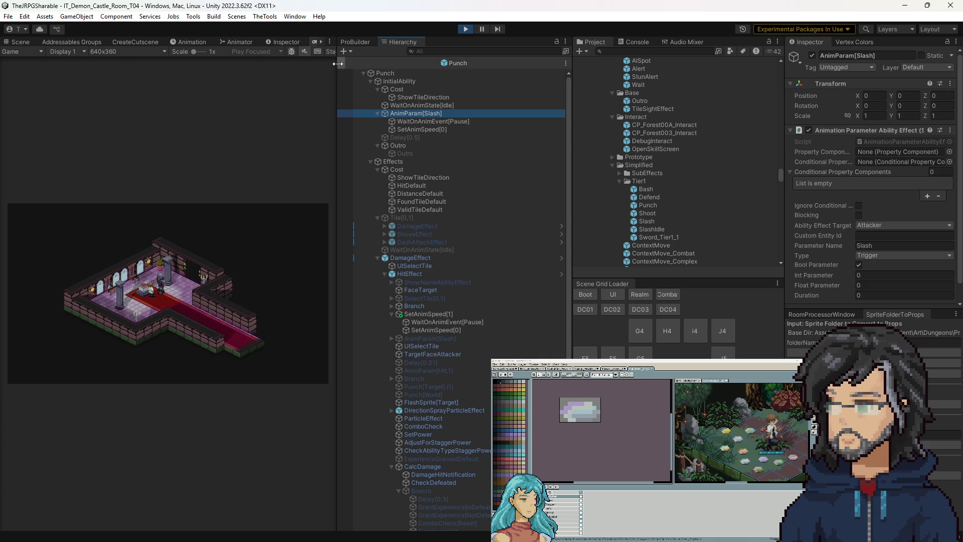
pyautogui.moveTo(341, 66); pyautogui.dragTo(437, 67)
# Switch the left panel to the Scene view and reposition the scene camera.
pyautogui.click(19, 42)
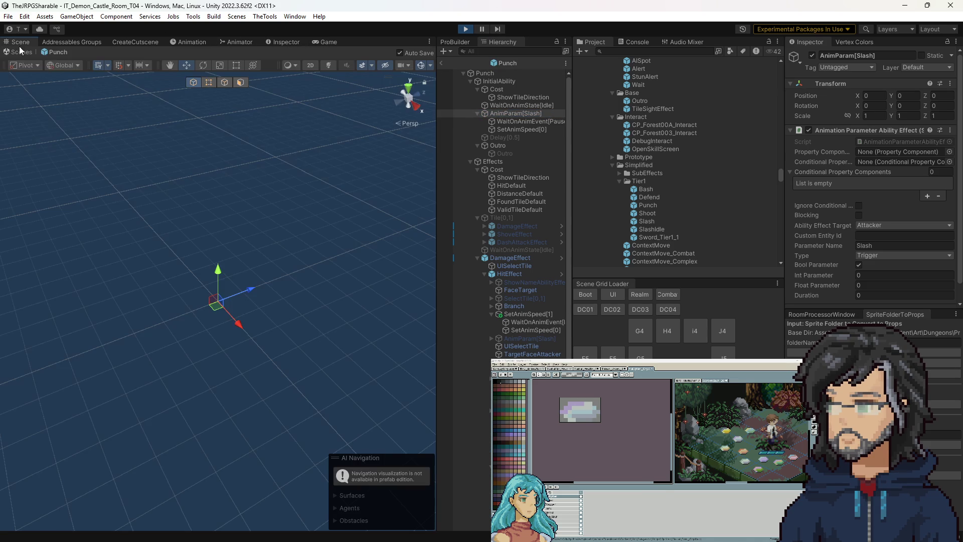
pyautogui.moveTo(180, 313)
pyautogui.mouseDown()
pyautogui.moveTo(362, 279)
pyautogui.moveTo(457, 110)
pyautogui.mouseUp()
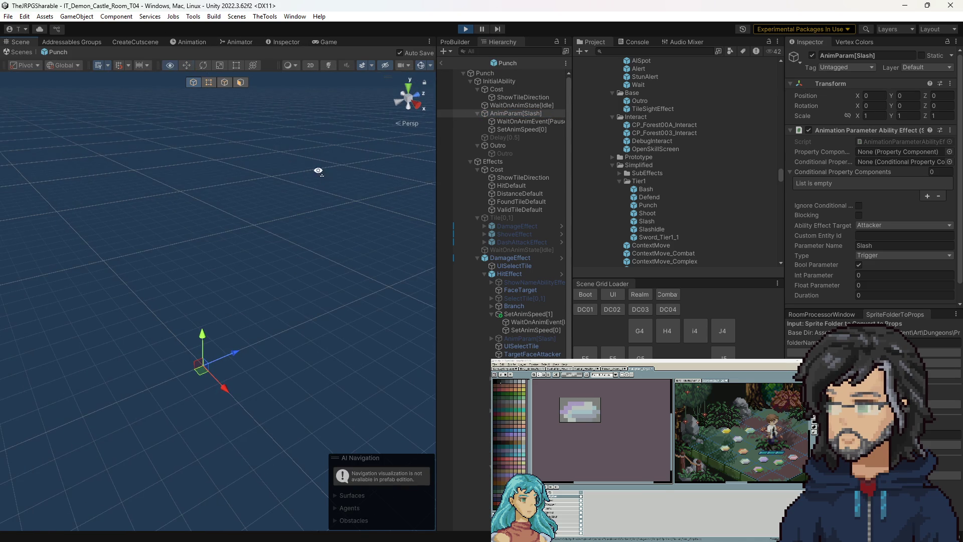
pyautogui.moveTo(324, 177); pyautogui.dragTo(372, 167)
# Search the project for 'hiro ani' and open the Hiro_Animation_Formatted animator controller.
pyautogui.click(646, 51)
pyautogui.write('hiro ani')
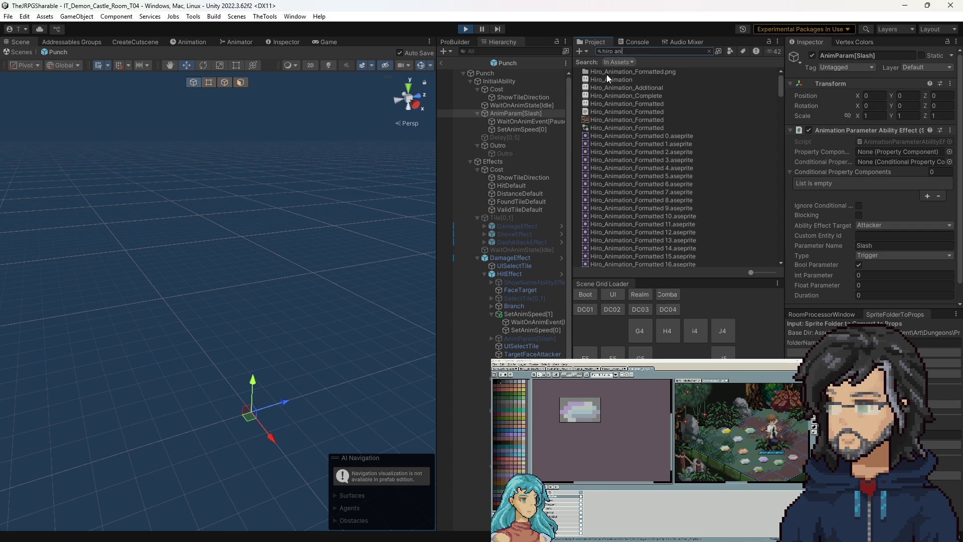
pyautogui.scroll(-20, 648, 150)
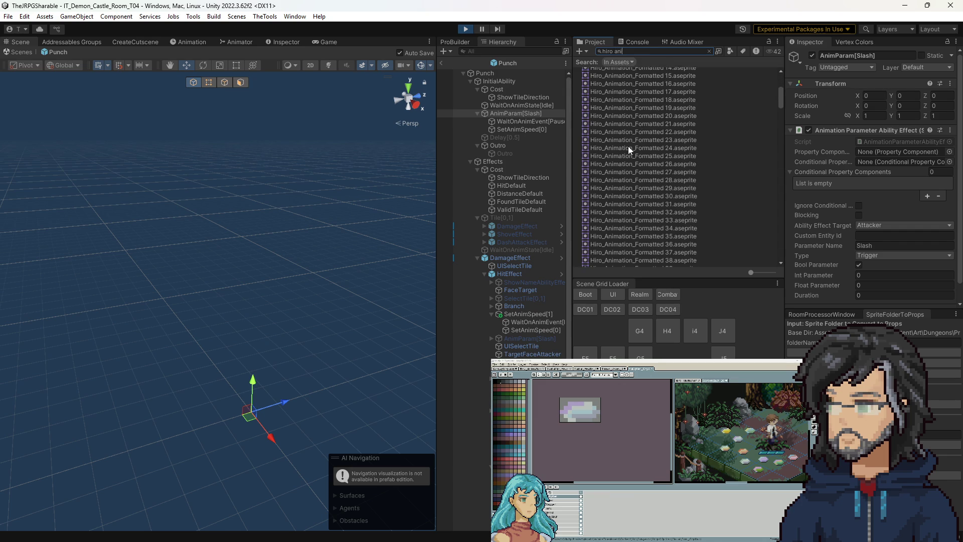
pyautogui.scroll(-15, 643, 179)
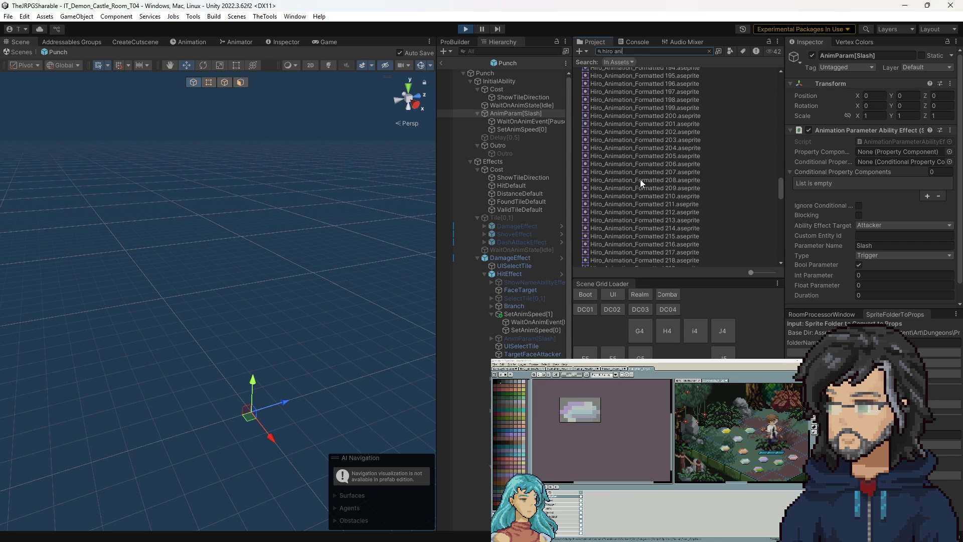
pyautogui.scroll(-15, 638, 184)
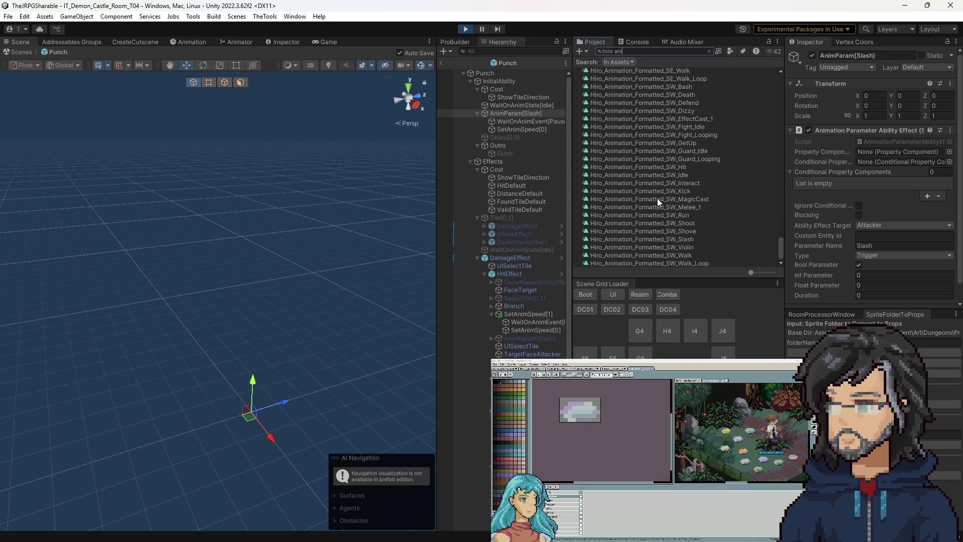
pyautogui.scroll(20, 665, 235)
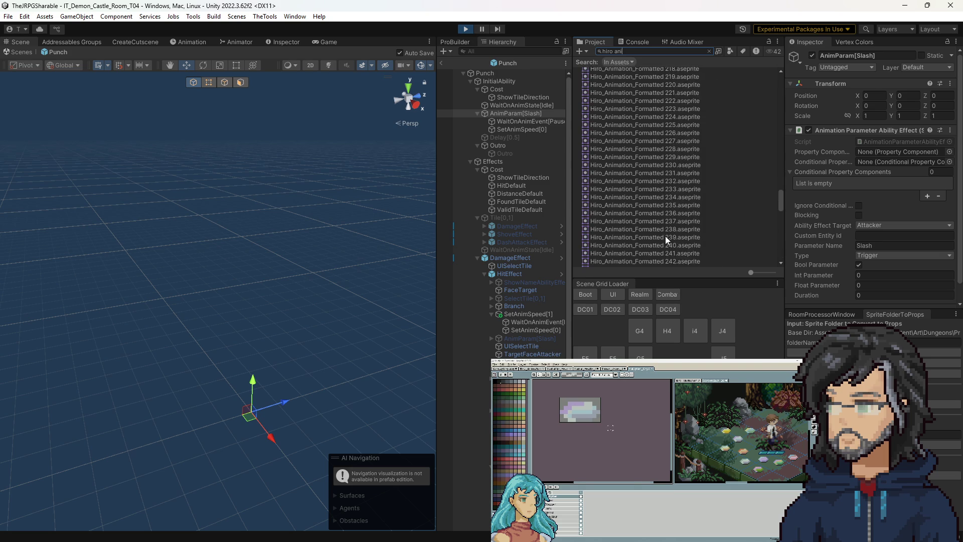
pyautogui.scroll(20, 665, 236)
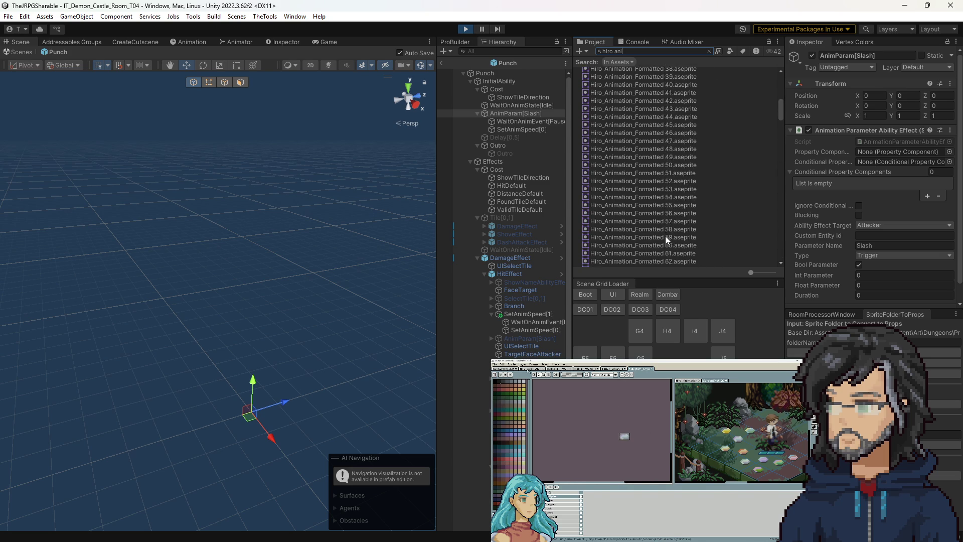
pyautogui.doubleClick(596, 127)
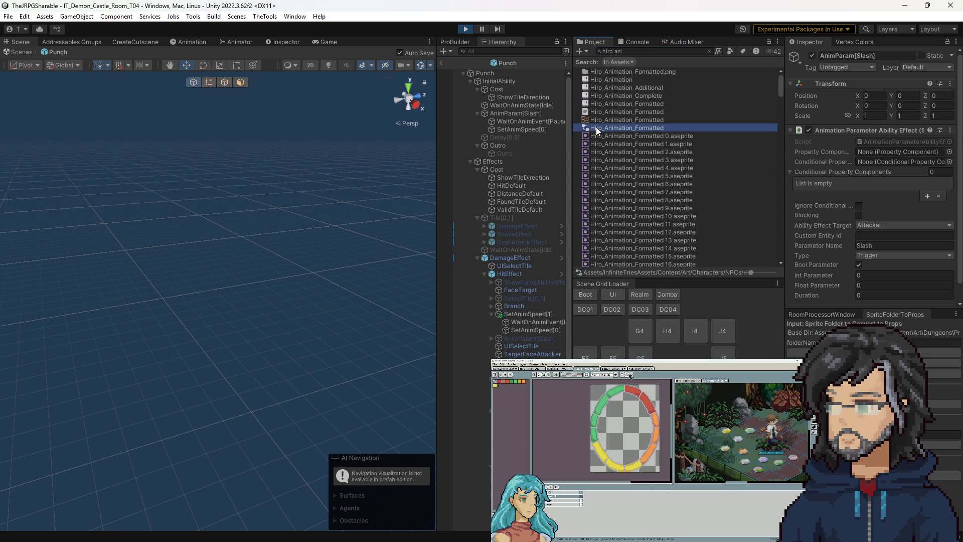
# Survey the Hiro animator states and Melee_1 clips, then bring Aseprite's Hiro_Animation_Formatted file forward.
pyautogui.moveTo(267, 307); pyautogui.dragTo(252, 177)
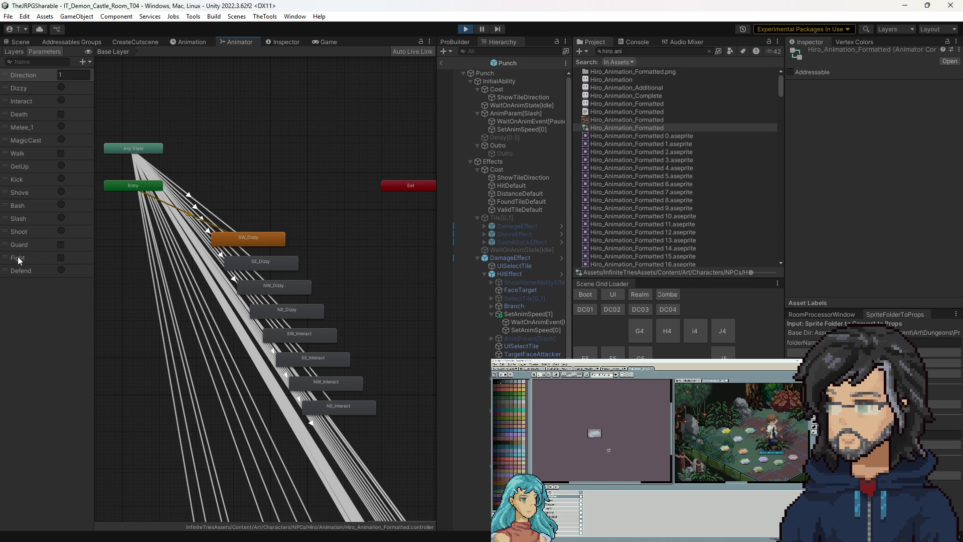
pyautogui.scroll(-20, 658, 164)
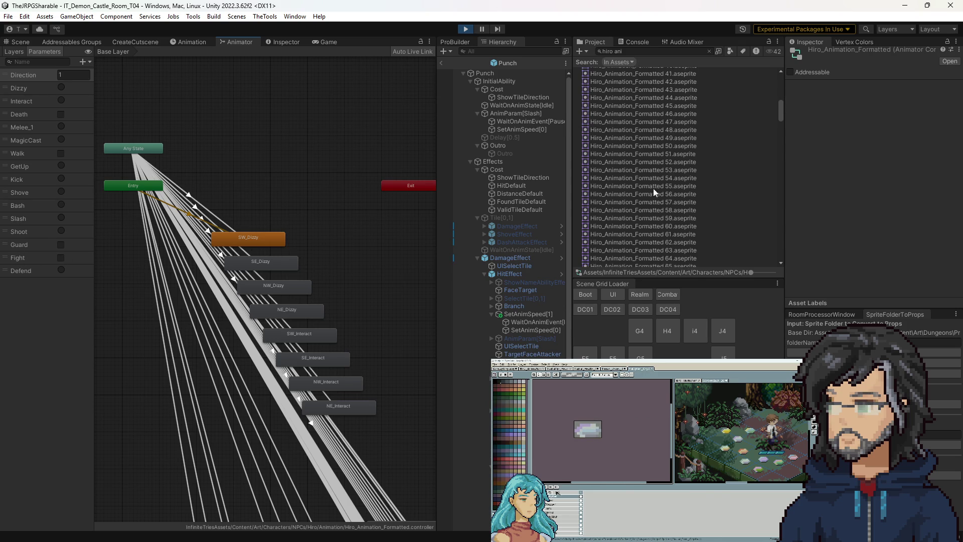
pyautogui.scroll(-20, 645, 201)
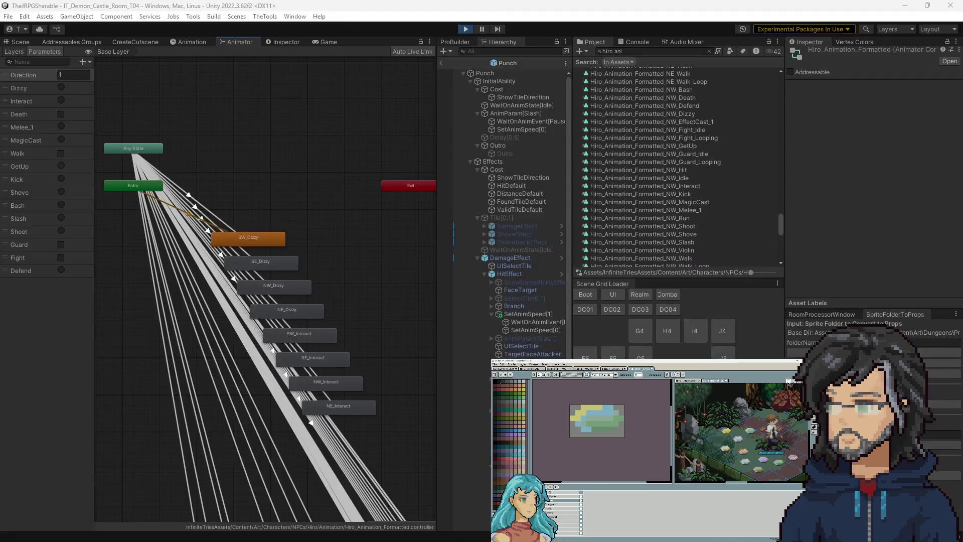
pyautogui.moveTo(0, 4); pyautogui.dragTo(304, 5)
pyautogui.scroll(-2, 480, 278)
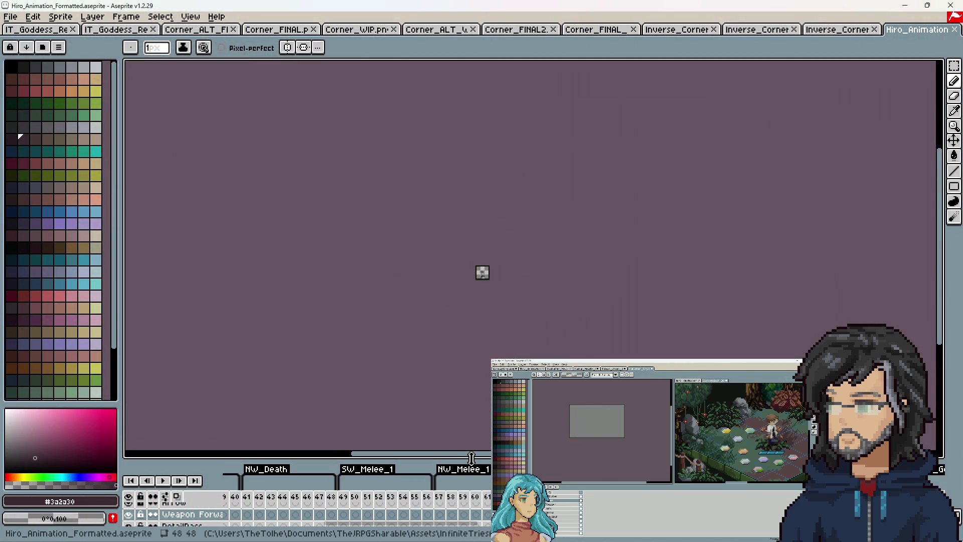
# Play SW_Melee_1 from frame 49 in an enlarged timeline, stop it, and minimize Aseprite.
pyautogui.moveTo(471, 458); pyautogui.dragTo(471, 319)
pyautogui.scroll(1, 349, 370)
pyautogui.click(344, 383)
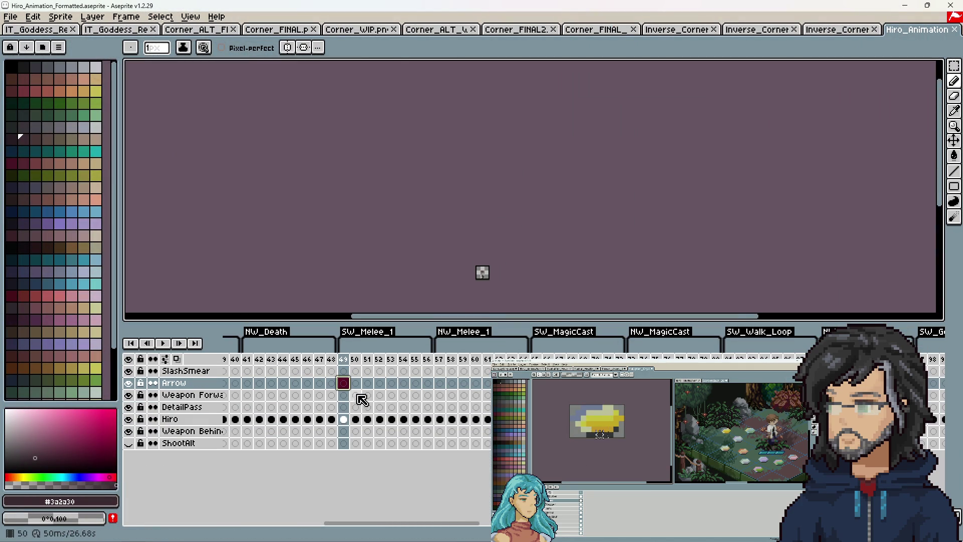
pyautogui.scroll(2, 477, 273)
pyautogui.moveTo(477, 273); pyautogui.dragTo(471, 210)
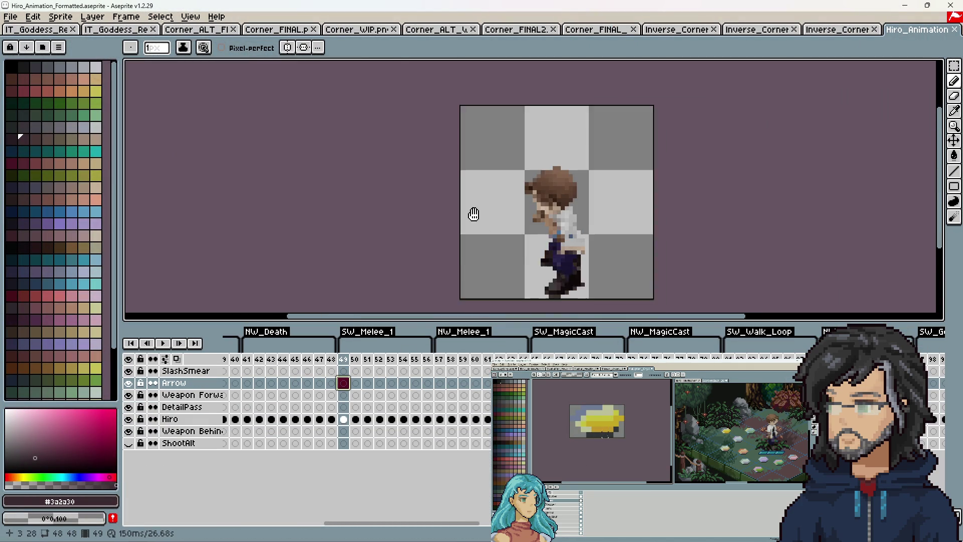
pyautogui.click(164, 344)
pyautogui.click(164, 344)
pyautogui.click(905, 5)
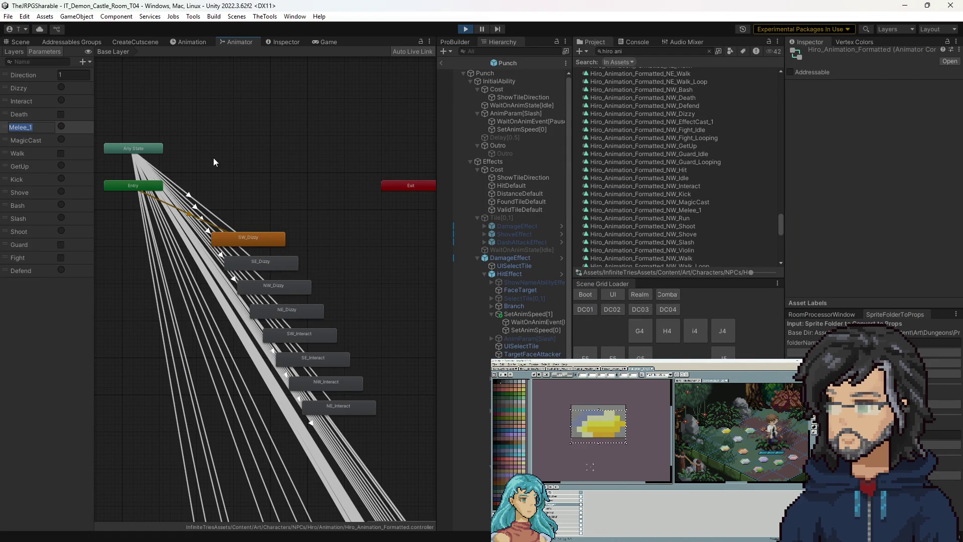
# Change the AnimParam effect's Parameter Name from Slash to Melee_1.
pyautogui.click(516, 122)
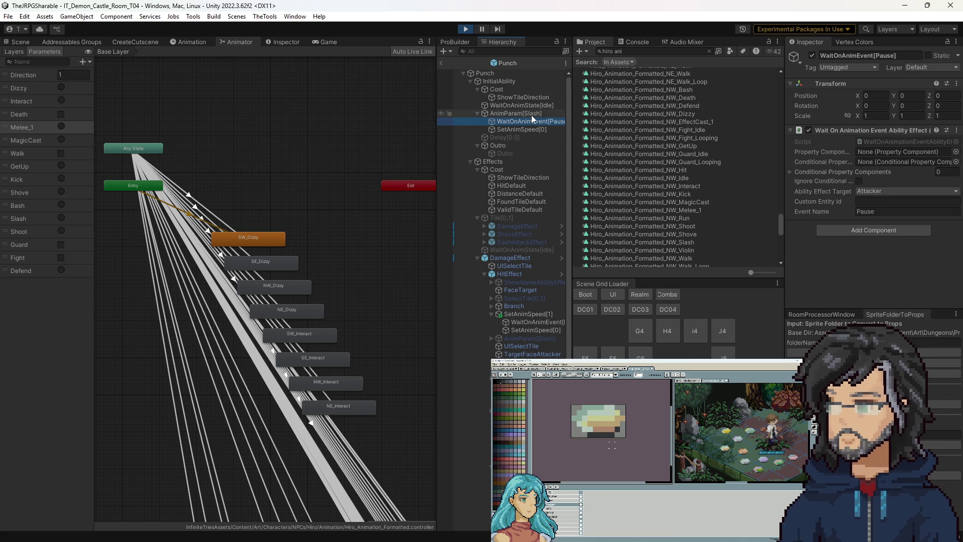
pyautogui.press('Up')
pyautogui.click(883, 245)
pyautogui.write('Melee_1')
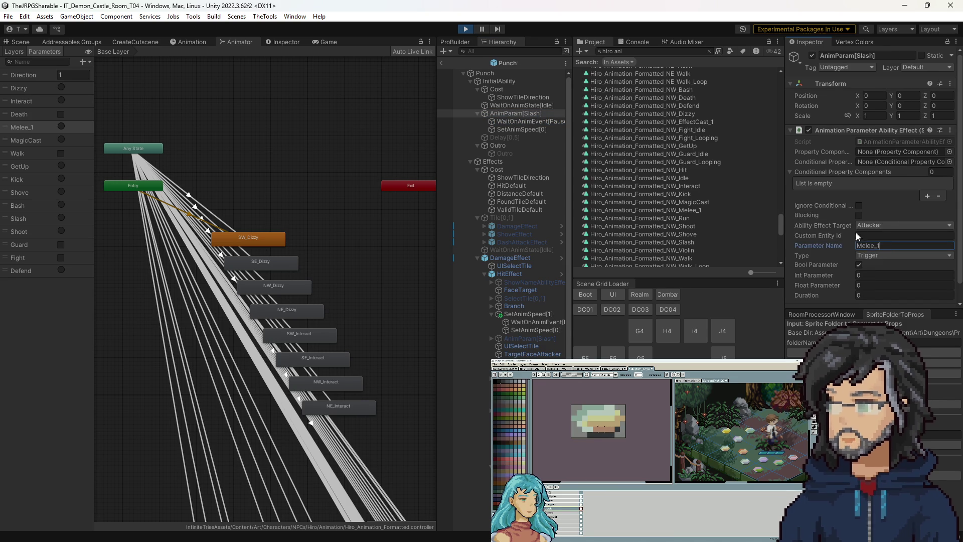
# Open the NE_Melee_1 animation clip from the Project window.
pyautogui.scroll(12, 690, 178)
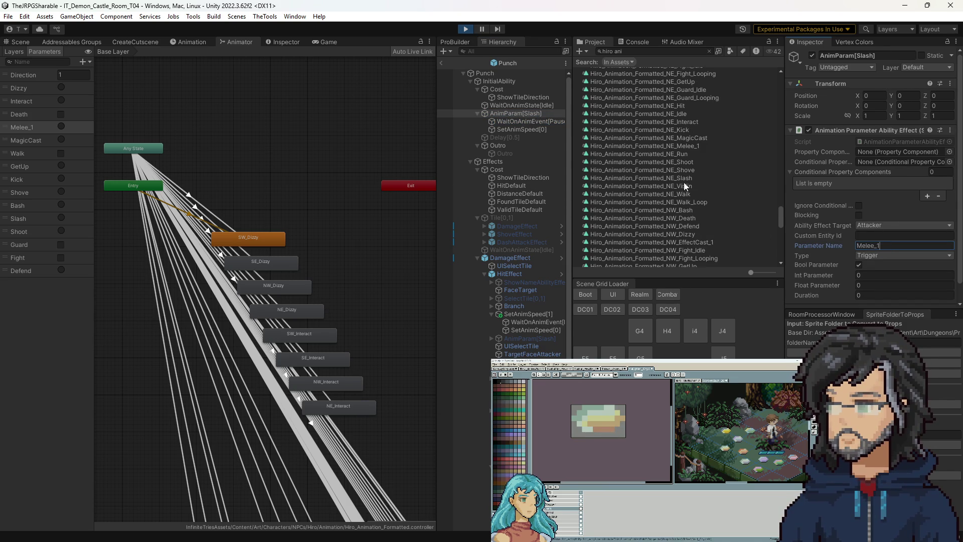
pyautogui.scroll(-6, 677, 199)
pyautogui.doubleClick(676, 176)
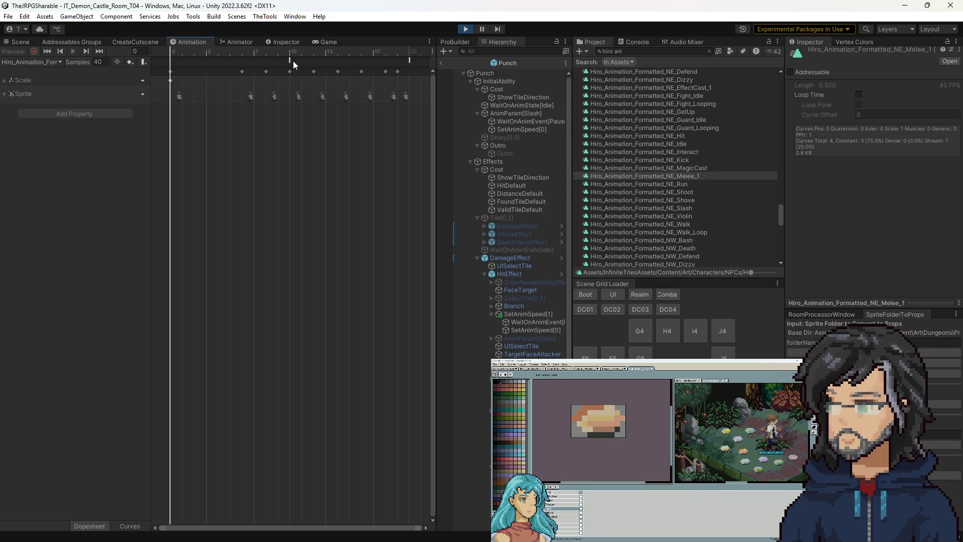
# Compare the Pause events of NE_Melee_1 and NE_Slash, then switch to Aseprite.
pyautogui.click(290, 59)
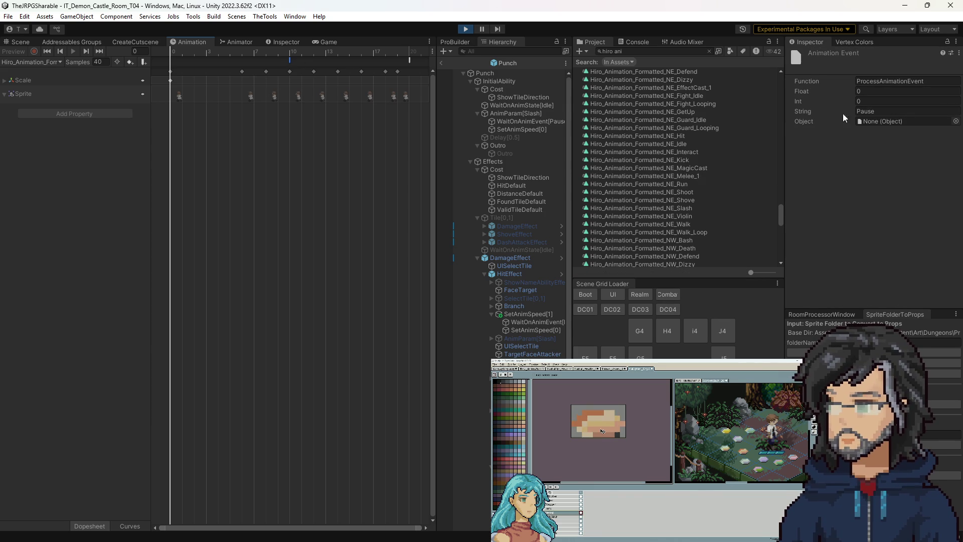
pyautogui.scroll(-3, 676, 173)
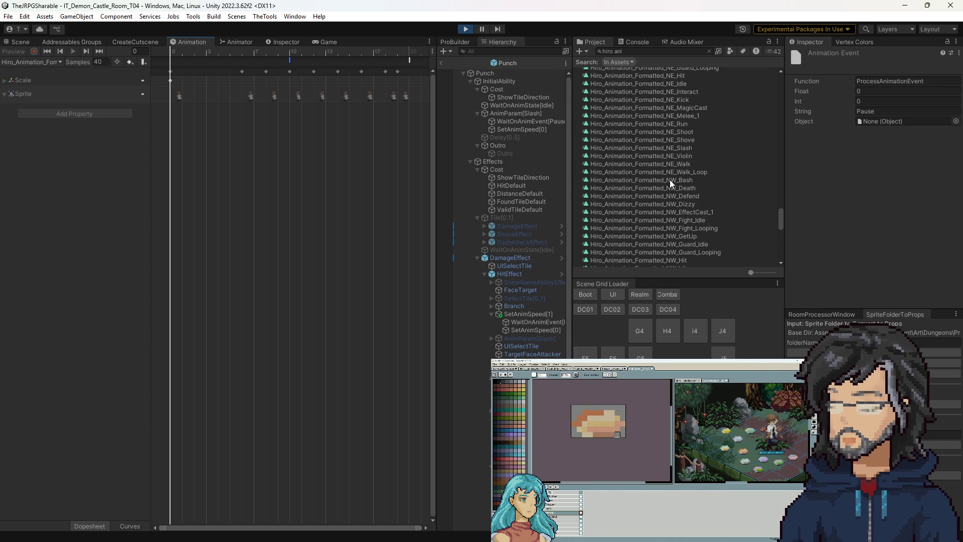
pyautogui.click(667, 148)
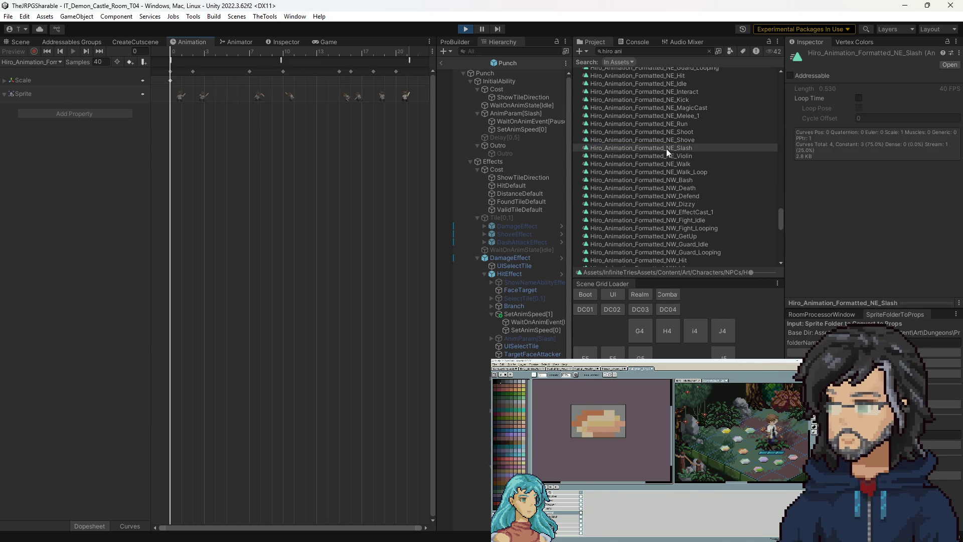
pyautogui.click(171, 59)
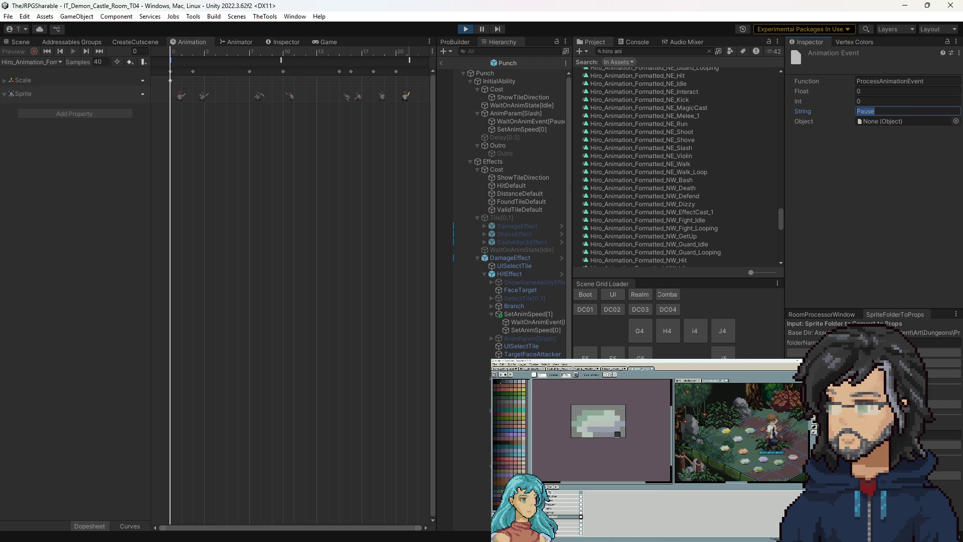
pyautogui.hotkey('alt', 'Tab')
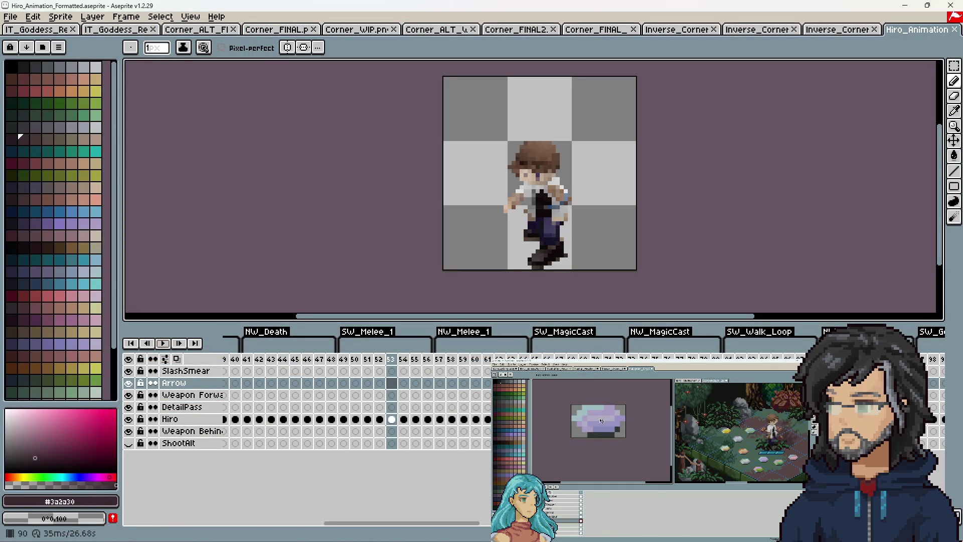
# Preview the attack poses and open Cel Properties for the Weapon Forward layer's cel.
pyautogui.scroll(-5, 359, 402)
pyautogui.scroll(-3, 356, 397)
pyautogui.press('Return')
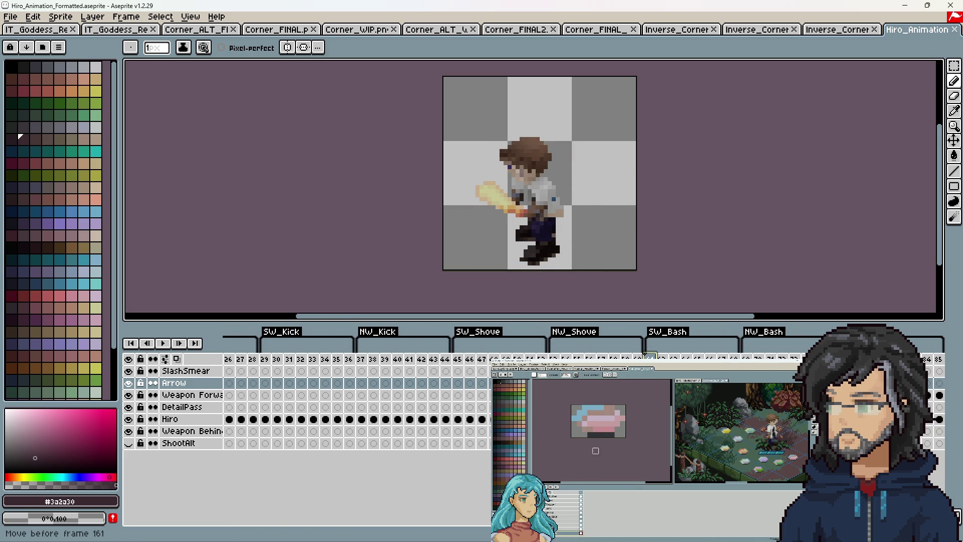
pyautogui.doubleClick(538, 383)
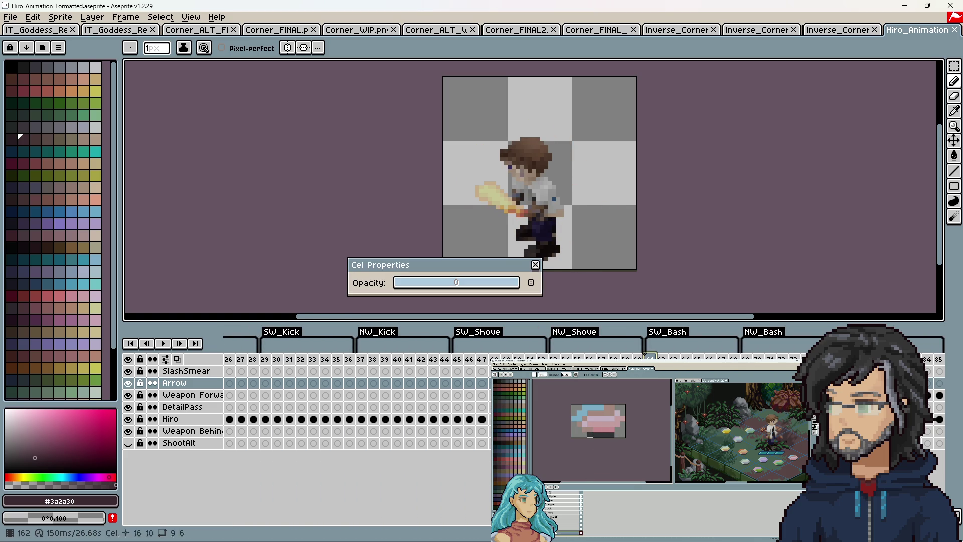
pyautogui.click(535, 265)
pyautogui.click(588, 395)
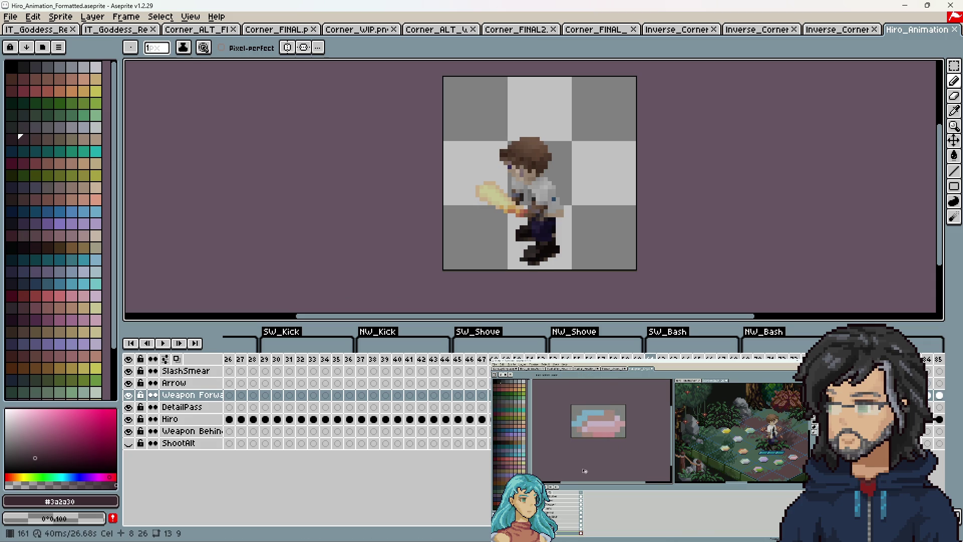
pyautogui.doubleClick(588, 395)
# Check the Hiro cels' user data, confirming each reads 'pause'.
pyautogui.click(536, 282)
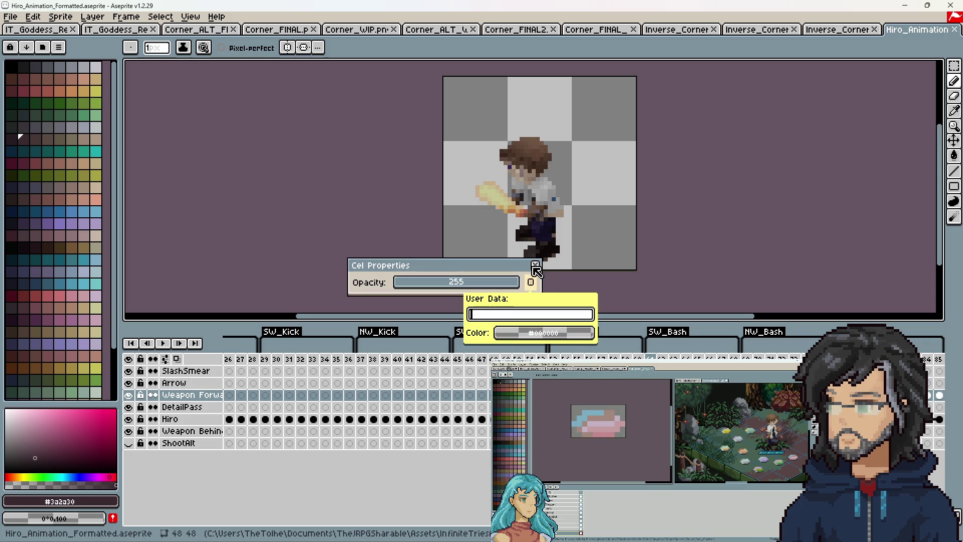
pyautogui.click(541, 273)
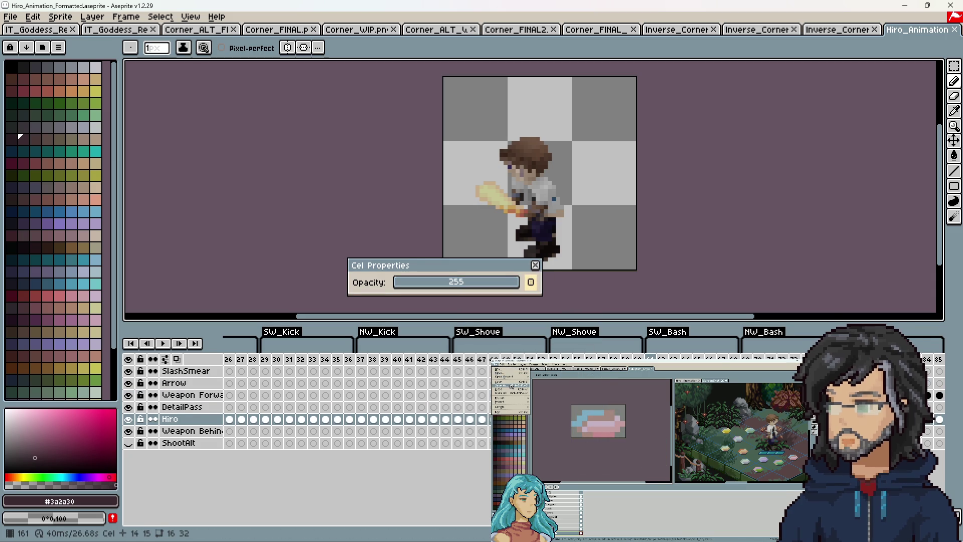
pyautogui.click(535, 283)
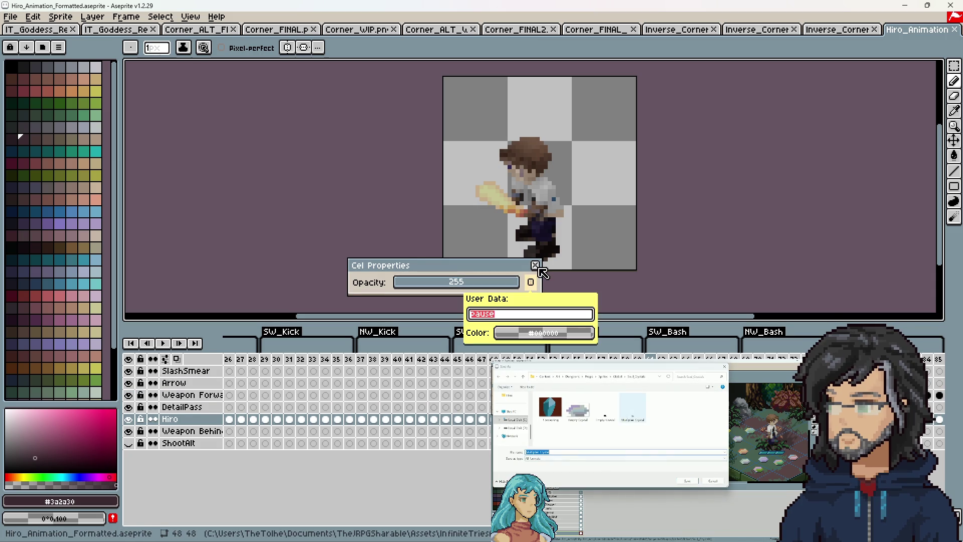
pyautogui.click(541, 271)
pyautogui.click(535, 282)
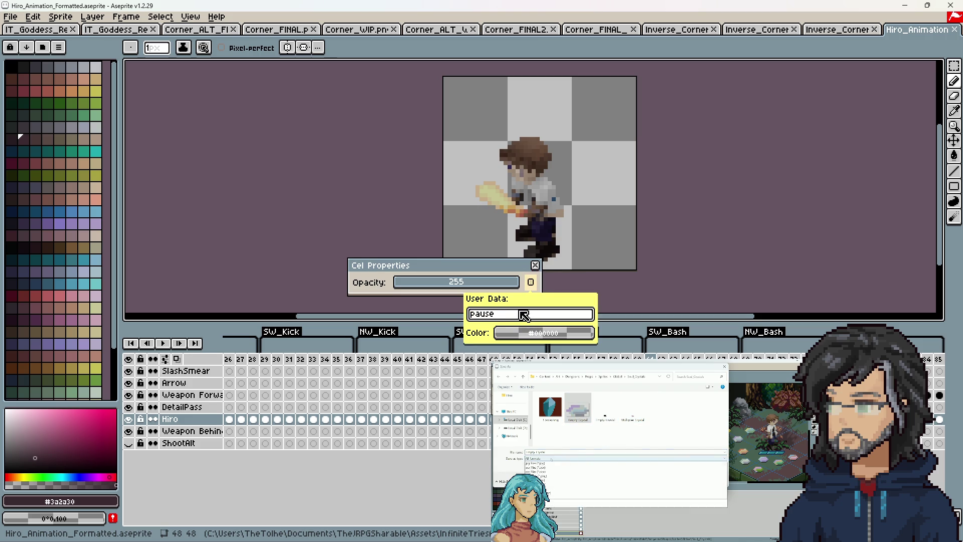
pyautogui.click(544, 275)
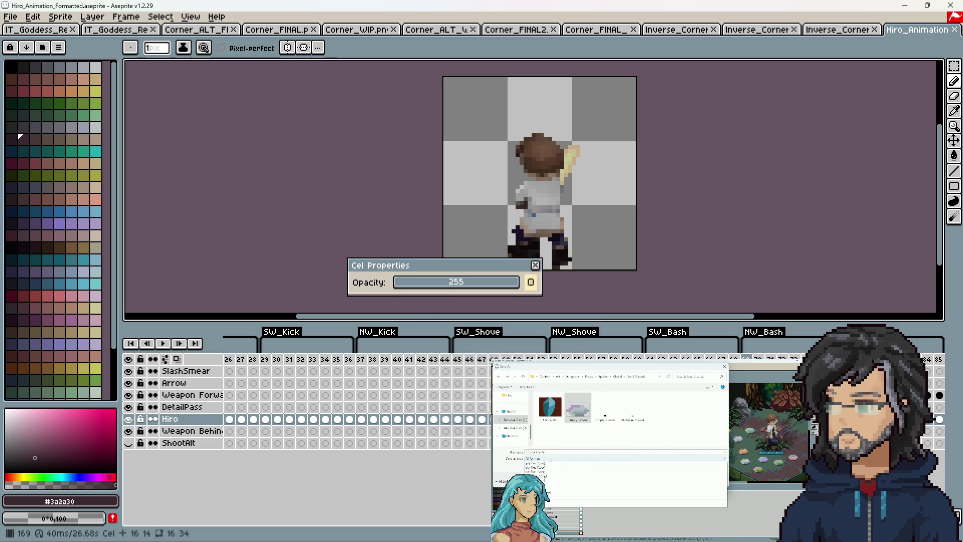
pyautogui.click(534, 283)
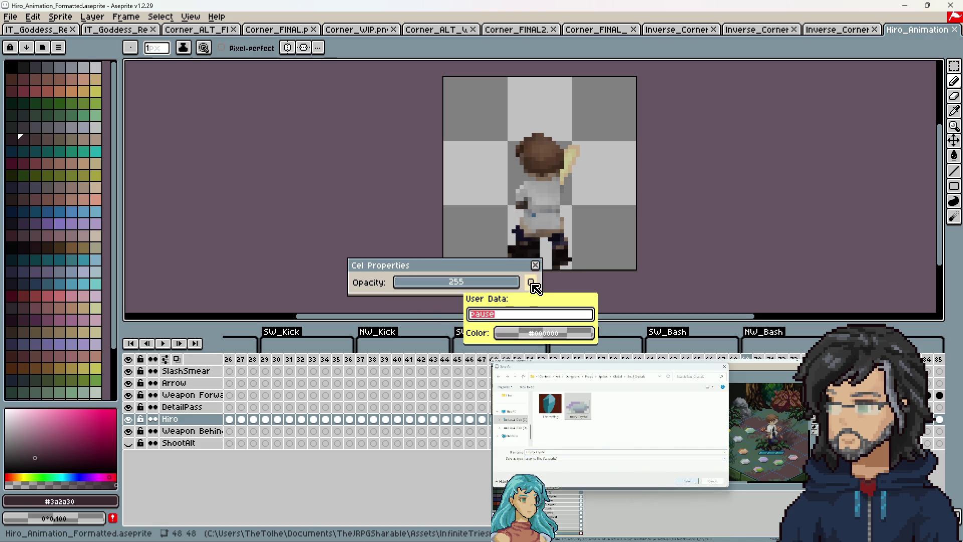
pyautogui.press('Escape')
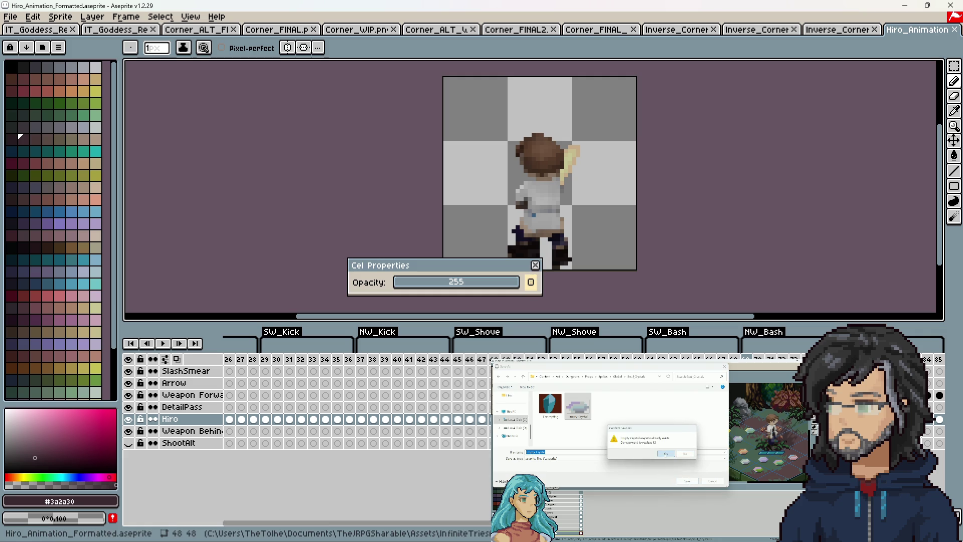
pyautogui.hscroll(10, 471, 511)
pyautogui.hscroll(-10, 471, 511)
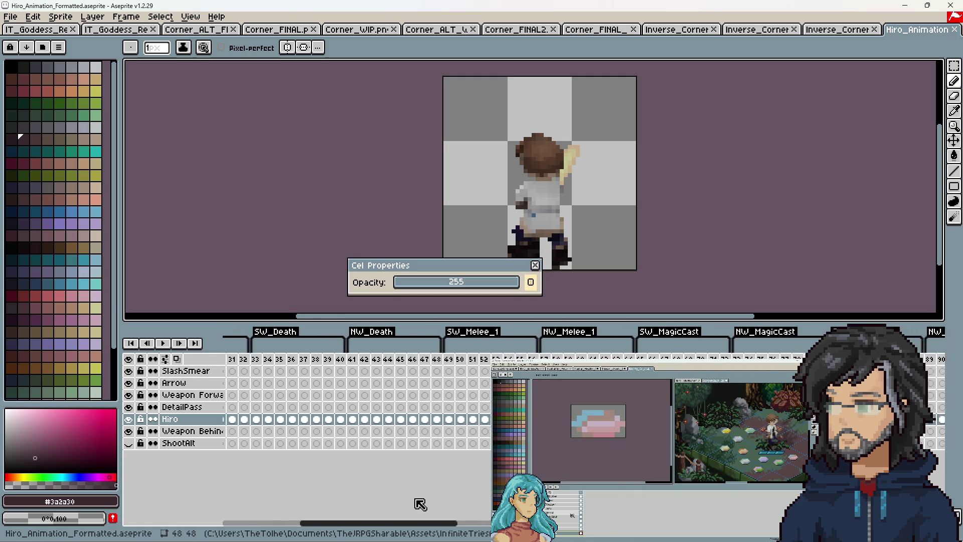
# Replace the frame 49 Hiro cel's Melee_1 user data with 'pause'.
pyautogui.click(535, 265)
pyautogui.click(518, 419)
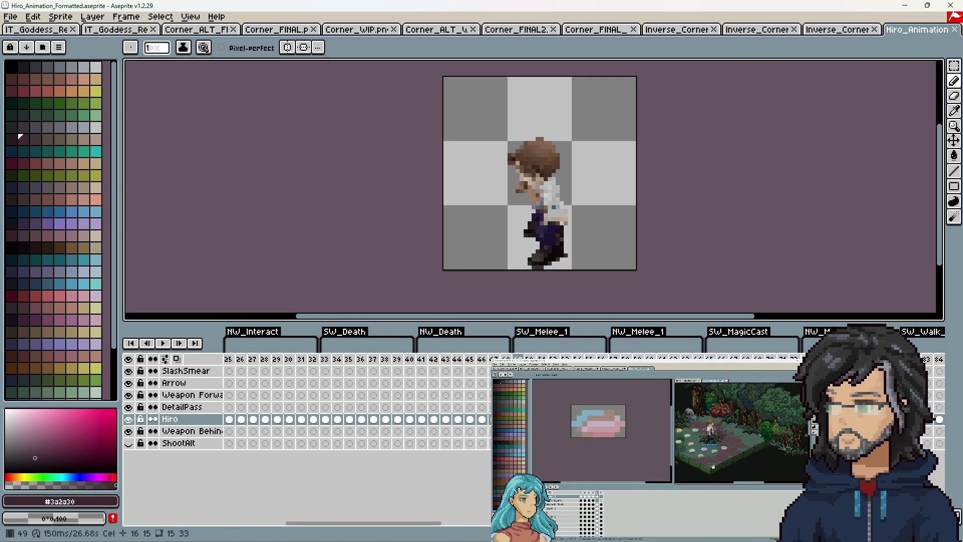
pyautogui.doubleClick(518, 419)
pyautogui.click(533, 283)
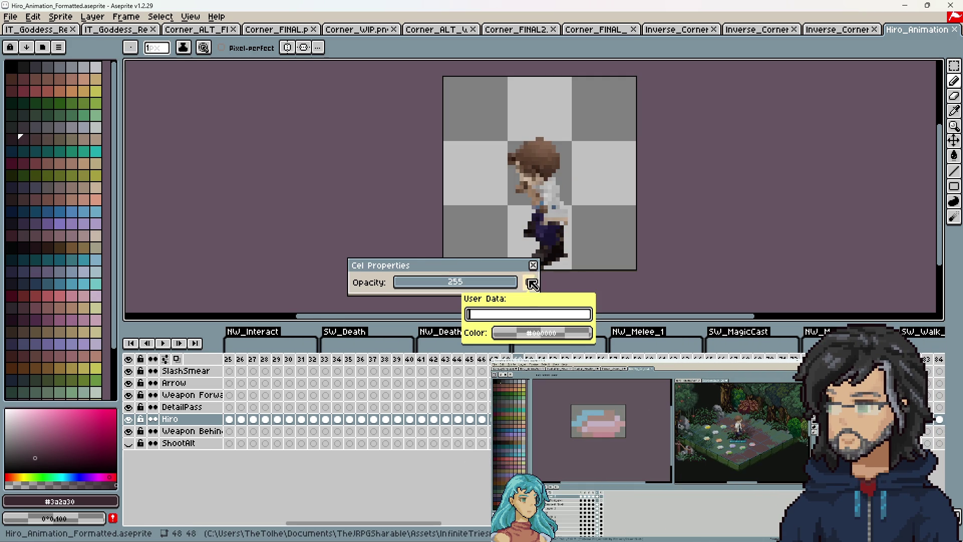
pyautogui.write('Melee_1')
pyautogui.click(515, 315)
pyautogui.press('BackSpace')
pyautogui.press('BackSpace')
pyautogui.press('BackSpace')
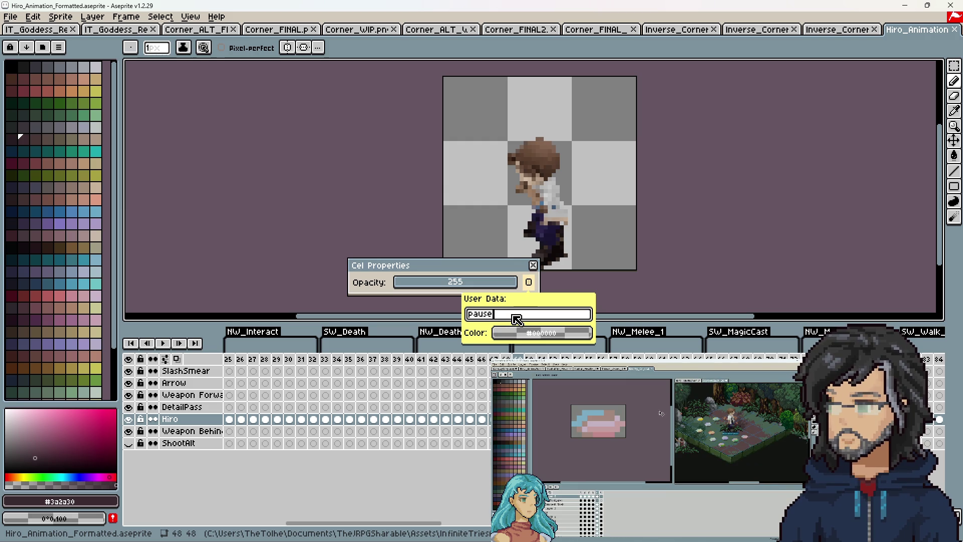
pyautogui.press('Return')
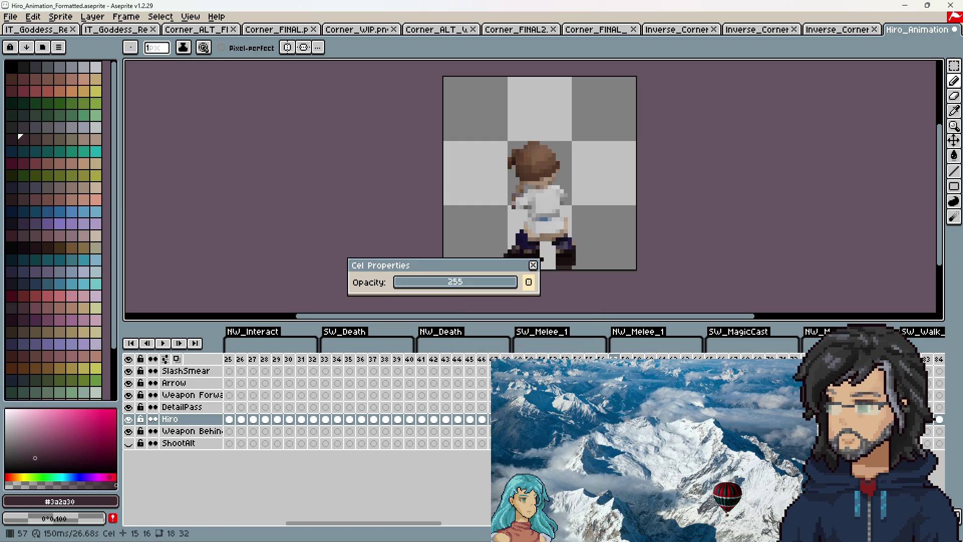
# Add pause user data to the next Hiro cel.
pyautogui.click(530, 283)
pyautogui.write('auis')
pyautogui.press('Return')
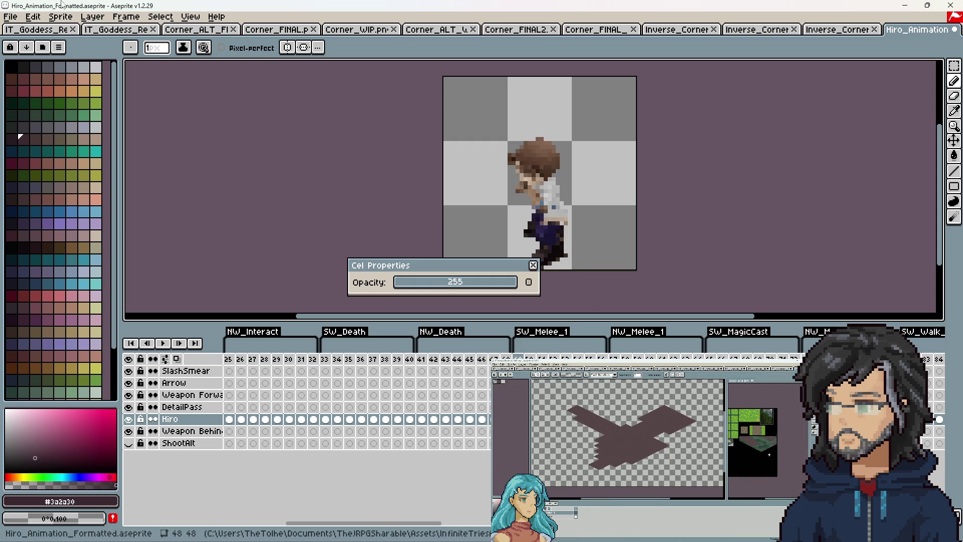
pyautogui.click(13, 18)
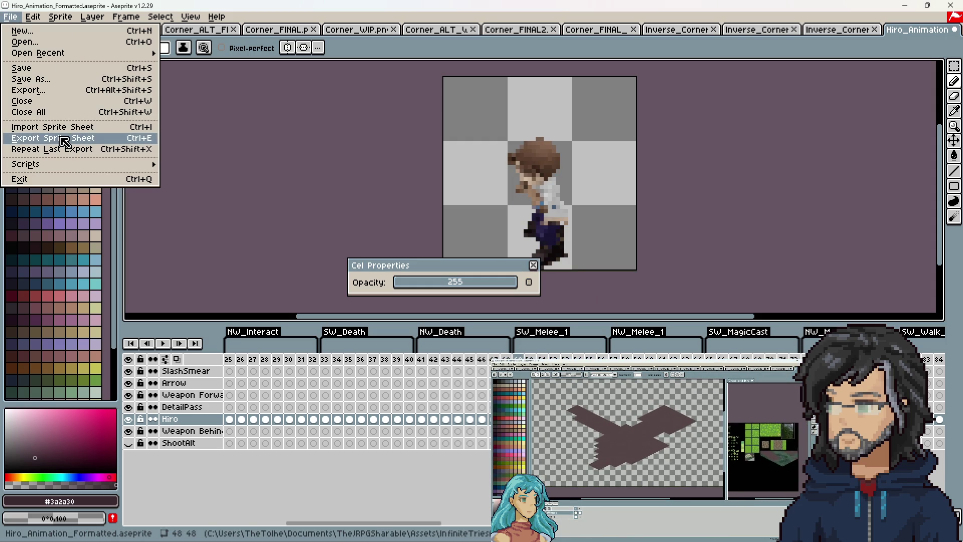
# Export the sprite sheet with existing output and JSON settings, then minimize Aseprite.
pyautogui.click(538, 269)
pyautogui.click(533, 265)
pyautogui.hotkey('alt', 'Tab')
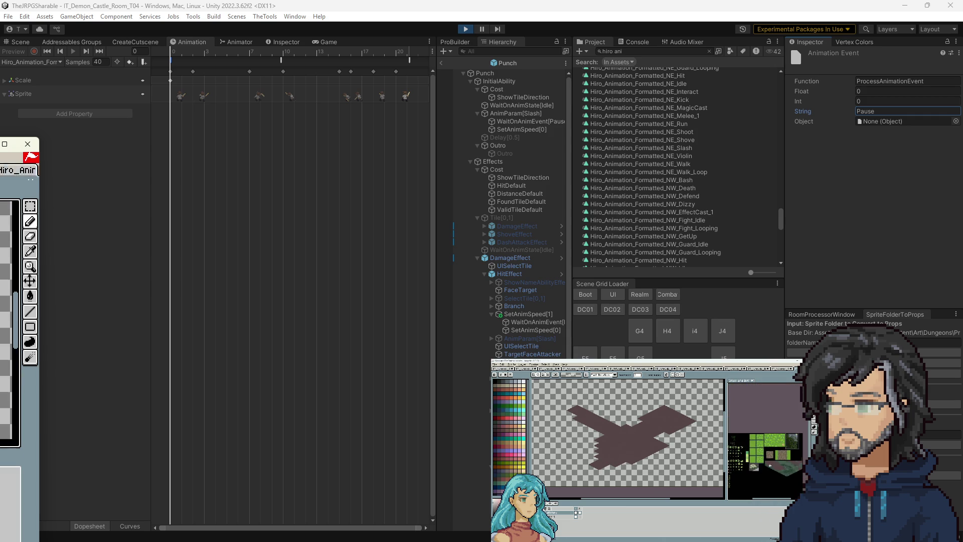
pyautogui.hotkey('ctrl', 'e')
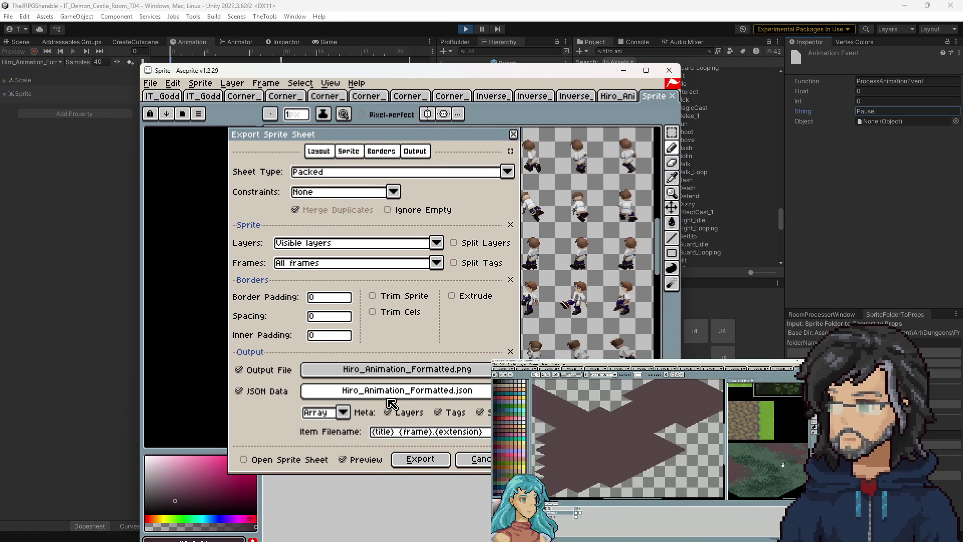
pyautogui.click(427, 460)
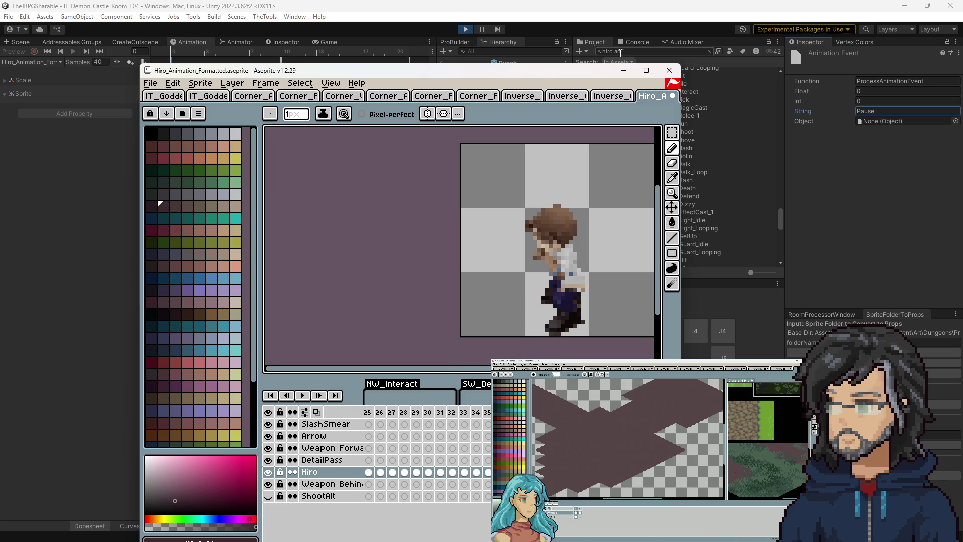
pyautogui.click(621, 72)
# Check the TheTools > IT menu, then close it and return to Hiro_Animation_Formatted's Pause event.
pyautogui.click(271, 17)
pyautogui.moveTo(280, 29)
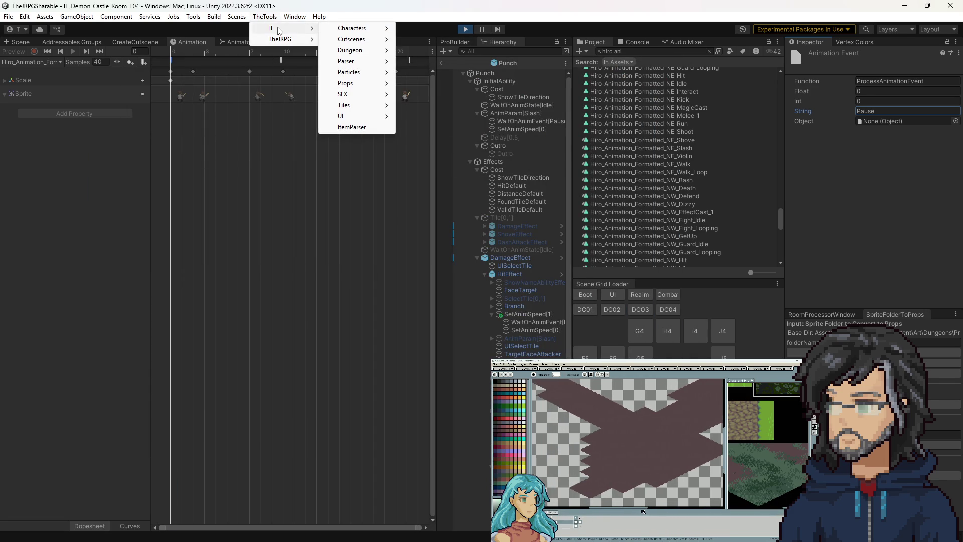
pyautogui.press('Escape')
pyautogui.scroll(2, 726, 442)
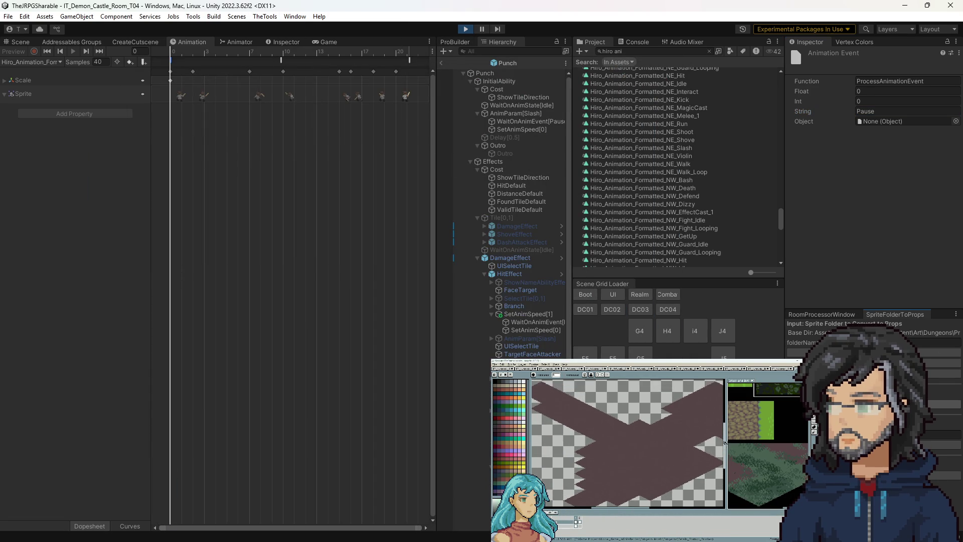
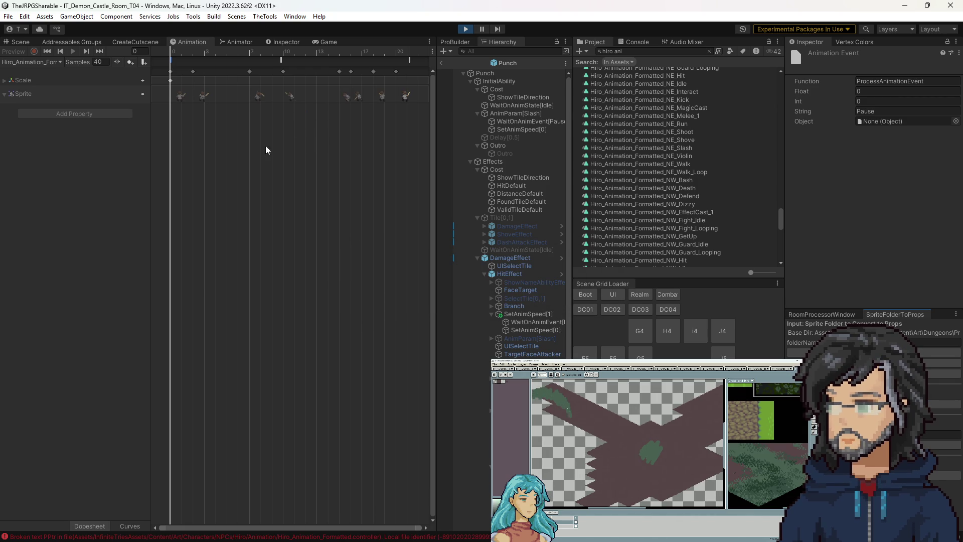
# Inspect the NE_Melee_1 clip's opening Pause event and its AnimationComplete event near frame 20, then return to the Scene.
pyautogui.scroll(5, 680, 205)
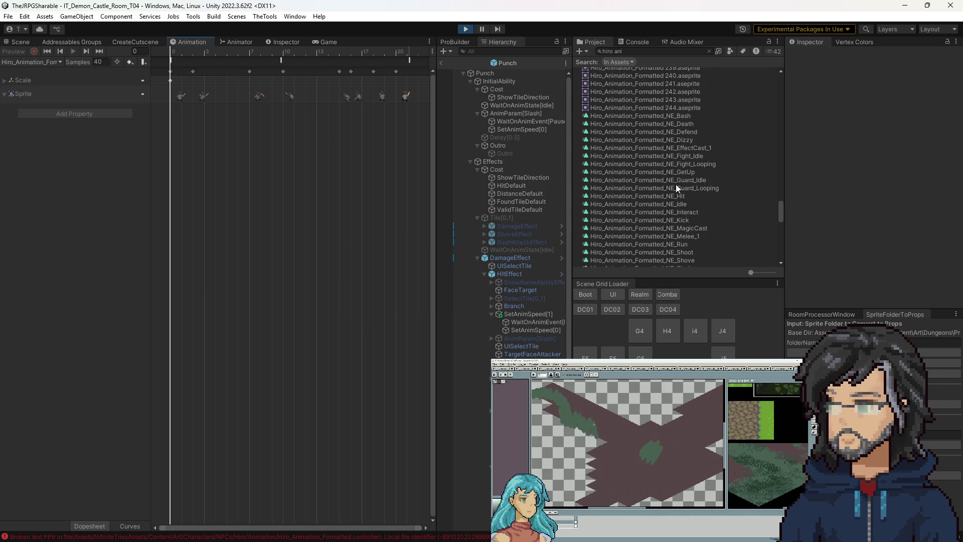
pyautogui.click(681, 236)
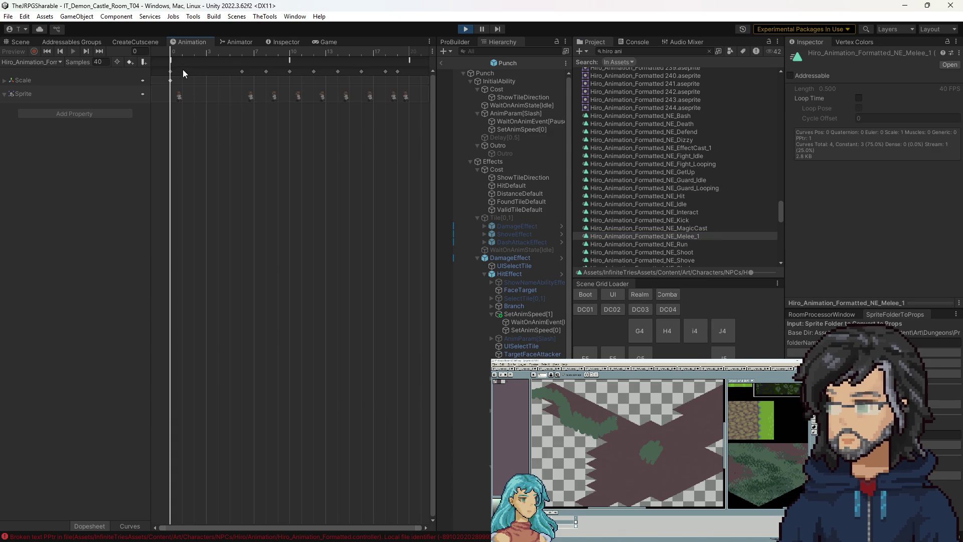
pyautogui.click(171, 59)
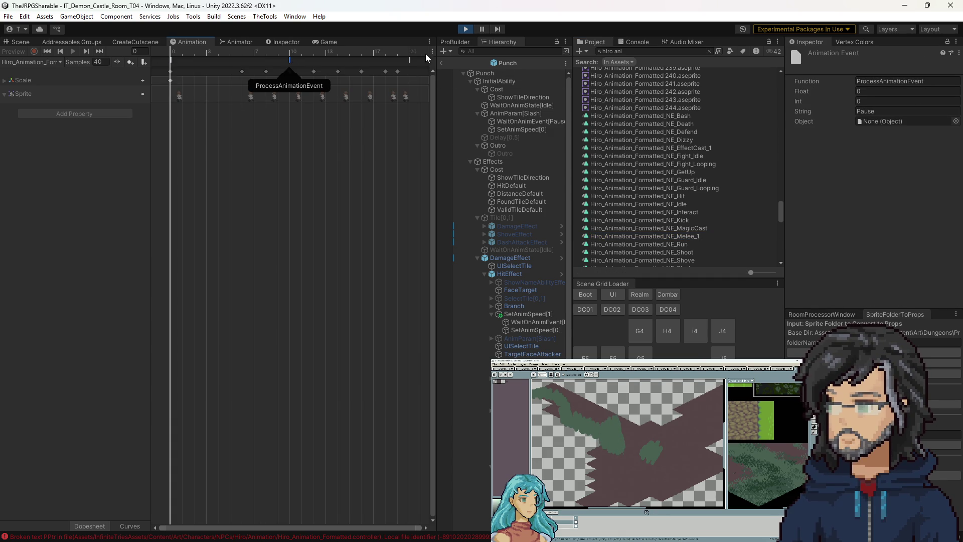
pyautogui.click(409, 60)
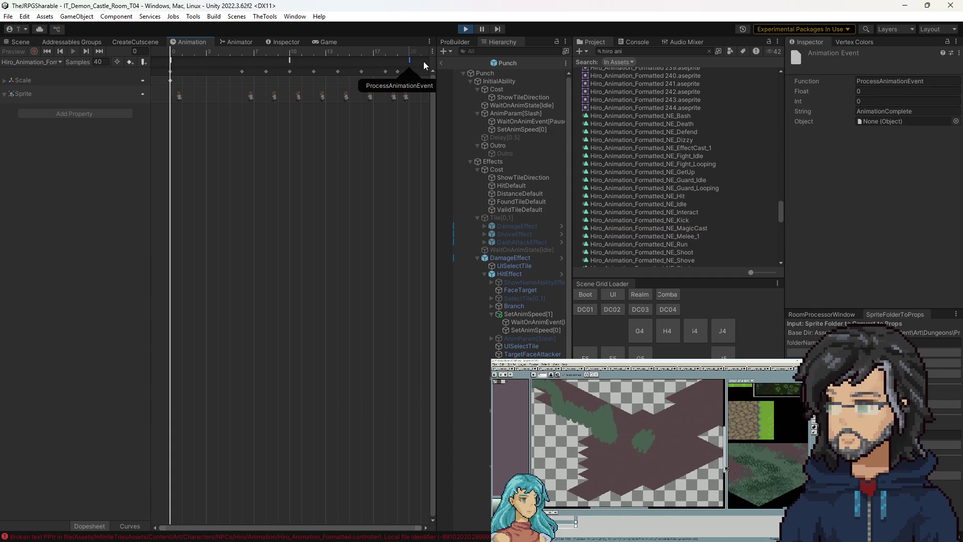
pyautogui.click(20, 41)
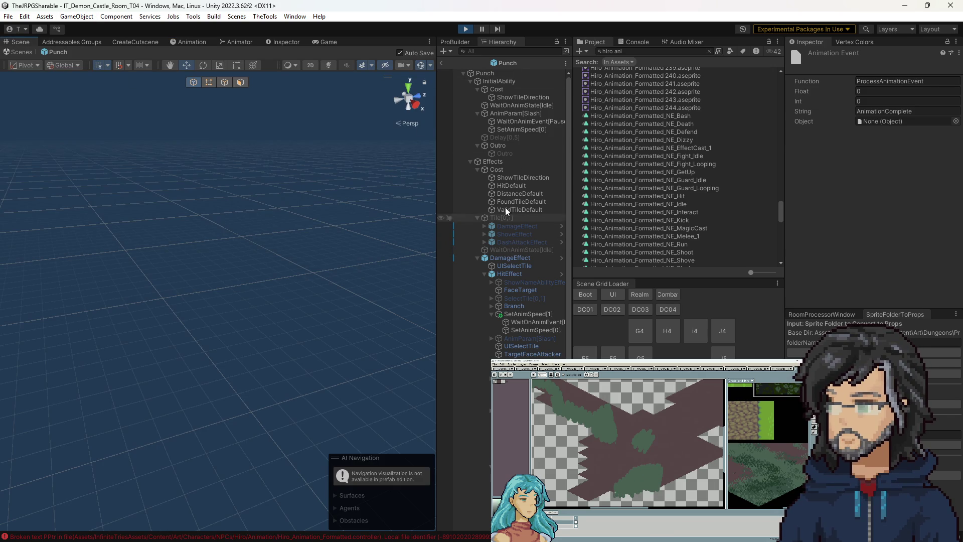
# Rename the AnimParam[Slash] step to AnimParam[Melee_1], then check the WaitOnAnimEvent[Pause] step.
pyautogui.click(516, 113)
pyautogui.click(876, 248)
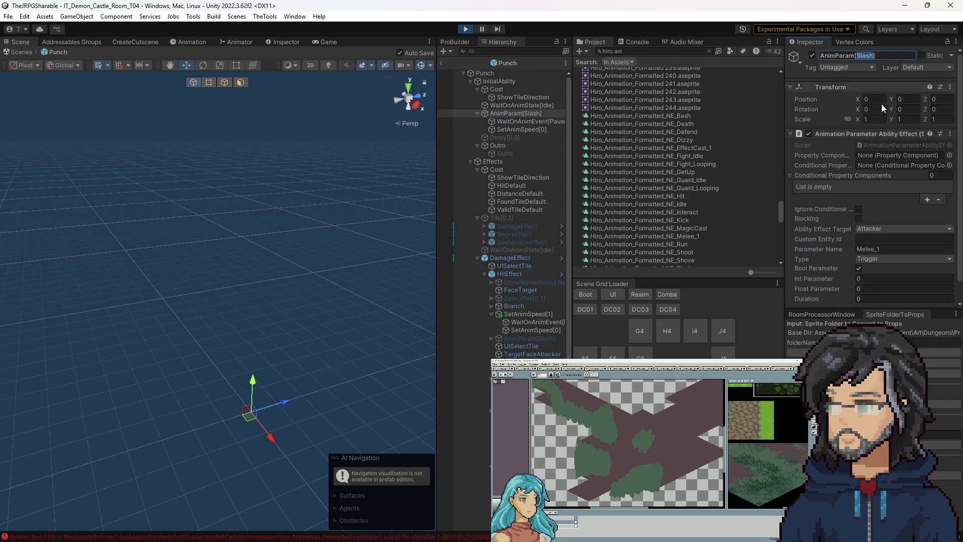
pyautogui.scroll(-3, 526, 221)
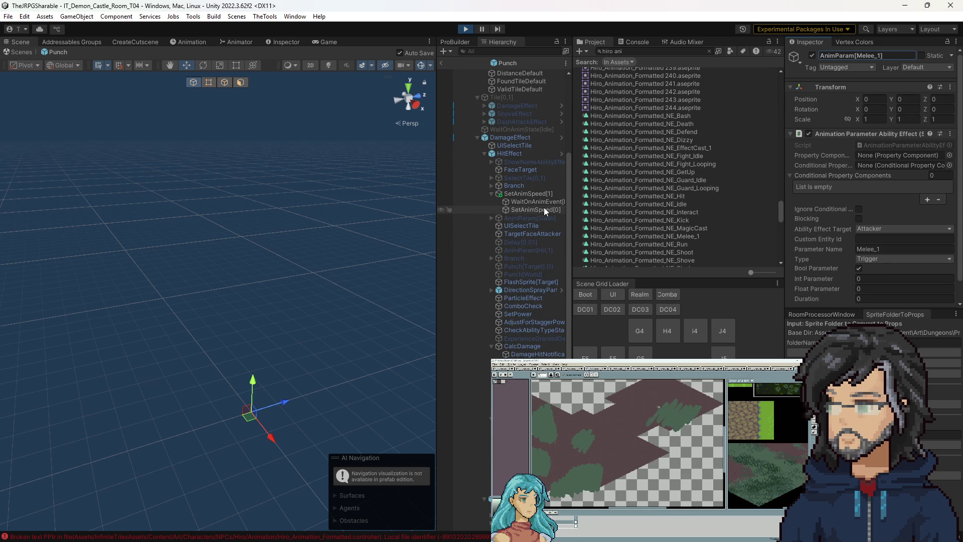
pyautogui.scroll(-3, 542, 220)
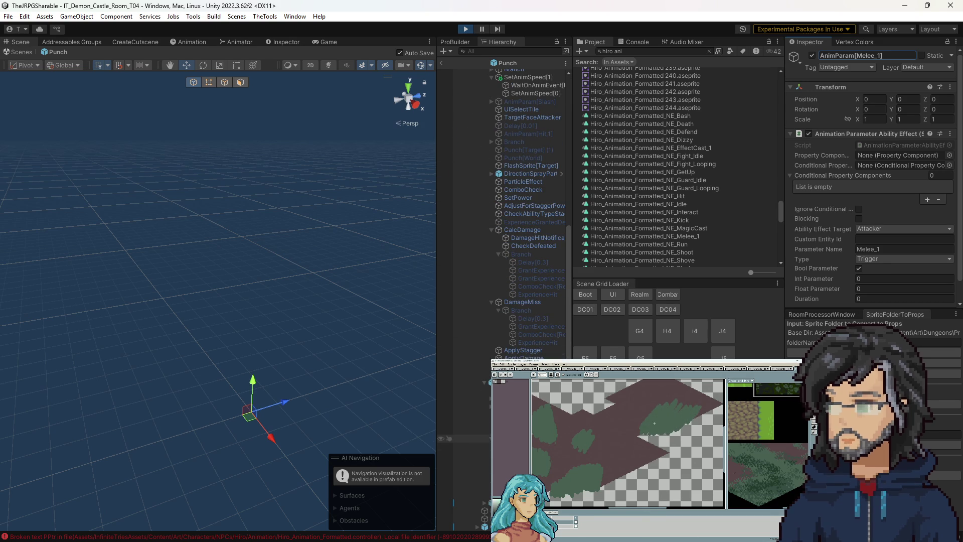
pyautogui.scroll(6, 502, 372)
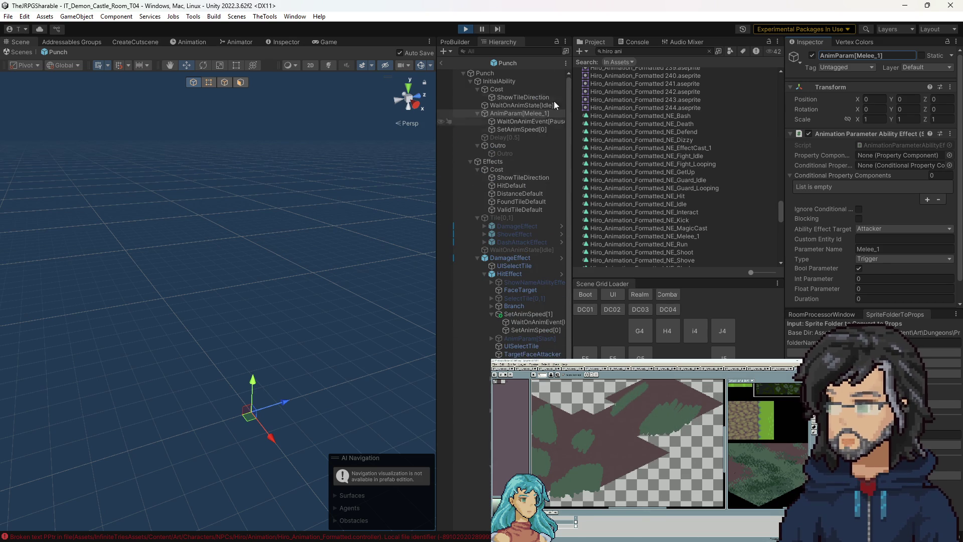
pyautogui.click(513, 124)
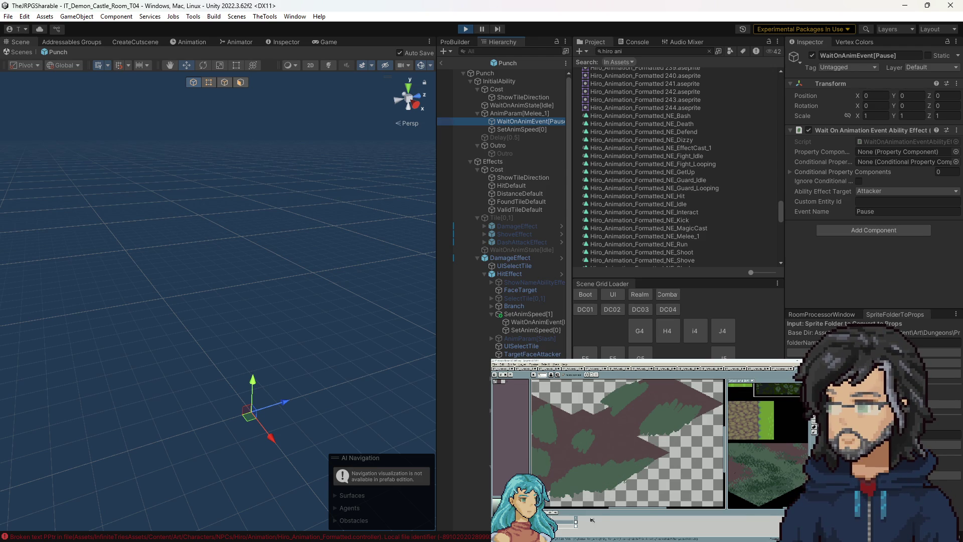
pyautogui.hotkey('alt', 'Tab')
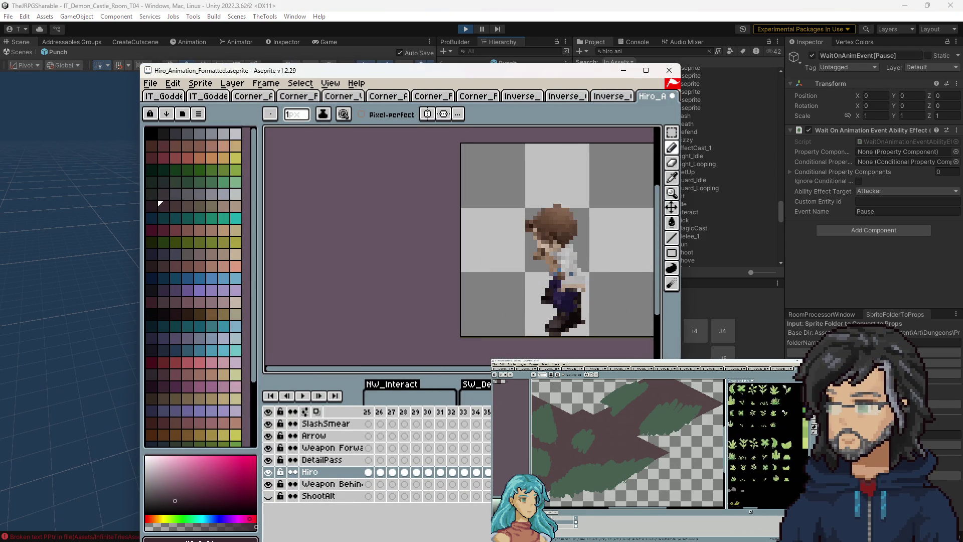
pyautogui.press('super+Up')
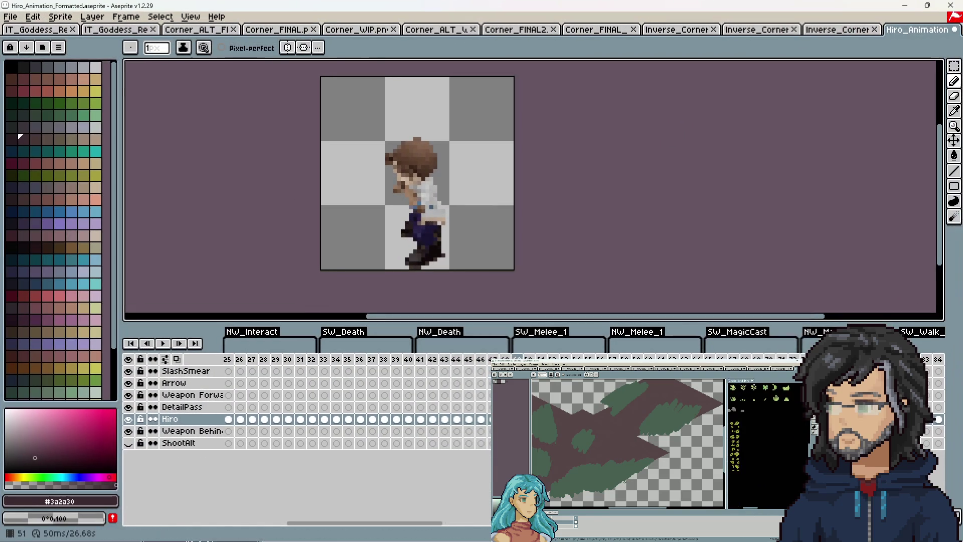
pyautogui.press('Right')
pyautogui.press('Right')
pyautogui.press('Right')
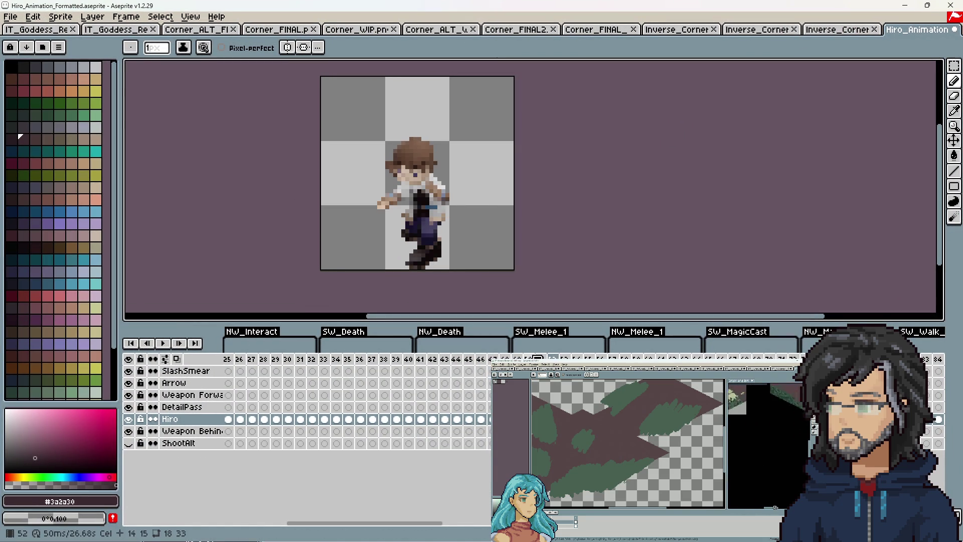
pyautogui.press('Right')
pyautogui.press('Right')
pyautogui.press('Right')
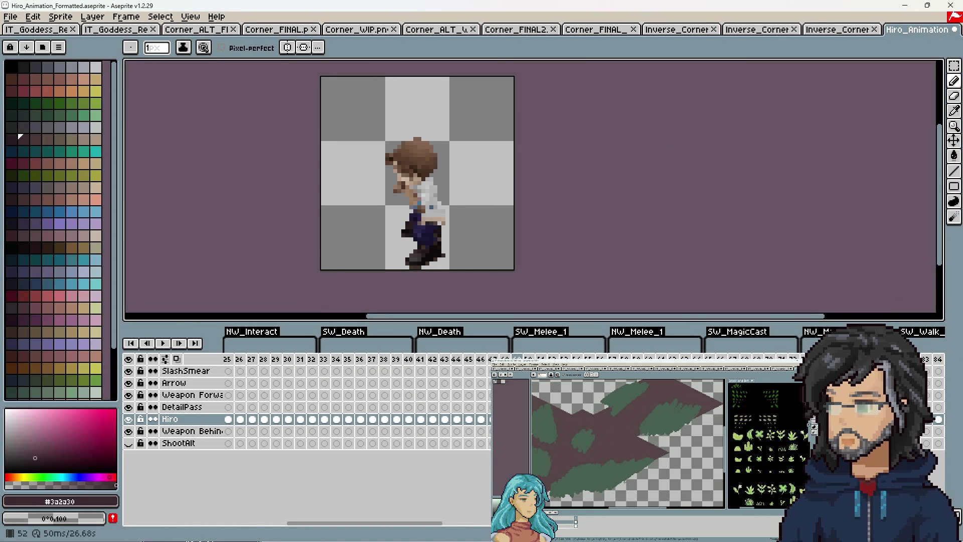
pyautogui.press('Right')
pyautogui.press('Left')
pyautogui.press('Right')
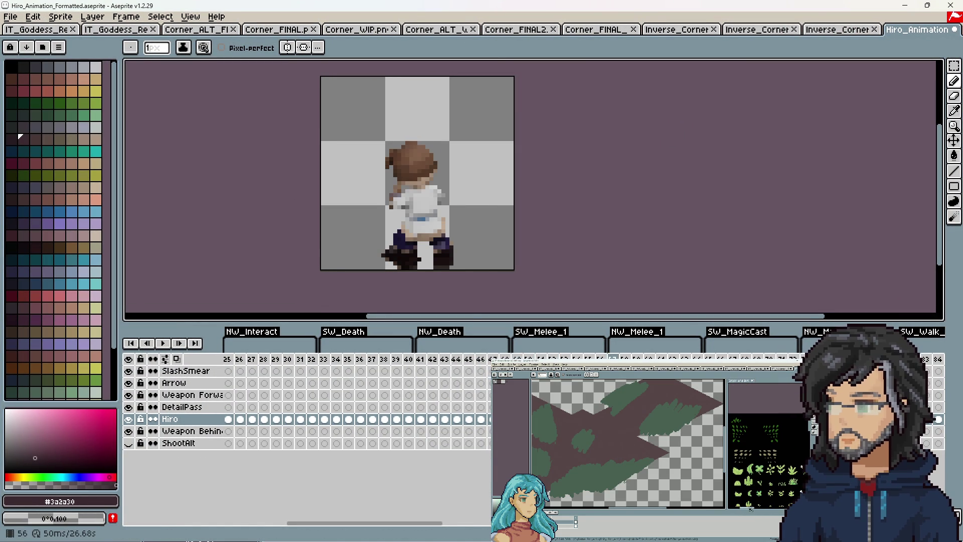
pyautogui.click(905, 5)
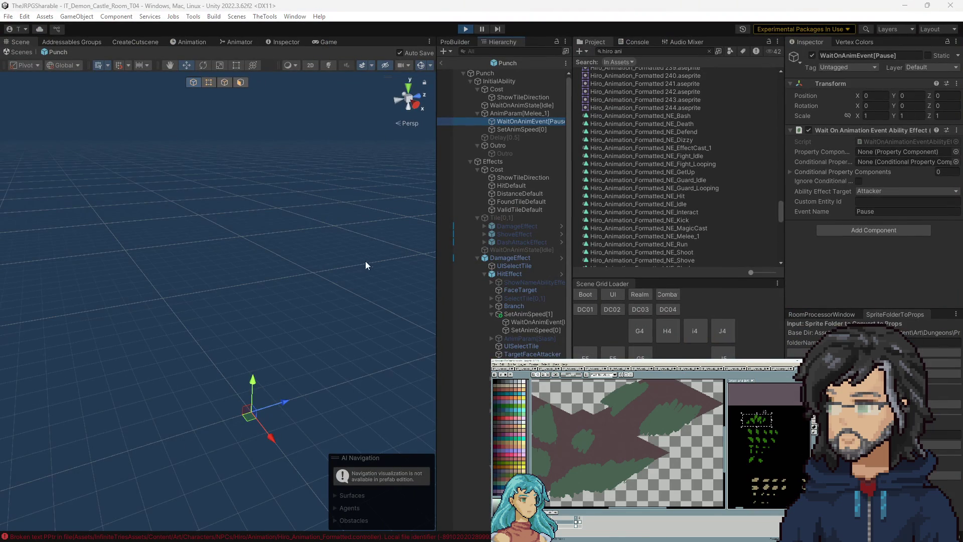
# Save Hiro_Animation_Formatted.aseprite in Aseprite, then minimize Aseprite to get back to Unity.
pyautogui.hotkey('alt', 'Tab')
pyautogui.hotkey('ctrl', 's')
pyautogui.click(904, 5)
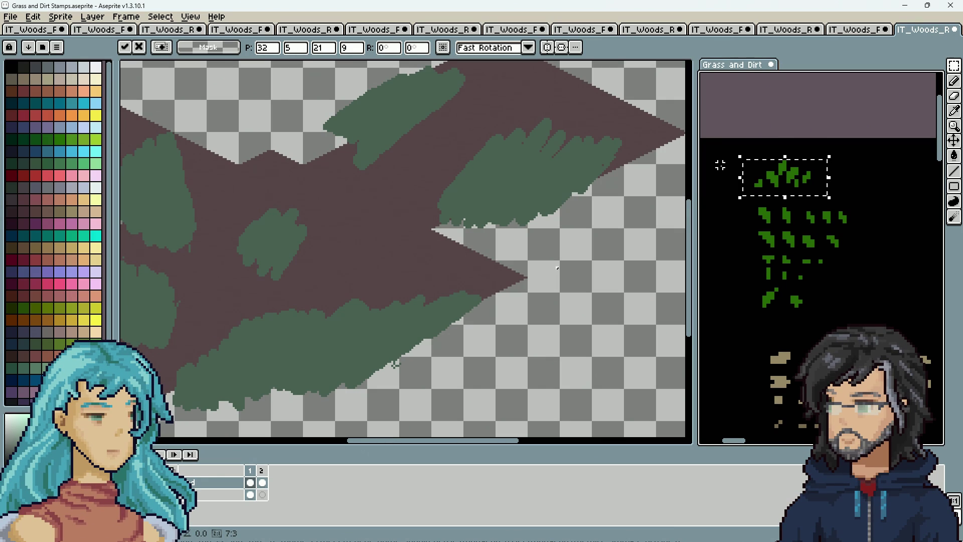
# Commit the grass stamp, then switch to the Spray brush with Simple Ink on IT_Woods_Room_K8_WIP.png.
pyautogui.hotkey('shift', 'b')
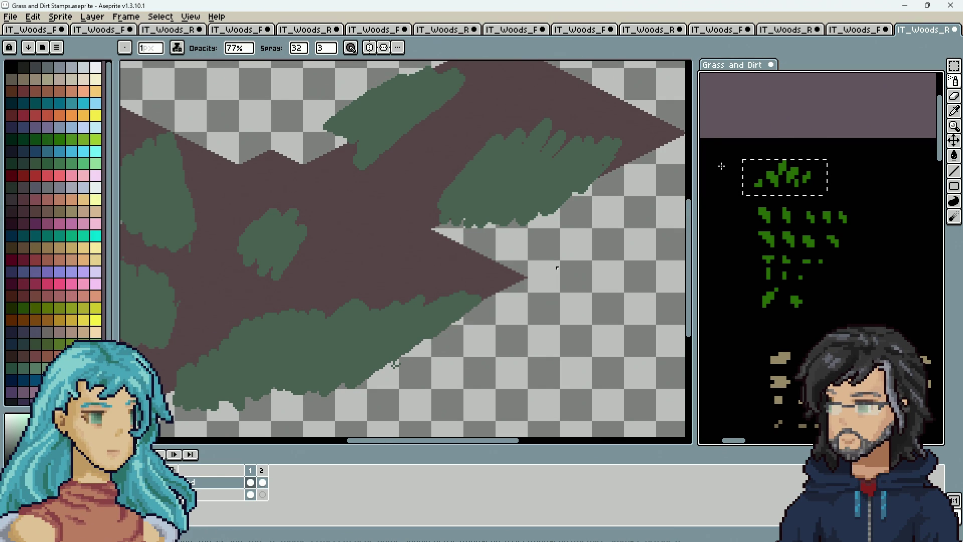
pyautogui.click(417, 294)
pyautogui.click(176, 47)
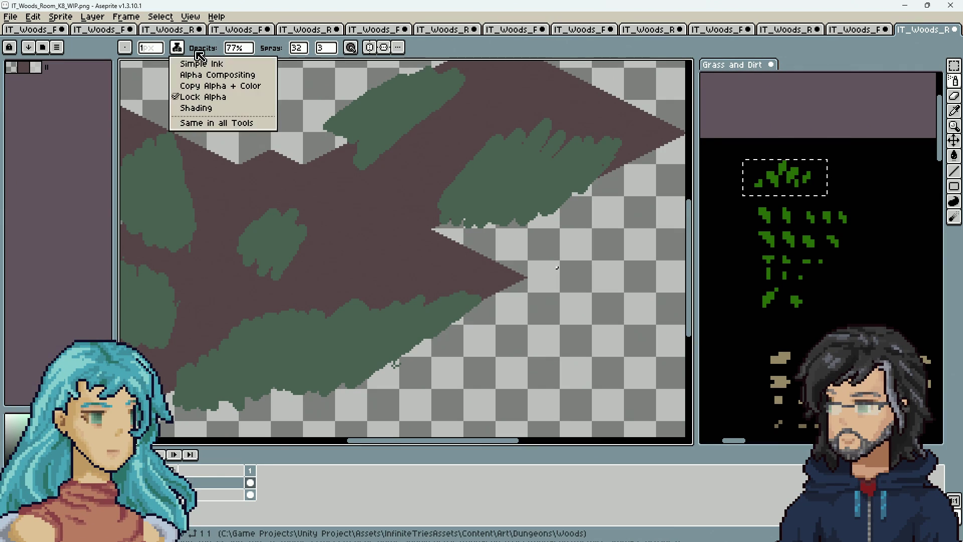
pyautogui.click(219, 64)
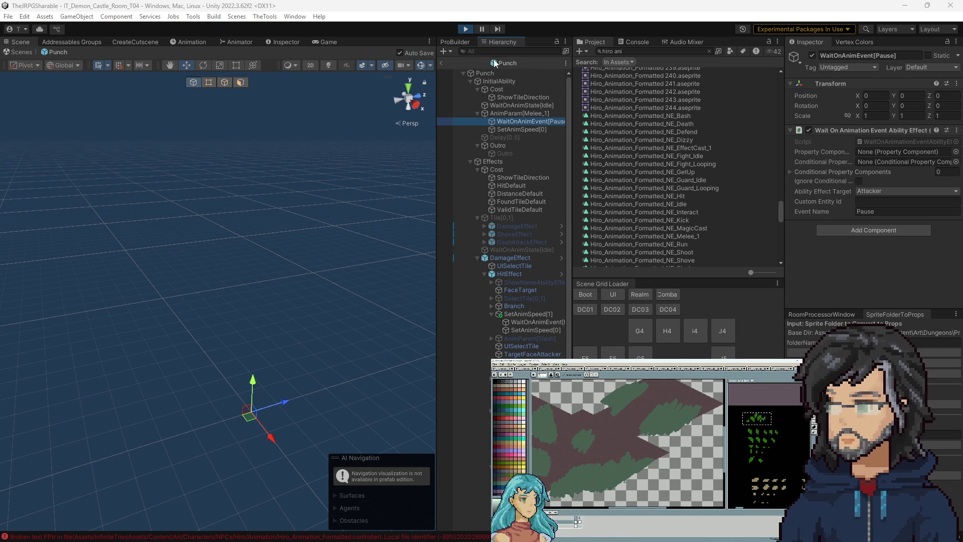
# Leave the Punch prefab, then search 'punch' and reveal the Punch ability prefab in its folder.
pyautogui.click(442, 63)
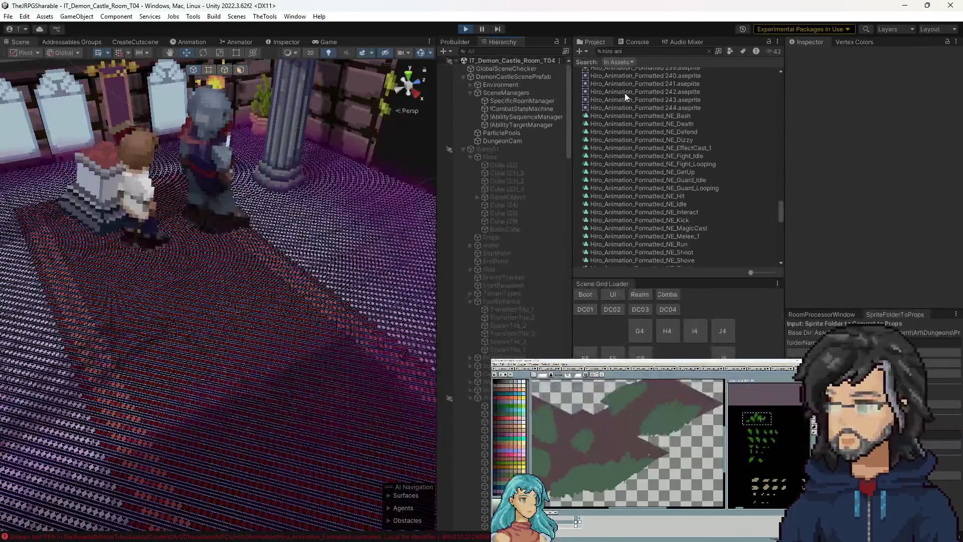
pyautogui.click(709, 51)
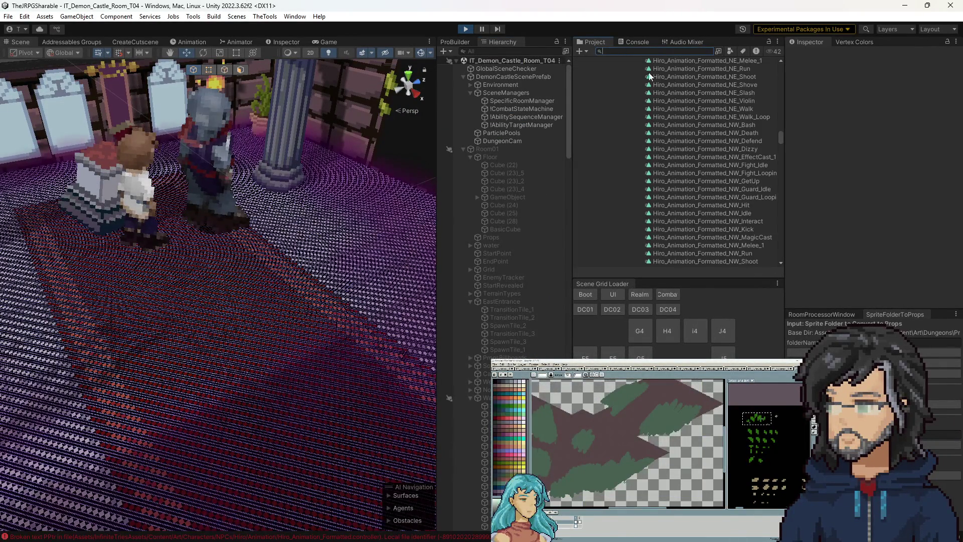
pyautogui.scroll(5, 694, 180)
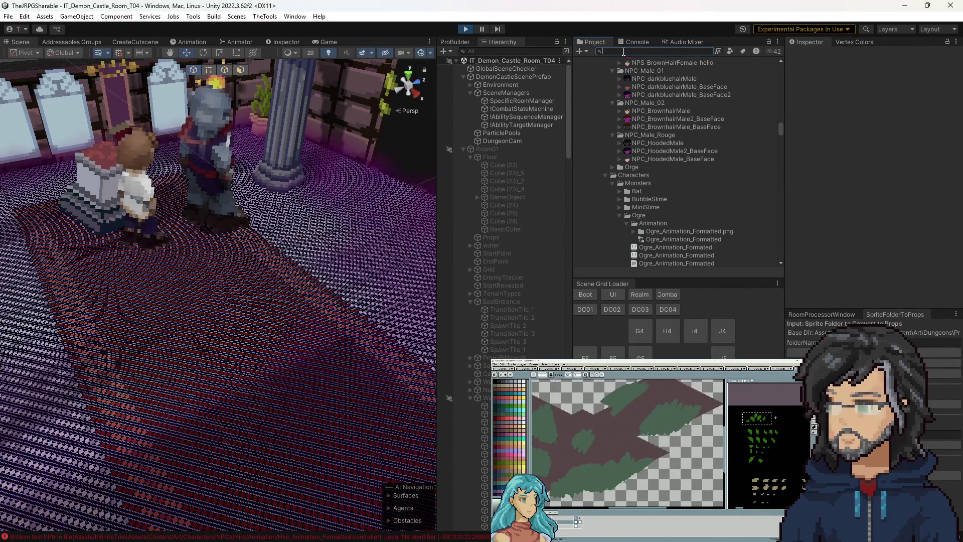
pyautogui.write('punch')
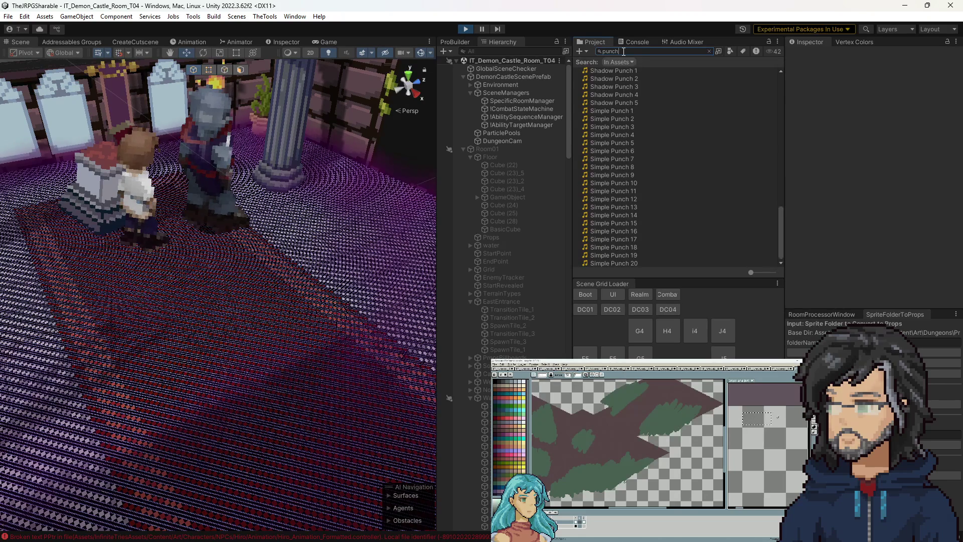
pyautogui.scroll(10, 672, 165)
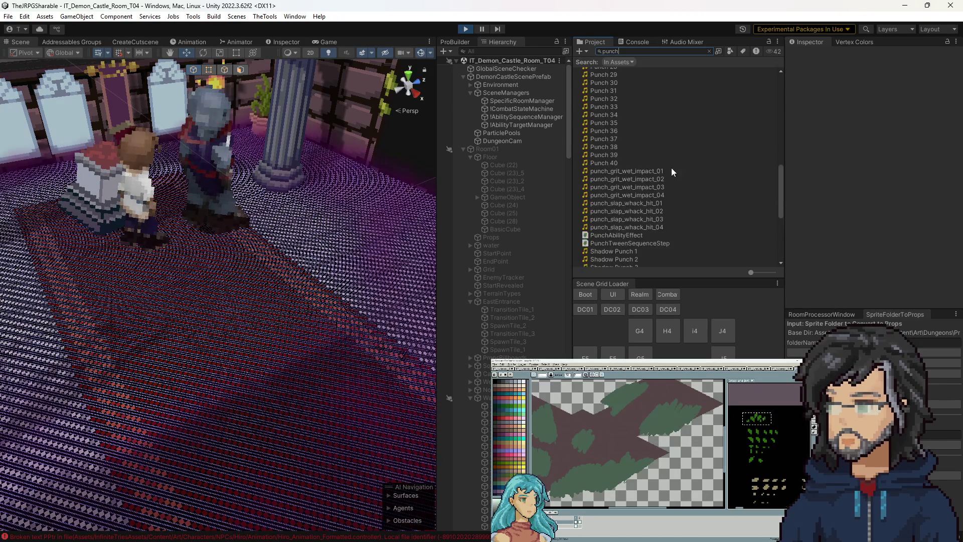
pyautogui.scroll(3, 603, 109)
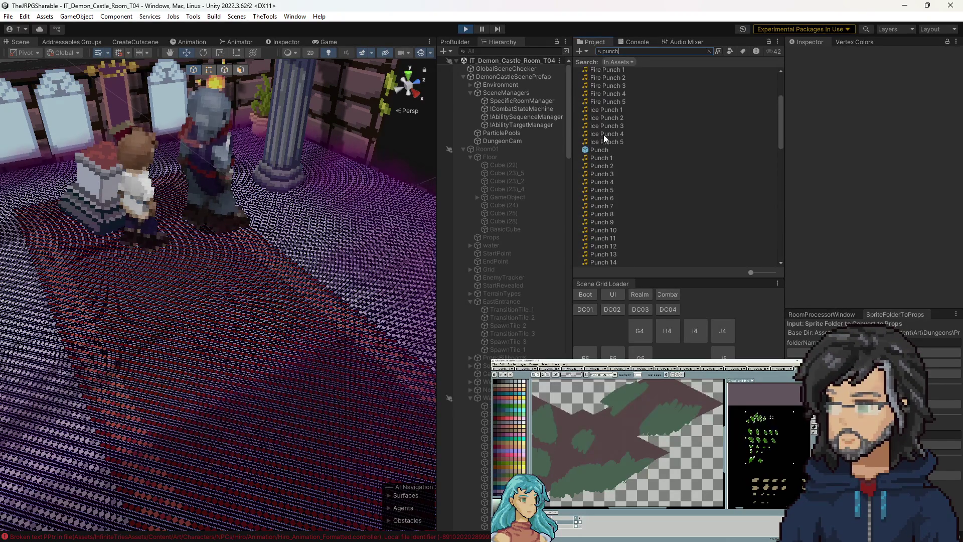
pyautogui.click(600, 149)
pyautogui.click(709, 51)
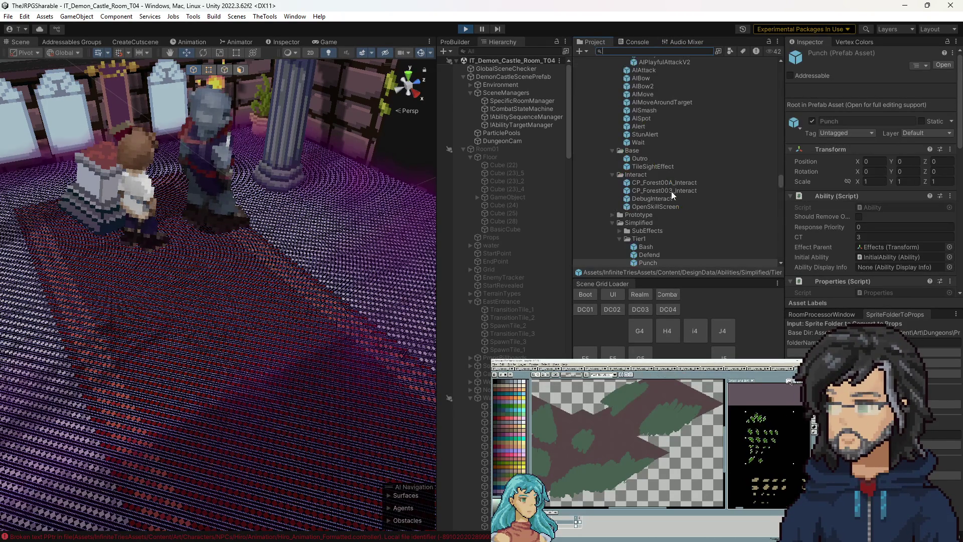
# Set the Punch prefab's addressable address to IT/Ability/Punch, check the Defend prefab, and save.
pyautogui.click(647, 217)
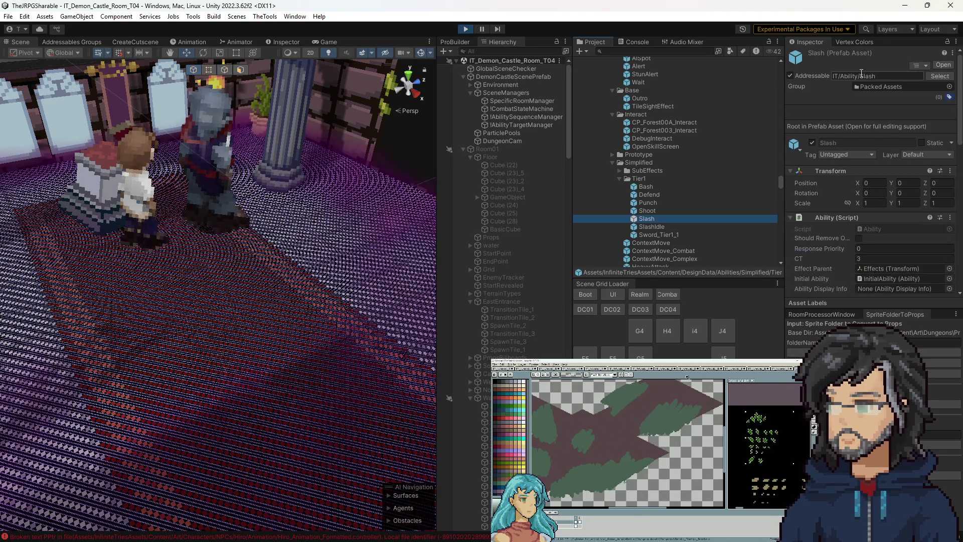
pyautogui.click(650, 202)
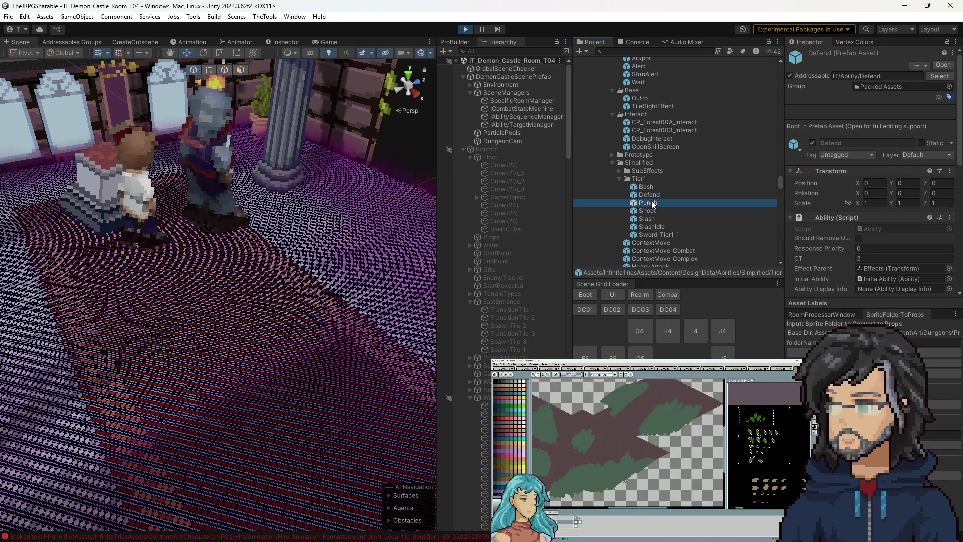
pyautogui.click(848, 77)
pyautogui.write('IT/Ability/Slas')
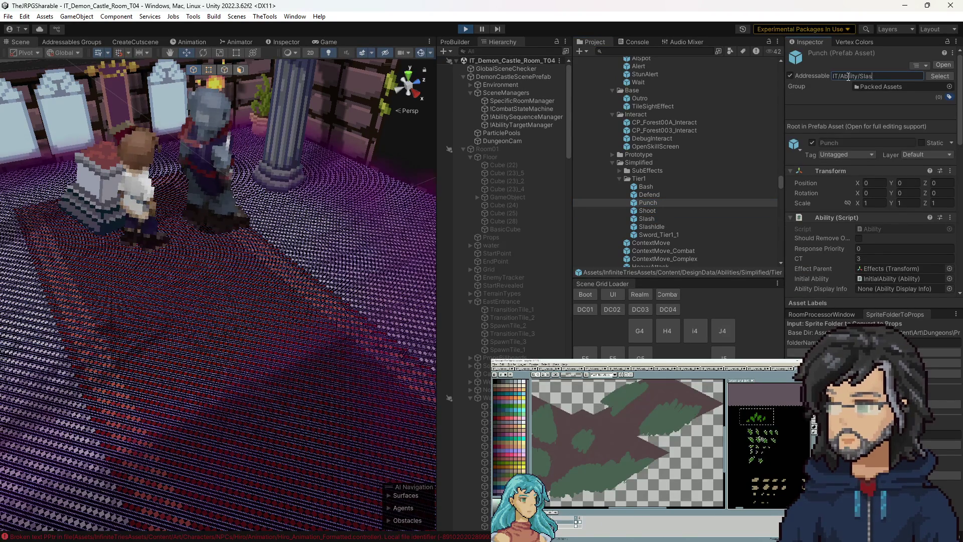
pyautogui.write('Punch')
pyautogui.press('Return')
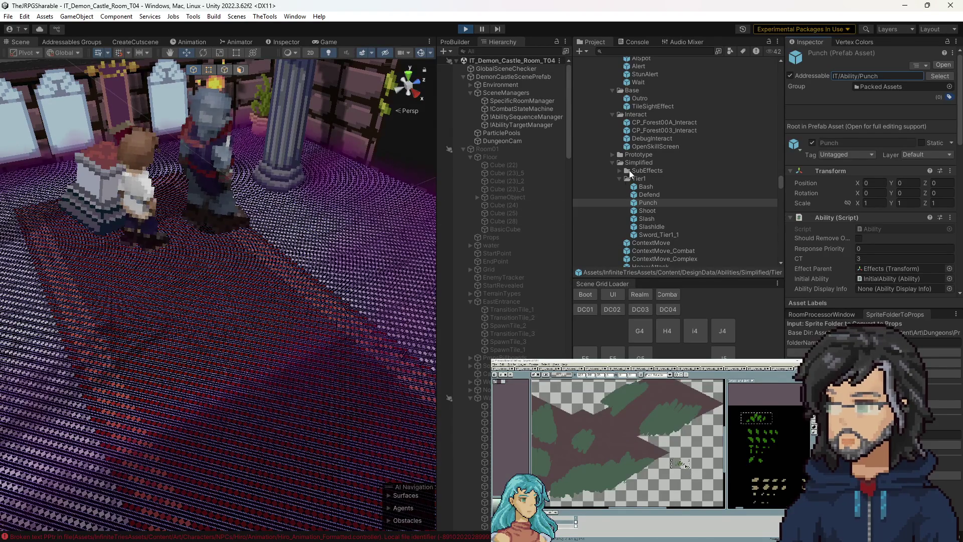
pyautogui.click(662, 196)
pyautogui.hotkey('ctrl', 's')
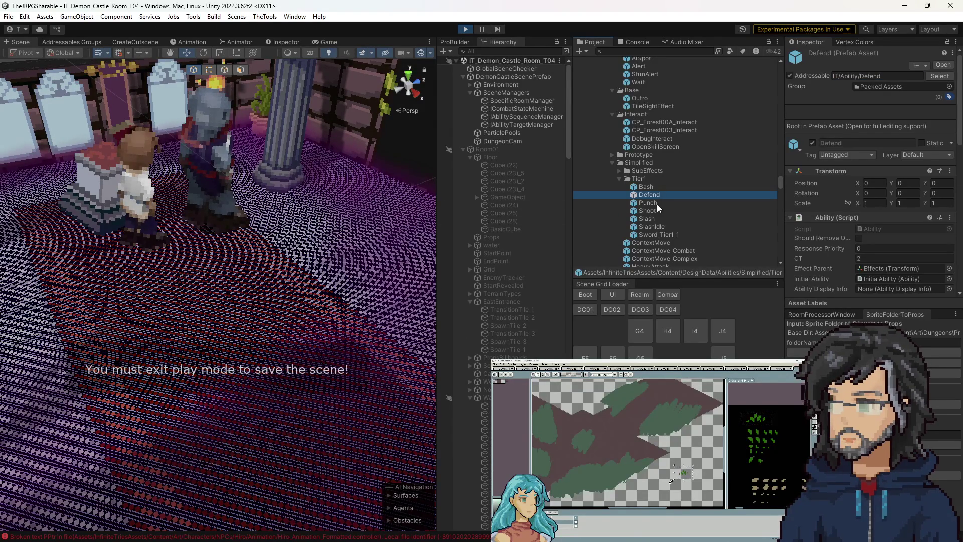
# Check the SlashIdle prefab, stop play mode, and select the SwordPickup cutscene sequence.
pyautogui.click(643, 227)
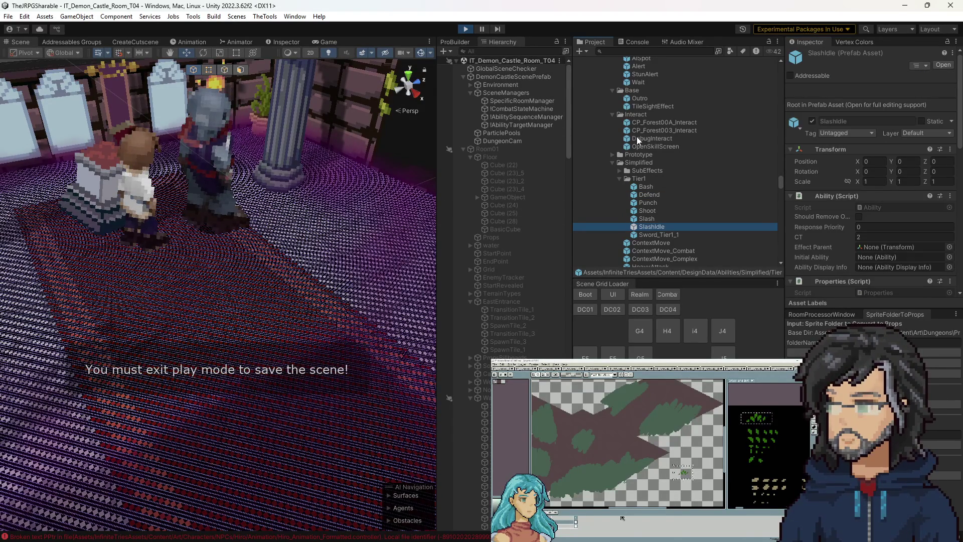
pyautogui.scroll(-5, 658, 200)
pyautogui.scroll(-10, 676, 233)
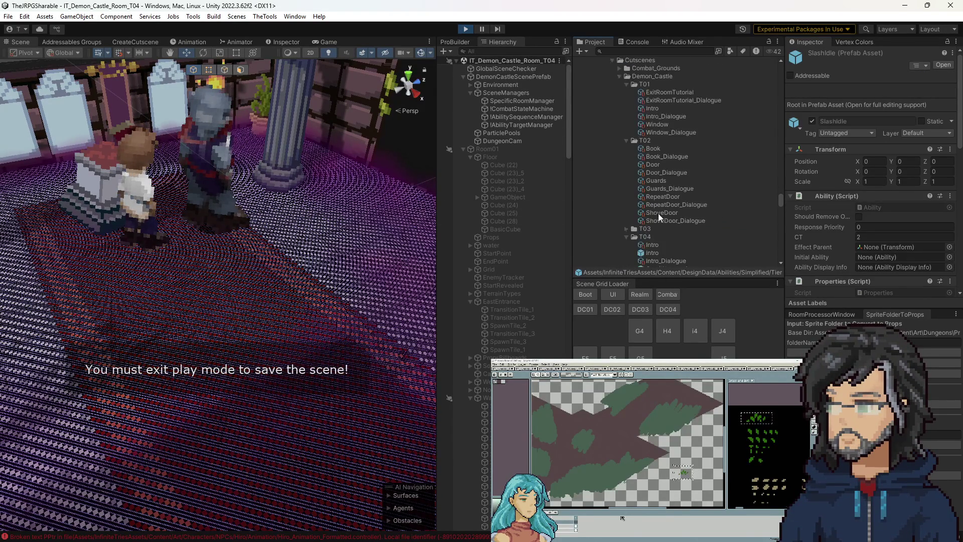
pyautogui.scroll(-5, 656, 213)
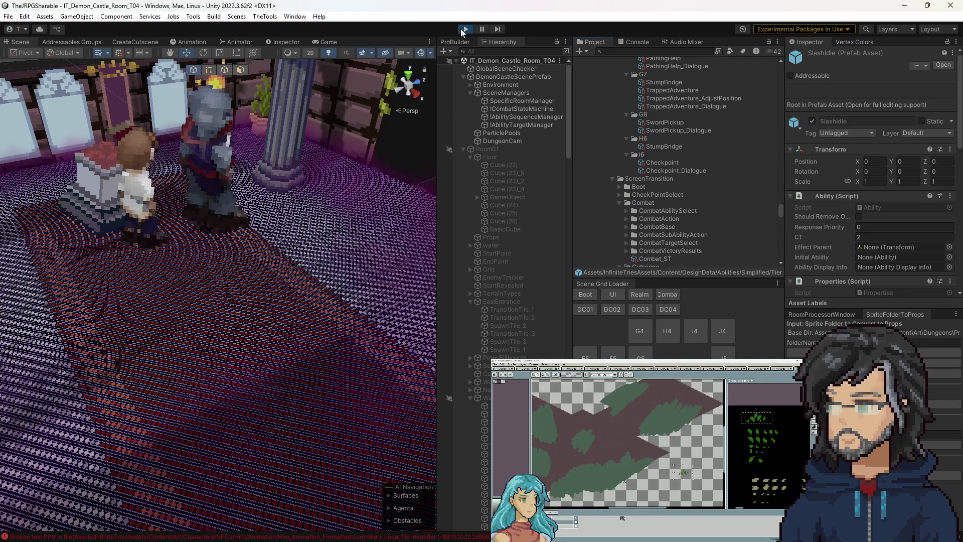
pyautogui.click(463, 30)
pyautogui.click(660, 122)
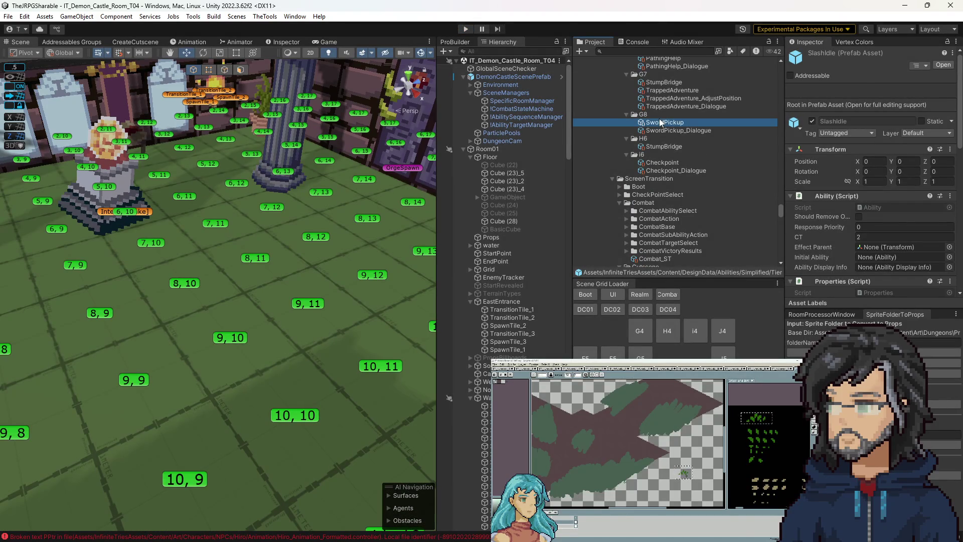
# Review SwordPickup's Unlock Ability step and its AbilityTutorial Set Flag step, then open the OmniWeapon cutscene prefab.
pyautogui.scroll(-5, 833, 168)
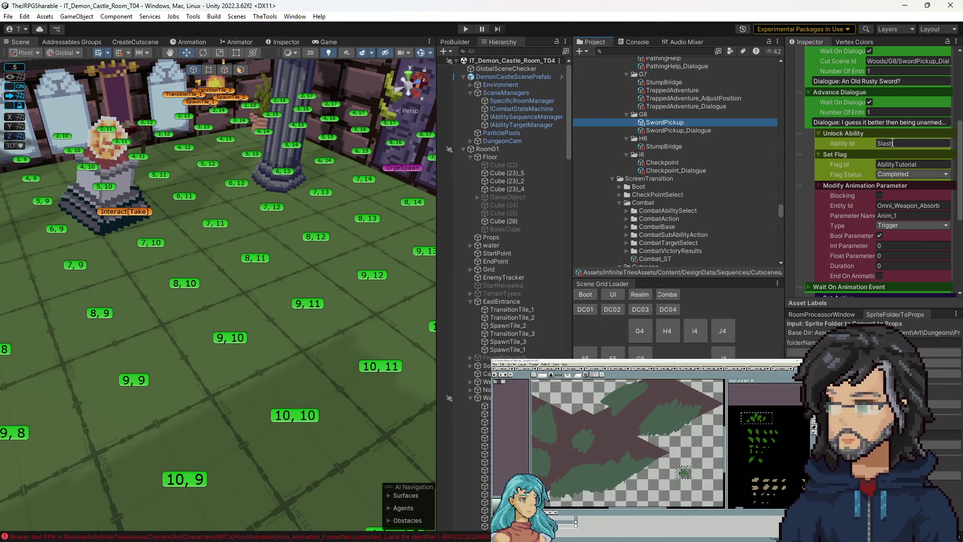
pyautogui.click(898, 167)
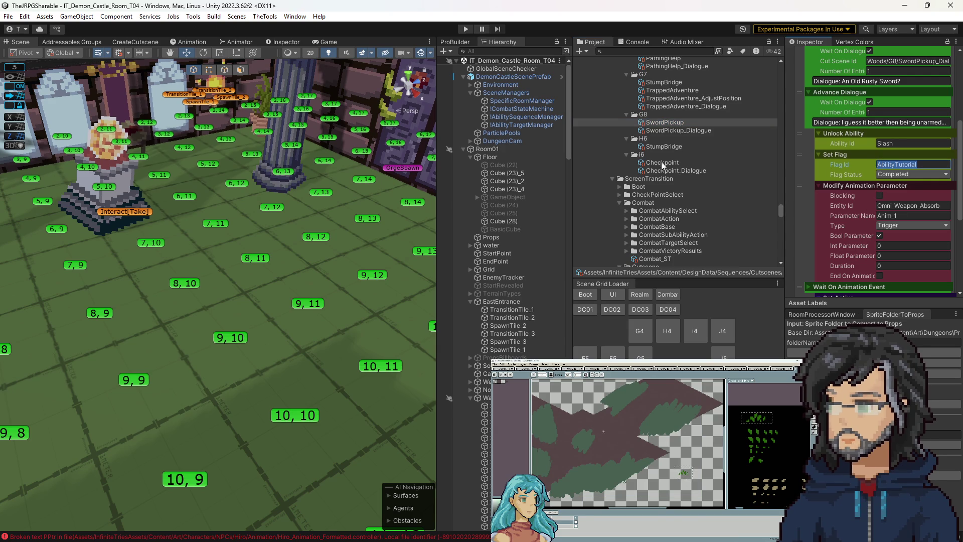
pyautogui.scroll(5, 678, 174)
pyautogui.scroll(10, 655, 192)
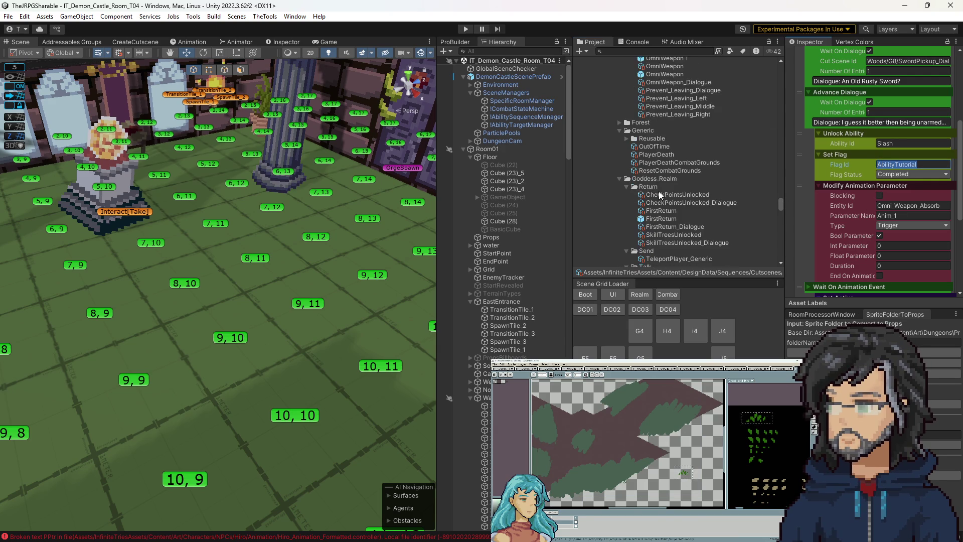
pyautogui.doubleClick(666, 188)
# Duplicate the Dialogue and Fight sequence and name the copy Combat.
pyautogui.click(516, 146)
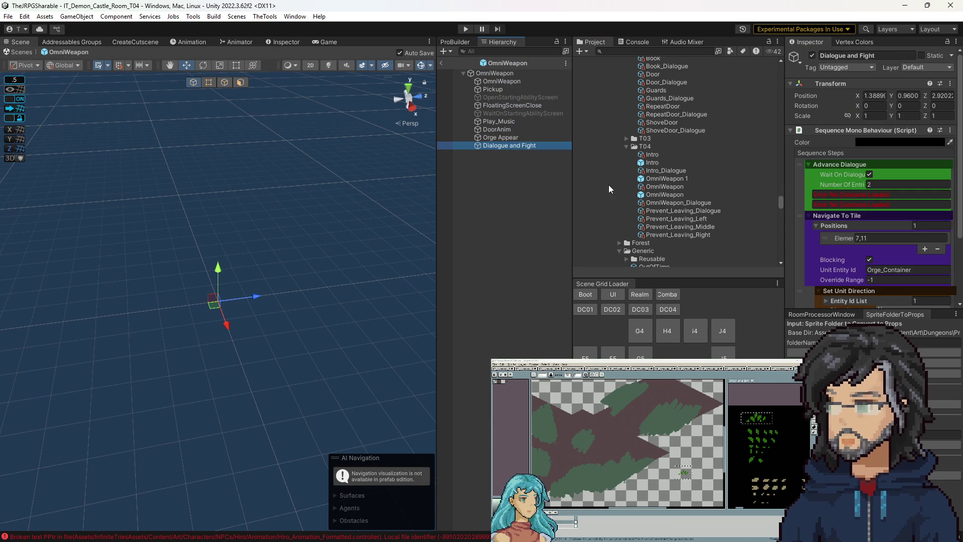
pyautogui.press('Up')
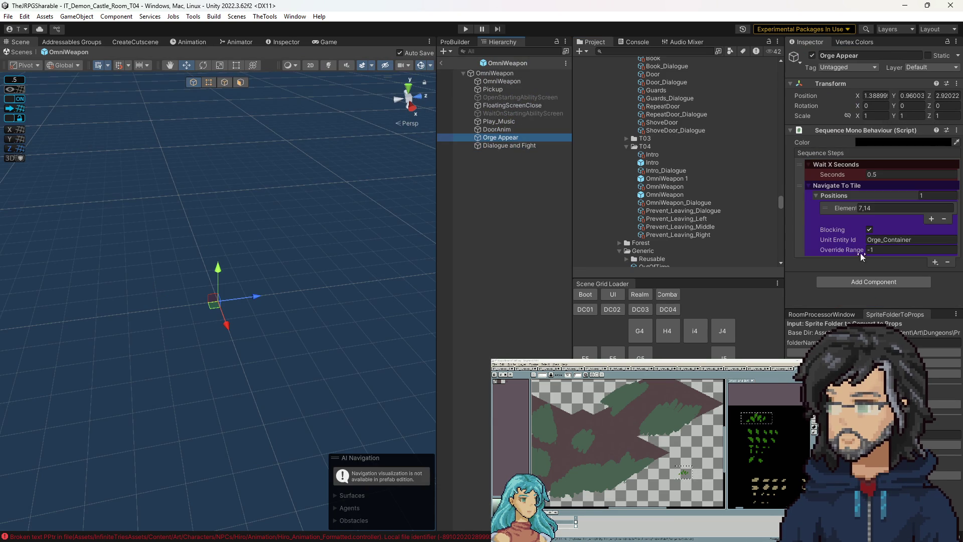
pyautogui.click(523, 145)
pyautogui.click(858, 296)
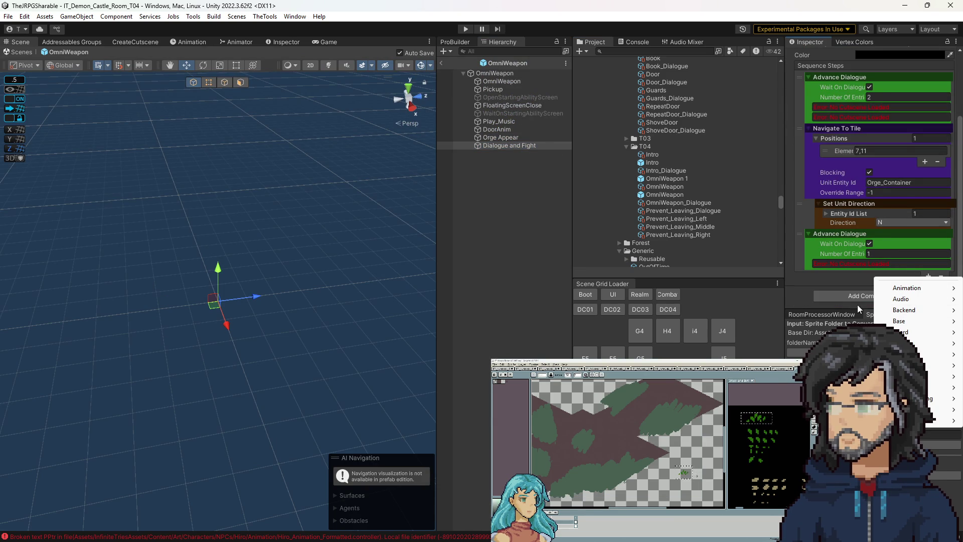
pyautogui.rightClick(516, 146)
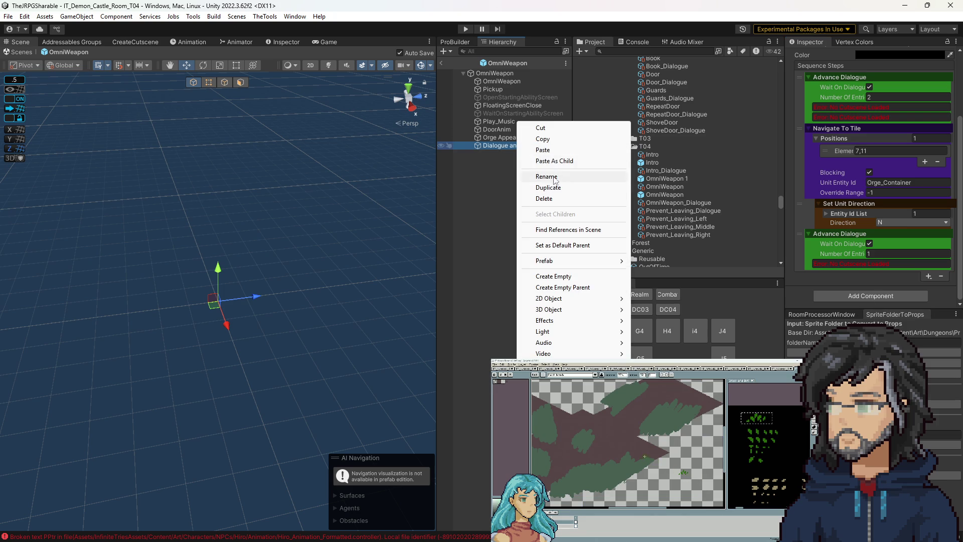
pyautogui.click(548, 188)
pyautogui.click(520, 156)
pyautogui.write('Combat')
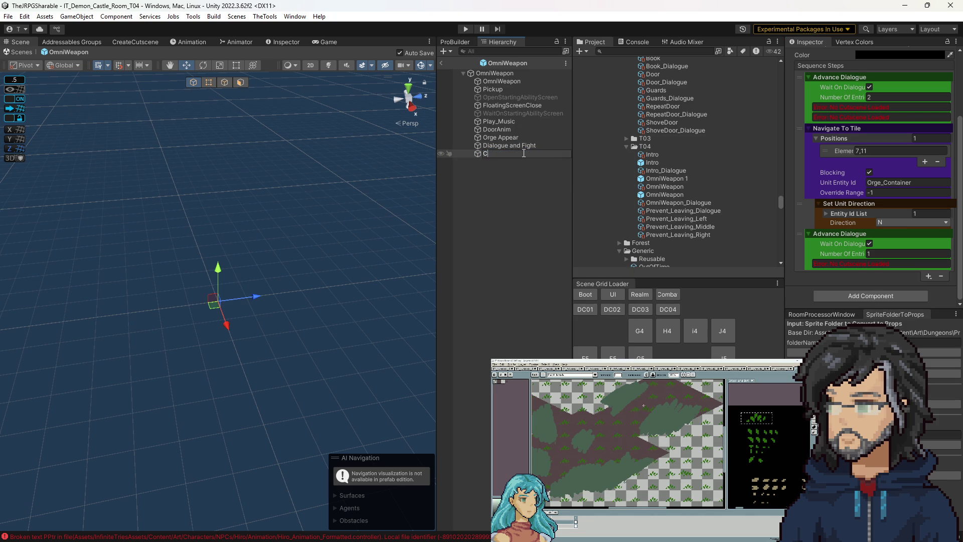
pyautogui.press('Return')
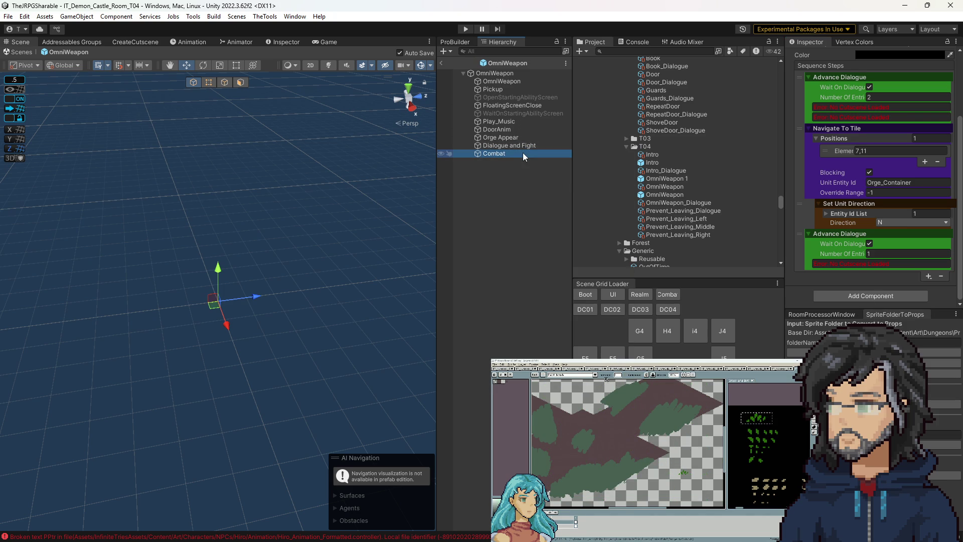
# Remove the three copied steps from the Combat sequence.
pyautogui.scroll(3, 801, 187)
pyautogui.click(801, 186)
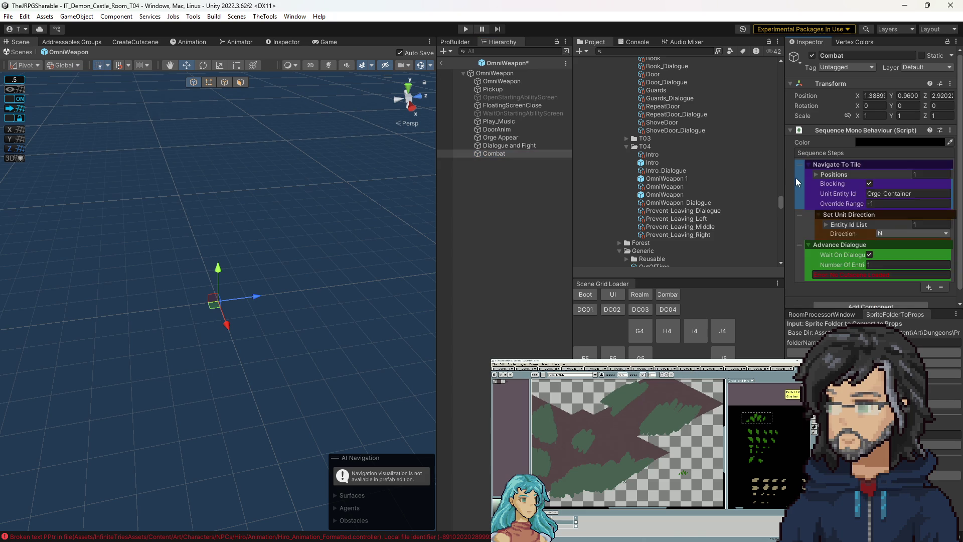
pyautogui.click(948, 208)
pyautogui.click(947, 208)
# Add a Set Flag step marking AbilityTutorial as Completed.
pyautogui.click(935, 177)
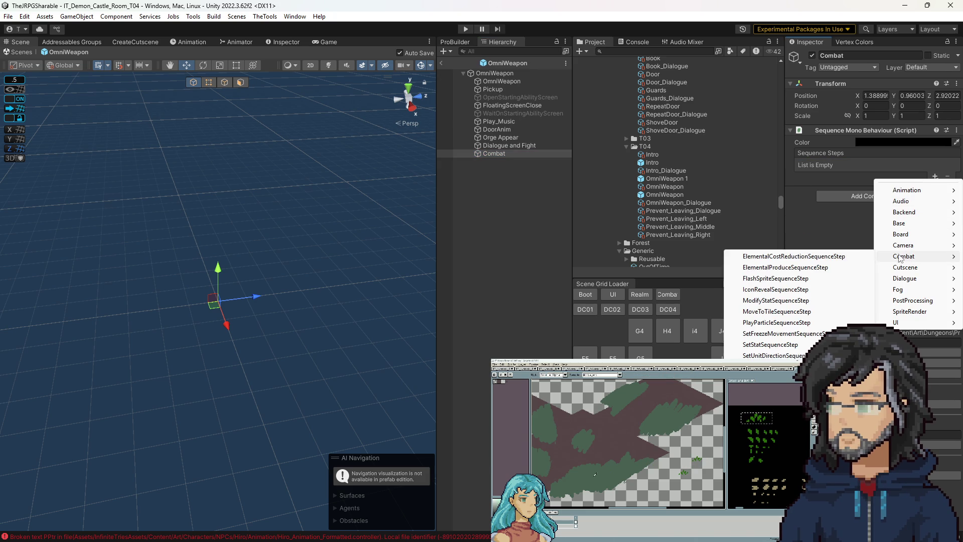
pyautogui.moveTo(908, 260)
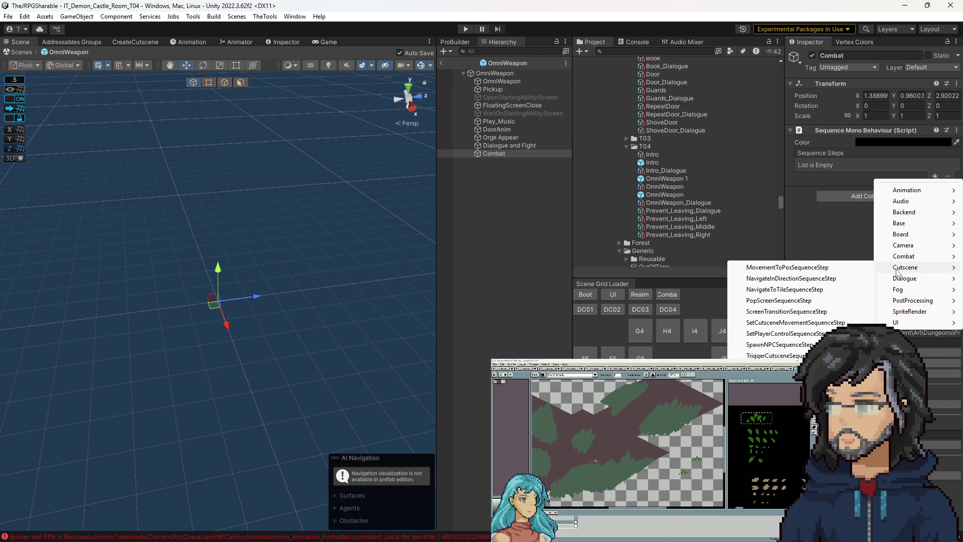
pyautogui.moveTo(903, 212)
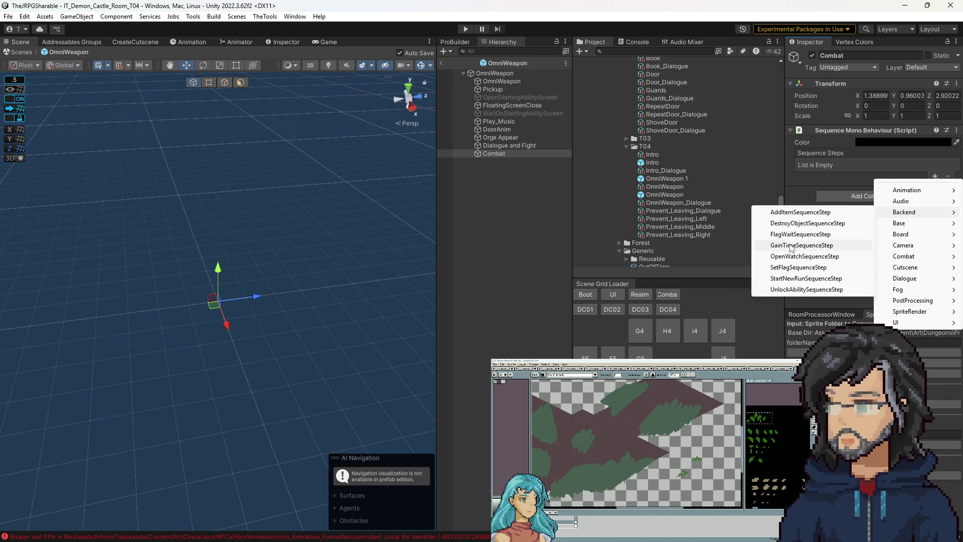
pyautogui.click(800, 268)
pyautogui.write('AbilityTutorial')
pyautogui.click(906, 184)
pyautogui.click(906, 217)
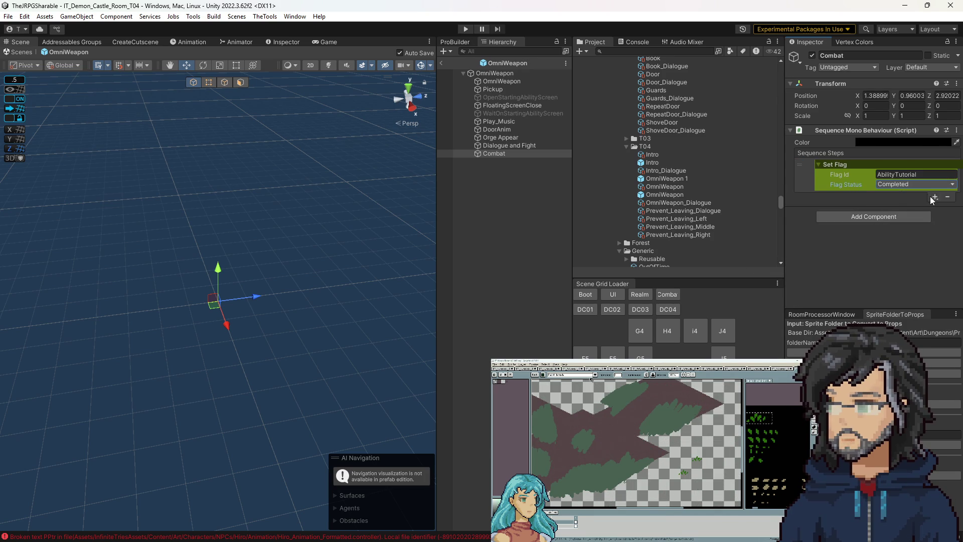
# Add an Unlock Ability step for Punch and move it above Set Flag.
pyautogui.click(935, 198)
pyautogui.moveTo(907, 231)
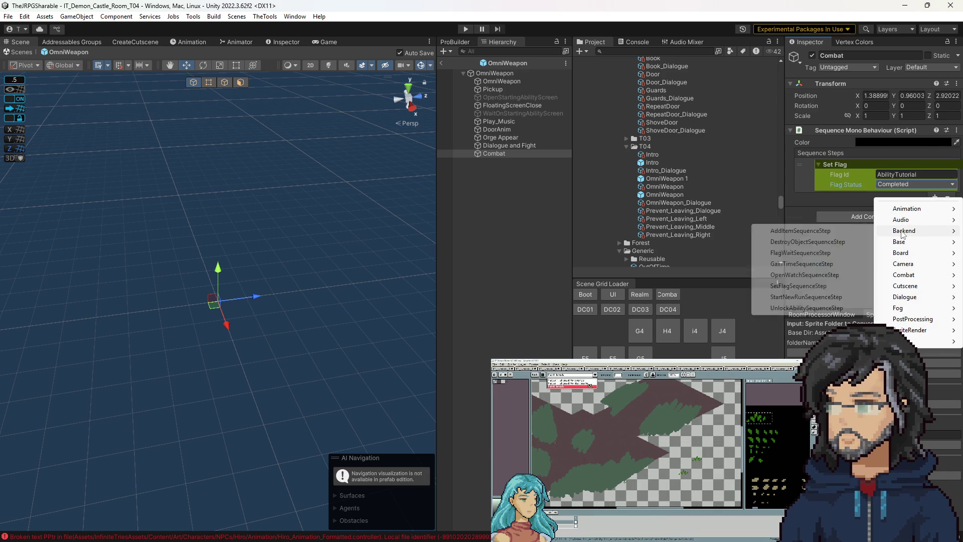
pyautogui.click(823, 307)
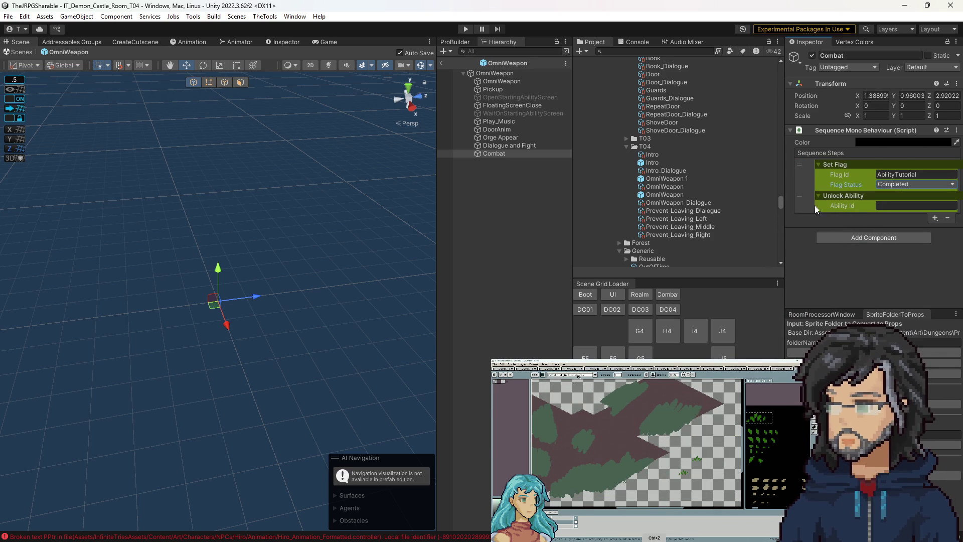
pyautogui.moveTo(806, 200); pyautogui.dragTo(805, 165)
pyautogui.click(886, 174)
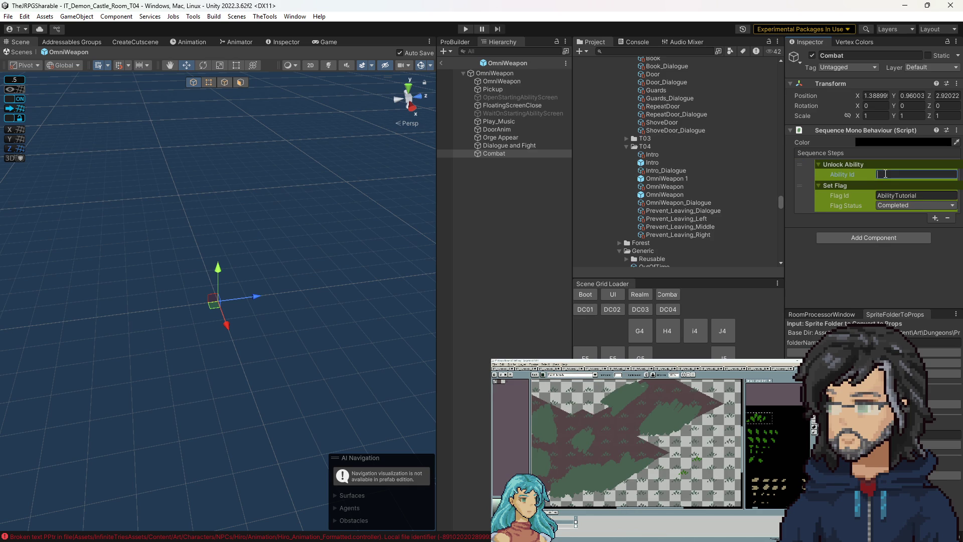
pyautogui.write('Punch')
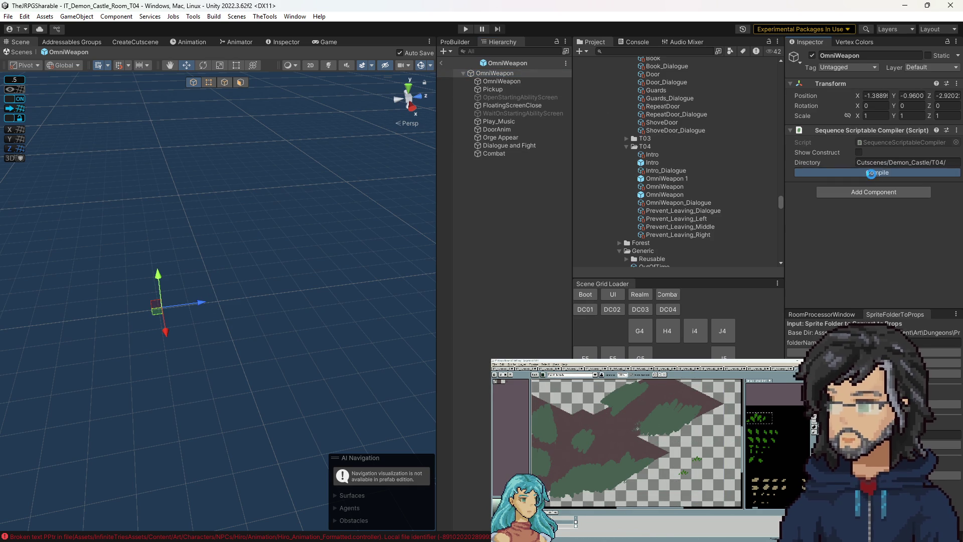
# Check the compiled OmniWeapon asset's steps, then exit prefab mode and enter Play mode.
pyautogui.click(665, 186)
pyautogui.scroll(-5, 892, 229)
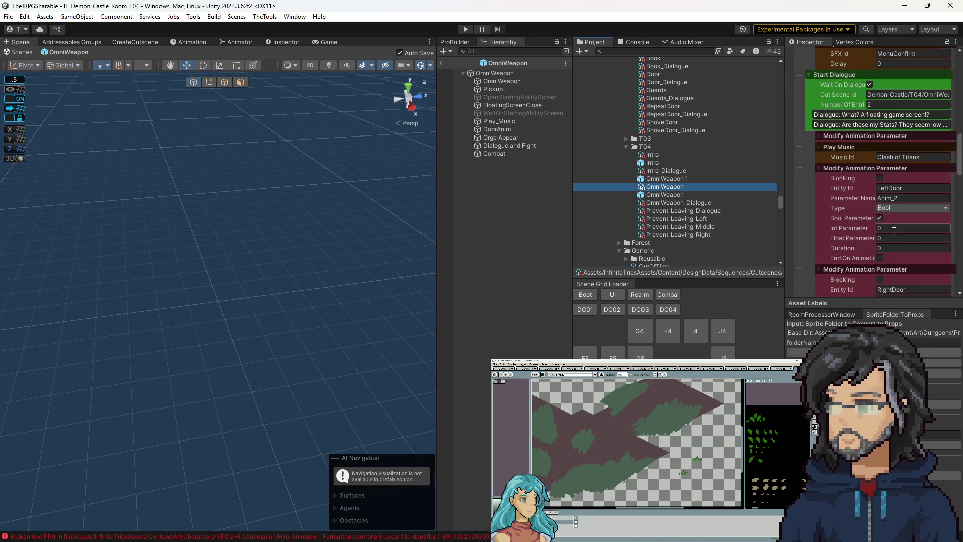
pyautogui.scroll(-10, 892, 229)
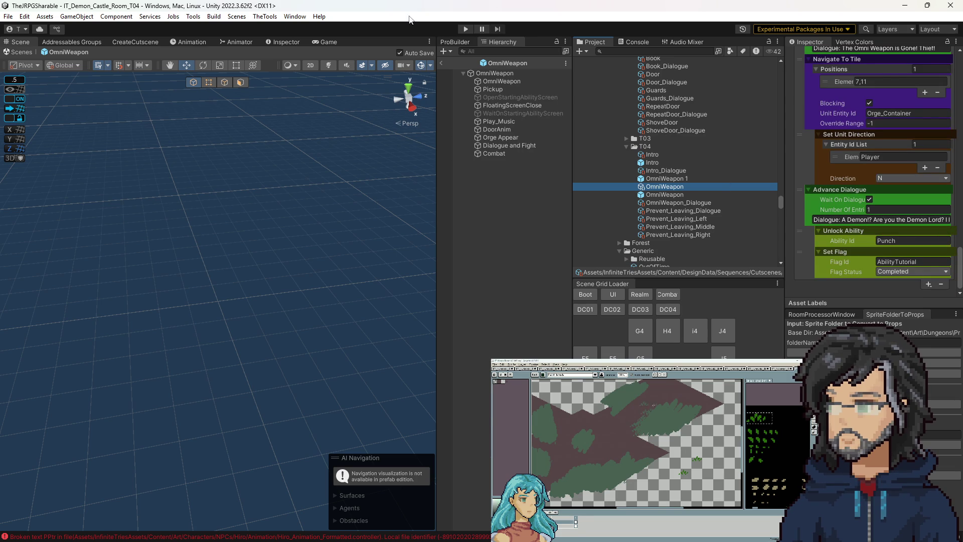
pyautogui.click(440, 61)
pyautogui.hotkey('ctrl', 'p')
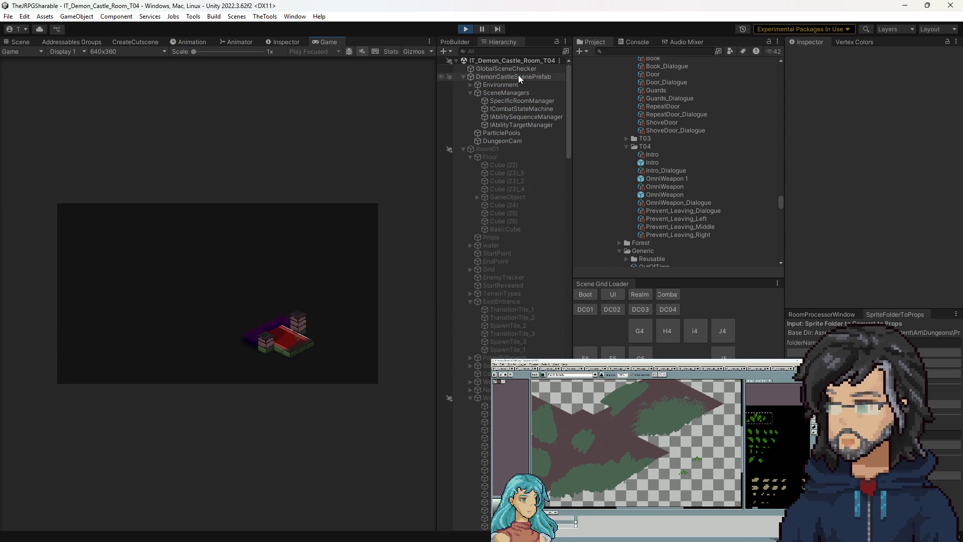
# Widen the game view and advance the OmniWeapon cutscene dialogue twice.
pyautogui.moveTo(437, 134); pyautogui.dragTo(762, 134)
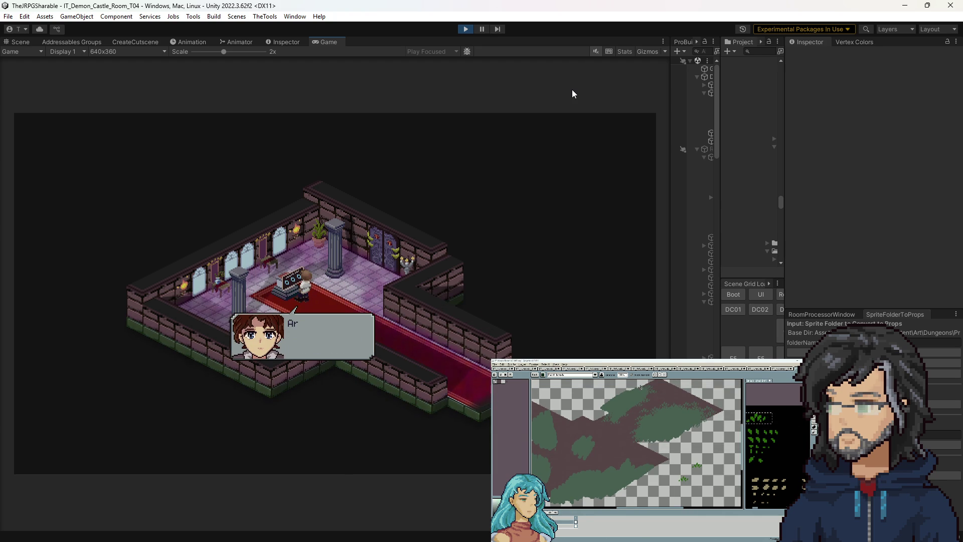
pyautogui.press('Return')
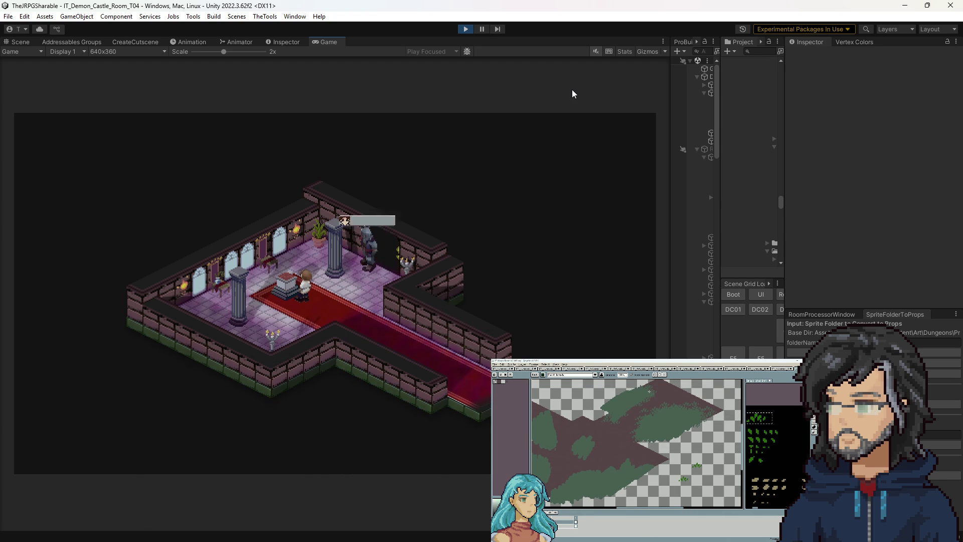
pyautogui.press('Return')
pyautogui.press('Return')
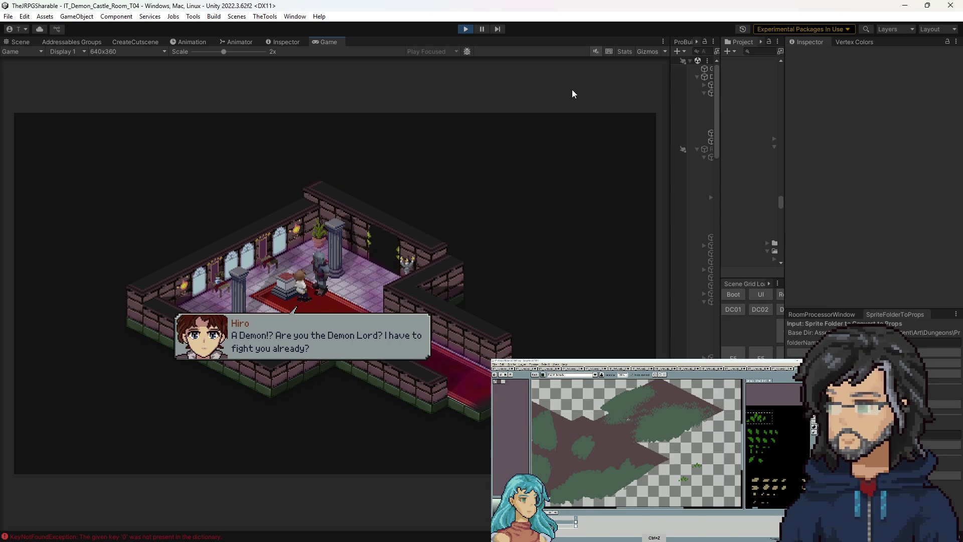
# Show the Console, widened, to read the KeyNotFoundException stack trace at AbilitySpec.cs line 179.
pyautogui.moveTo(721, 70); pyautogui.dragTo(699, 70)
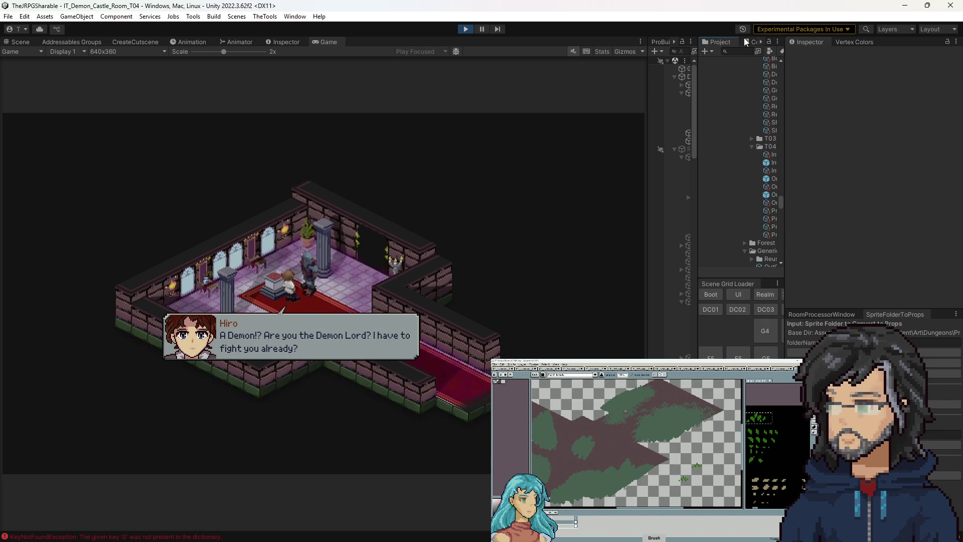
pyautogui.click(747, 42)
pyautogui.moveTo(782, 87); pyautogui.dragTo(855, 87)
pyautogui.scroll(-3, 801, 232)
pyautogui.scroll(3, 805, 246)
pyautogui.scroll(-2, 812, 251)
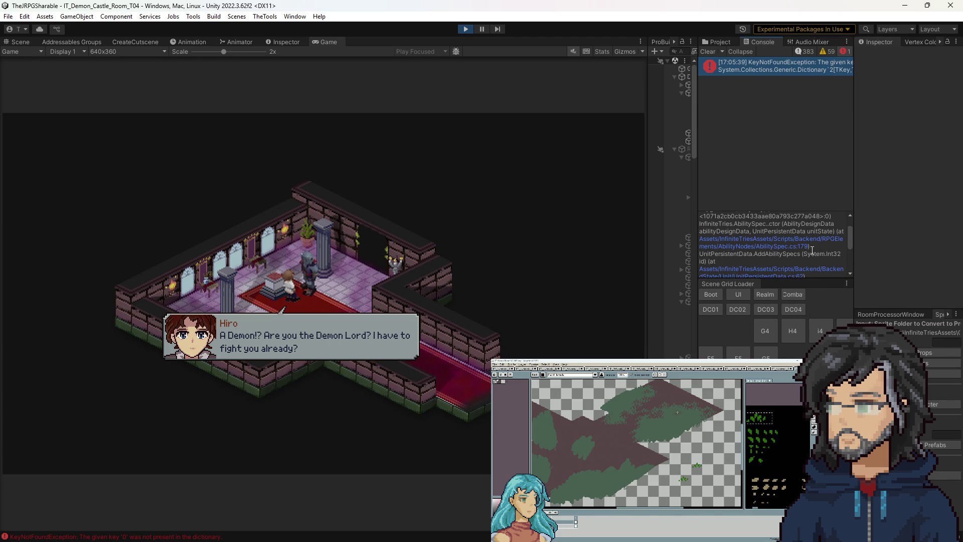
# Open AbilitySpec.cs at line 179 in Visual Studio, then return to Unity and stop play mode.
pyautogui.click(787, 241)
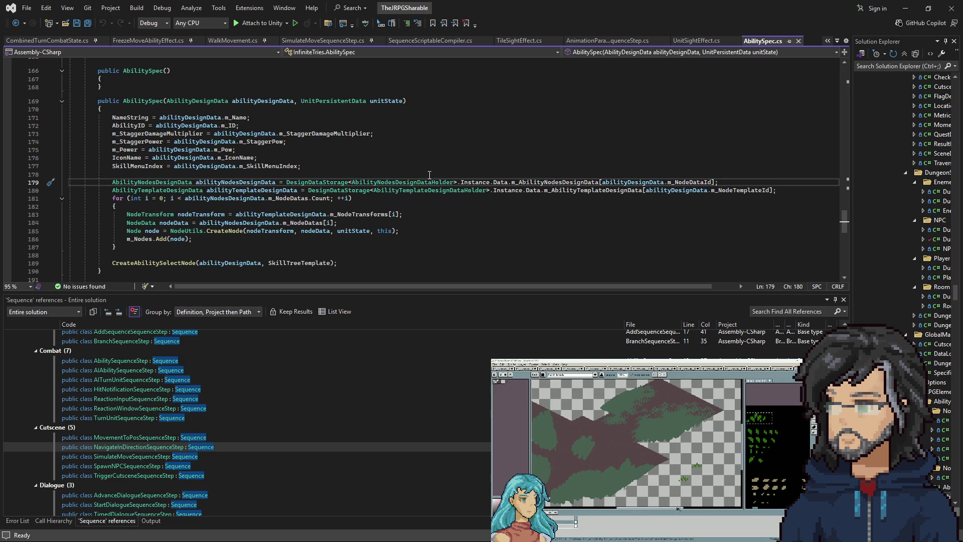
pyautogui.click(906, 9)
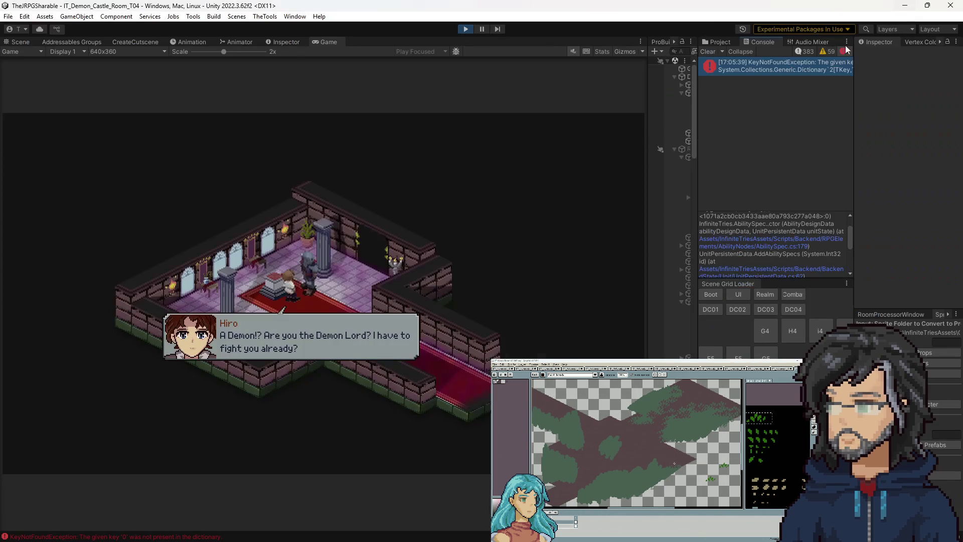
pyautogui.click(712, 41)
pyautogui.click(466, 30)
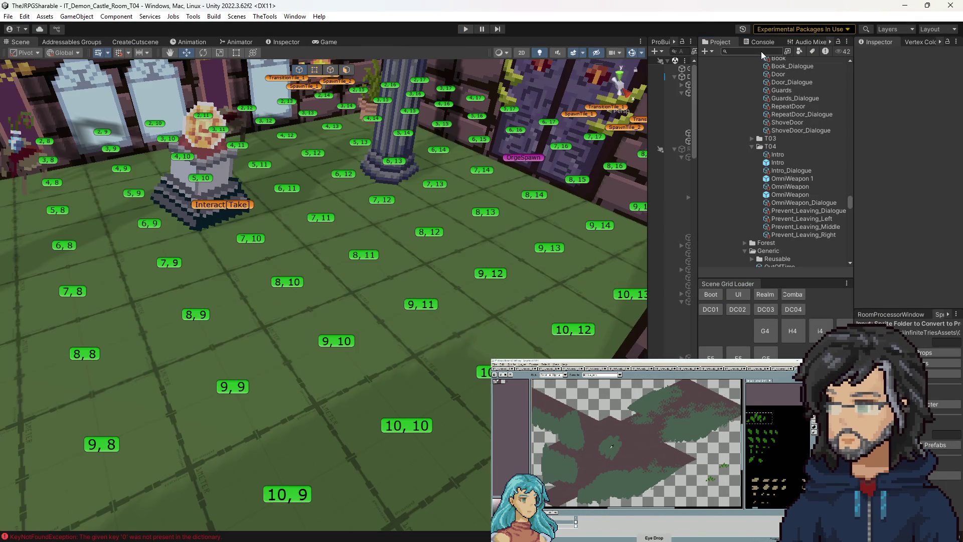
pyautogui.click(761, 52)
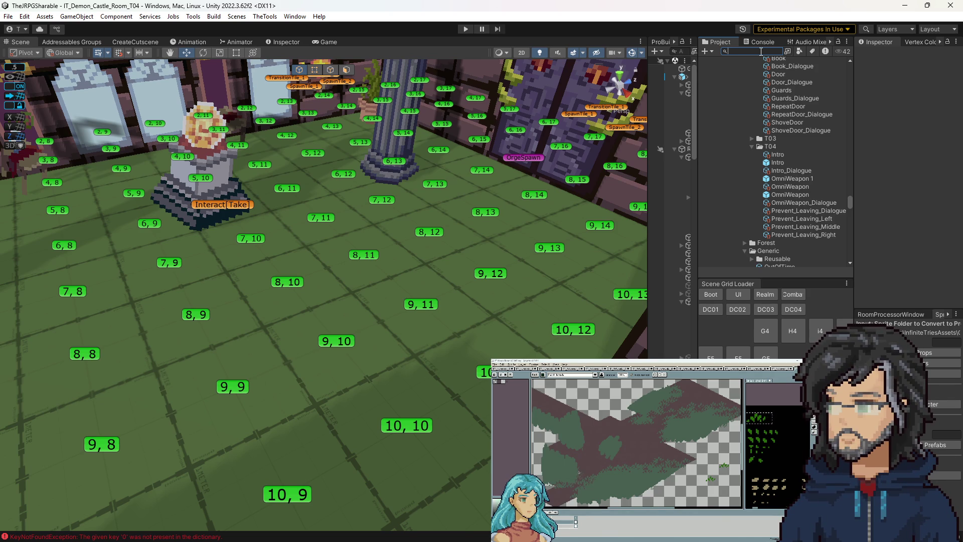
# Search the project for 'skill' and select the Skill prefab to view its details.
pyautogui.write('skill')
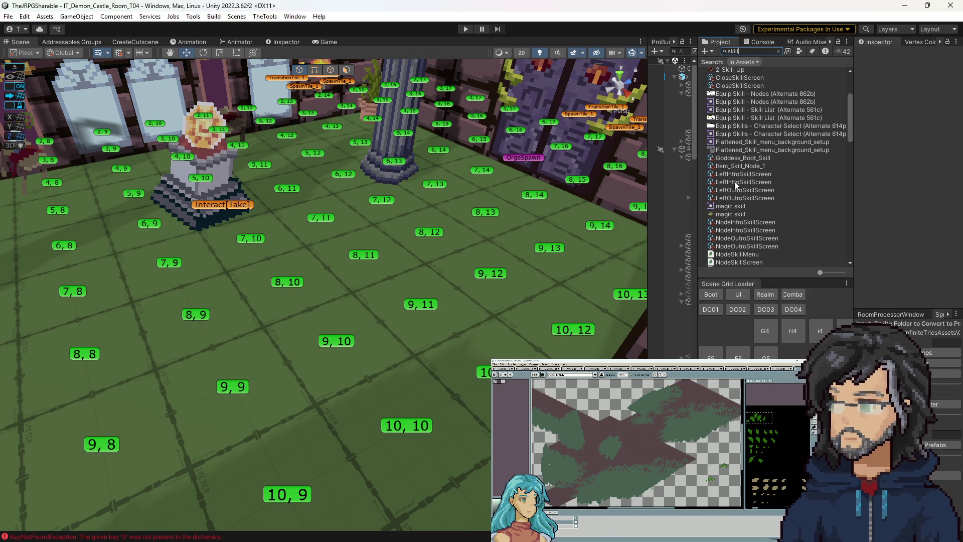
pyautogui.scroll(-8, 739, 182)
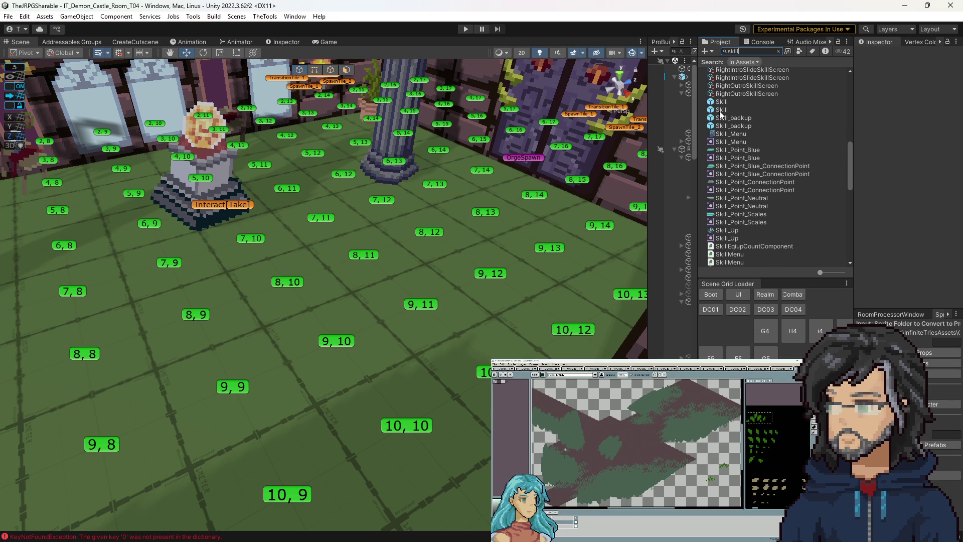
pyautogui.click(722, 109)
pyautogui.click(721, 102)
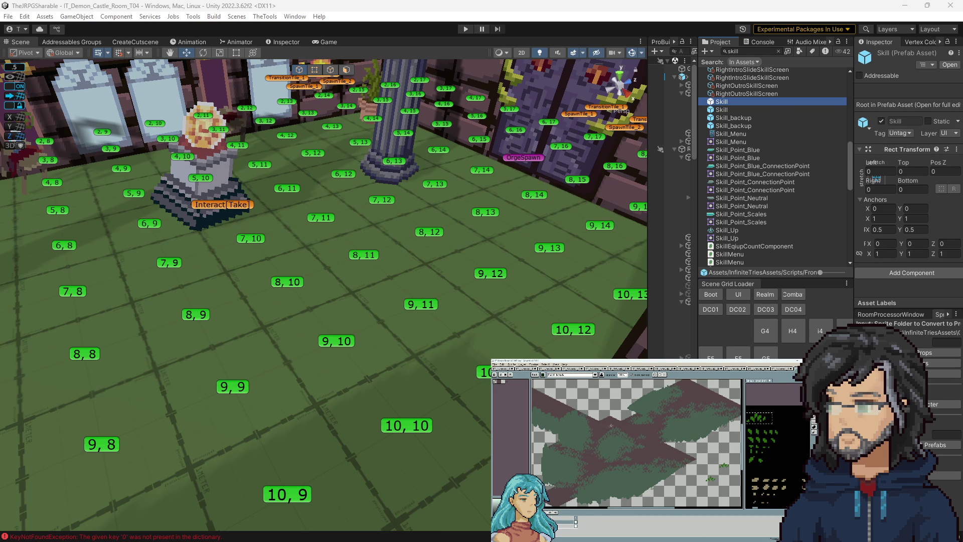
pyautogui.press('alt')
pyautogui.keyDown('alt'); pyautogui.click(588, 431); pyautogui.keyUp('alt')
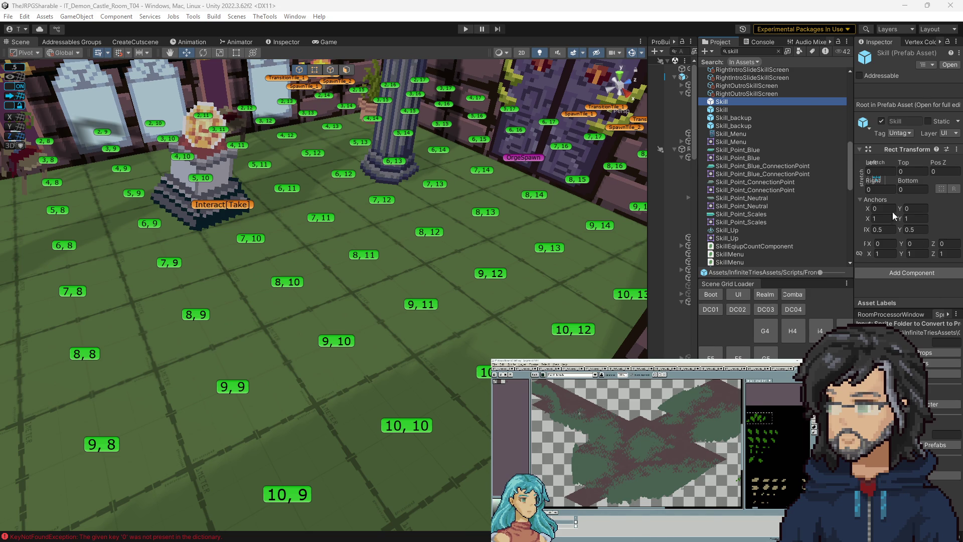
# Open the Skill prefab and select its skill-tree node template object.
pyautogui.click(745, 108)
pyautogui.doubleClick(745, 108)
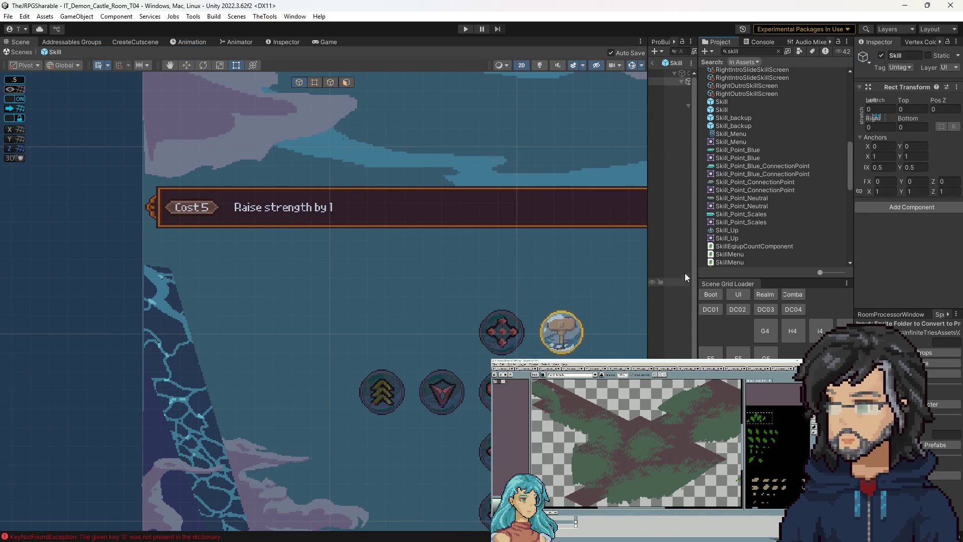
pyautogui.moveTo(647, 243); pyautogui.dragTo(534, 244)
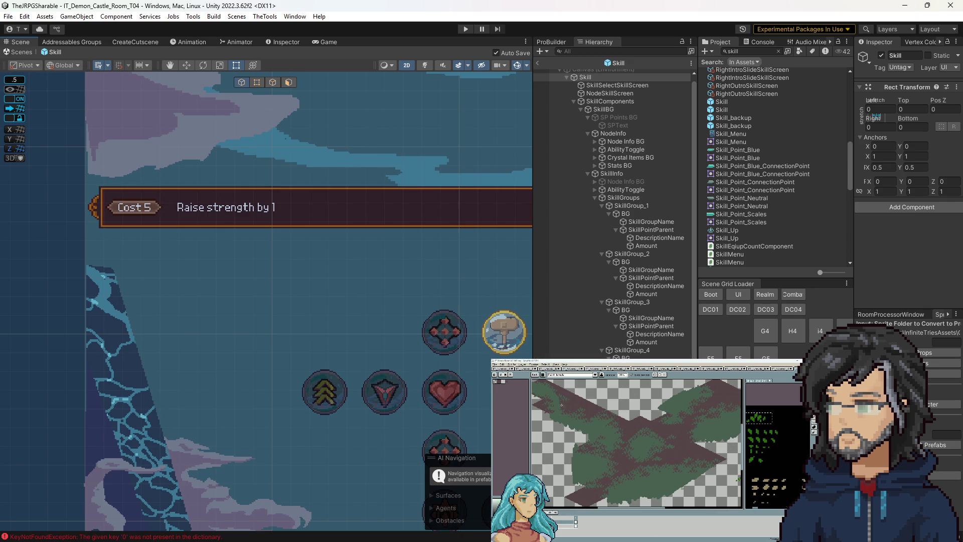
pyautogui.click(528, 244)
pyautogui.moveTo(854, 219); pyautogui.dragTo(772, 221)
pyautogui.scroll(-5, 843, 236)
# Load the Slash ability's nodes, then switch to Punch and save its node data.
pyautogui.click(860, 182)
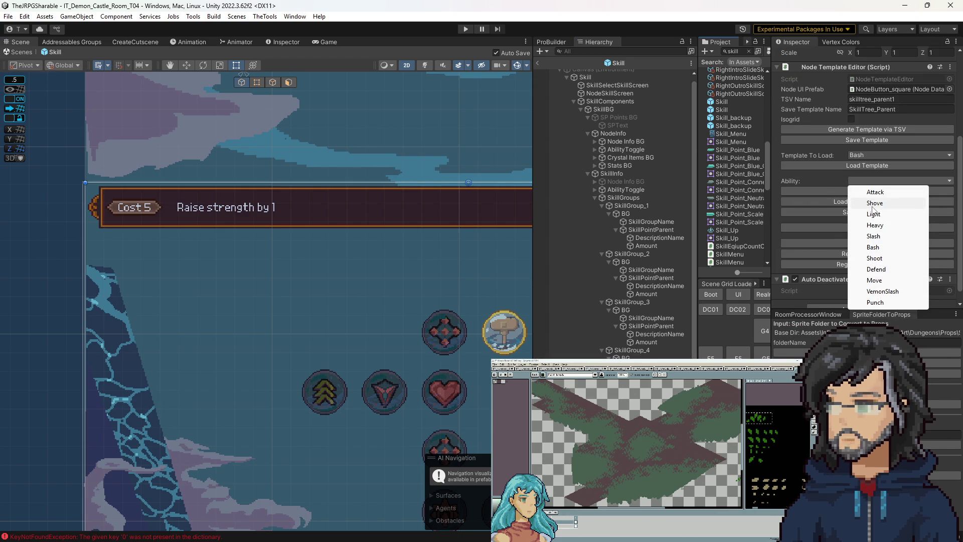
pyautogui.click(870, 236)
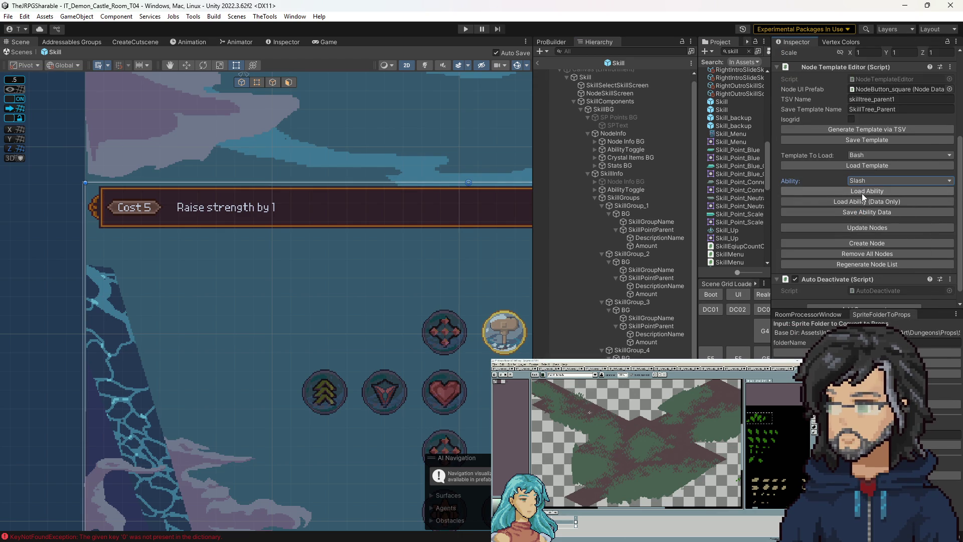
pyautogui.click(863, 191)
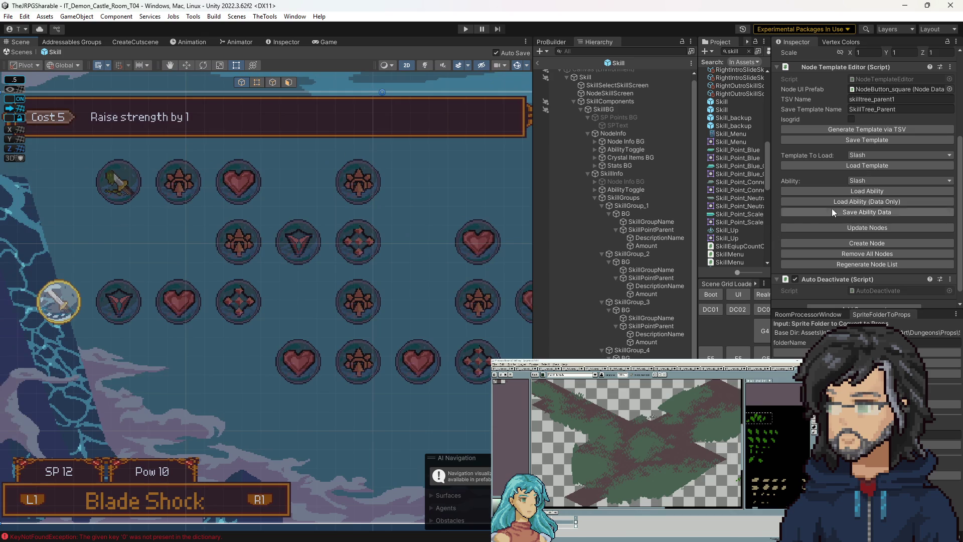
pyautogui.click(881, 183)
pyautogui.click(876, 301)
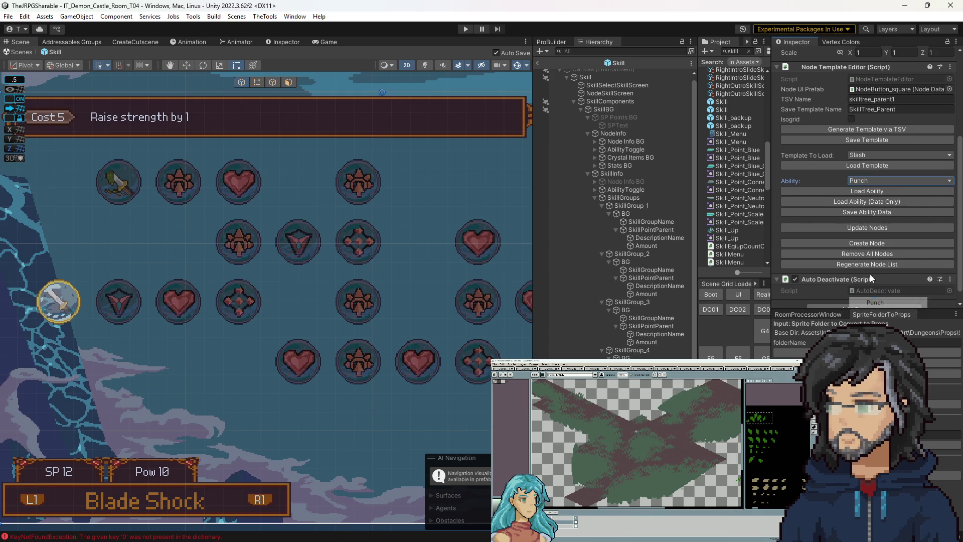
pyautogui.click(858, 213)
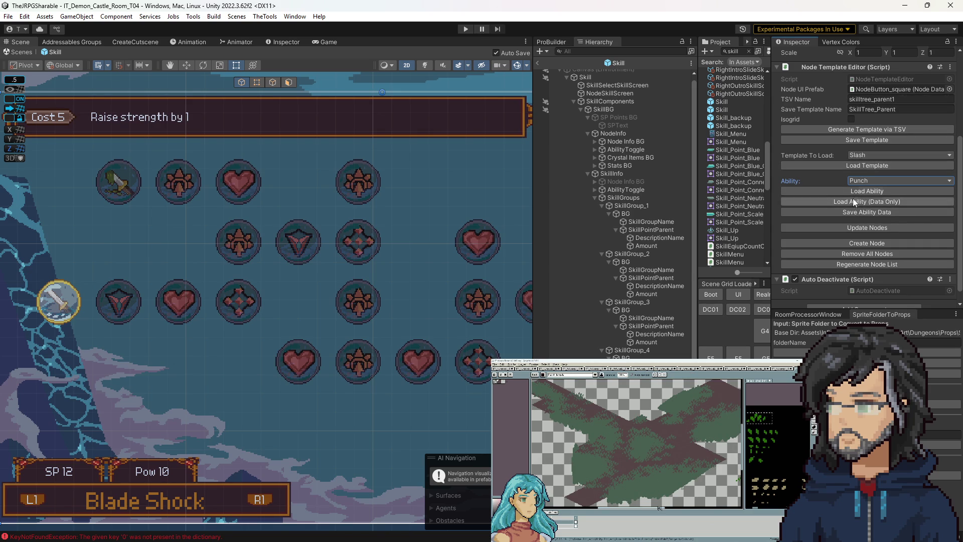
pyautogui.click(853, 212)
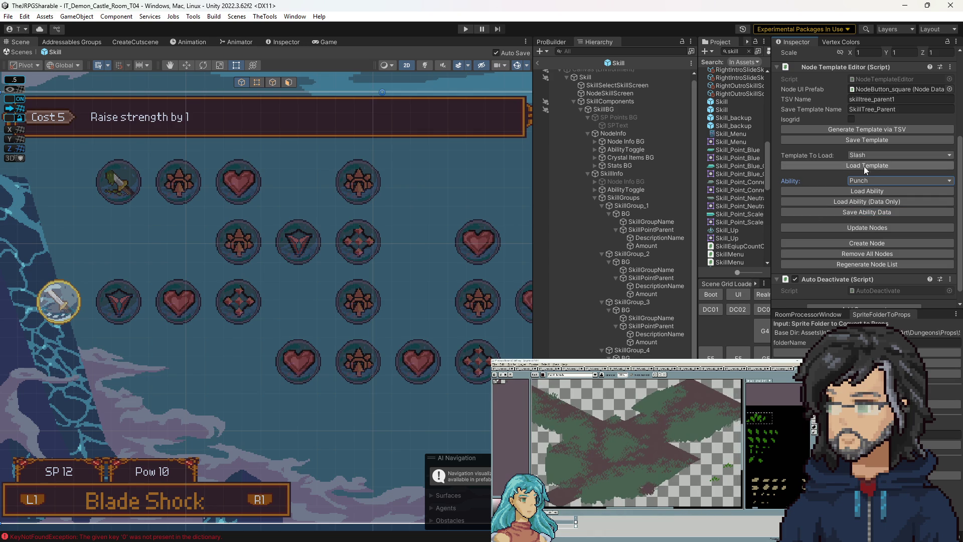
# Compare against Bash, reload Punch's saved nodes, then return to the castle room and play.
pyautogui.click(876, 180)
pyautogui.click(873, 247)
pyautogui.click(848, 191)
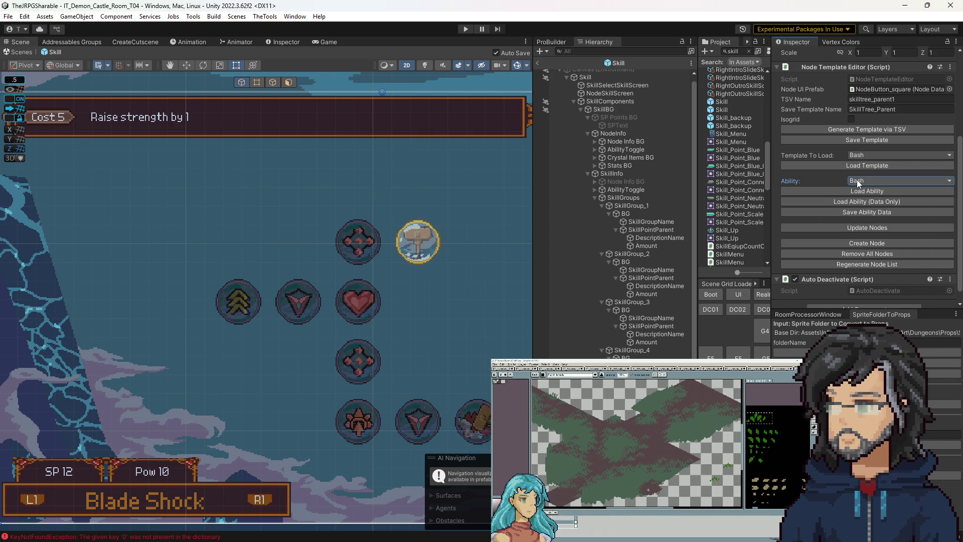
pyautogui.click(857, 180)
pyautogui.click(875, 303)
pyautogui.click(867, 191)
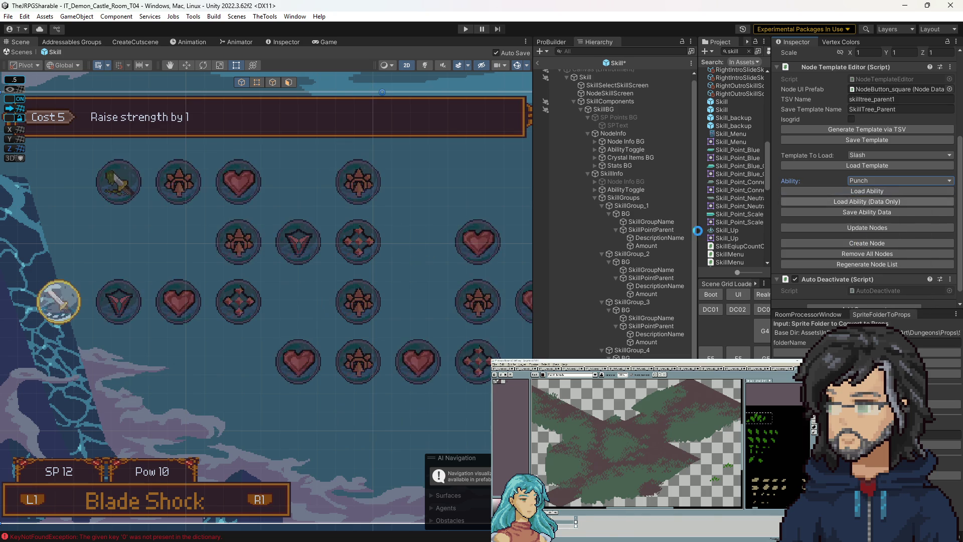
pyautogui.click(538, 63)
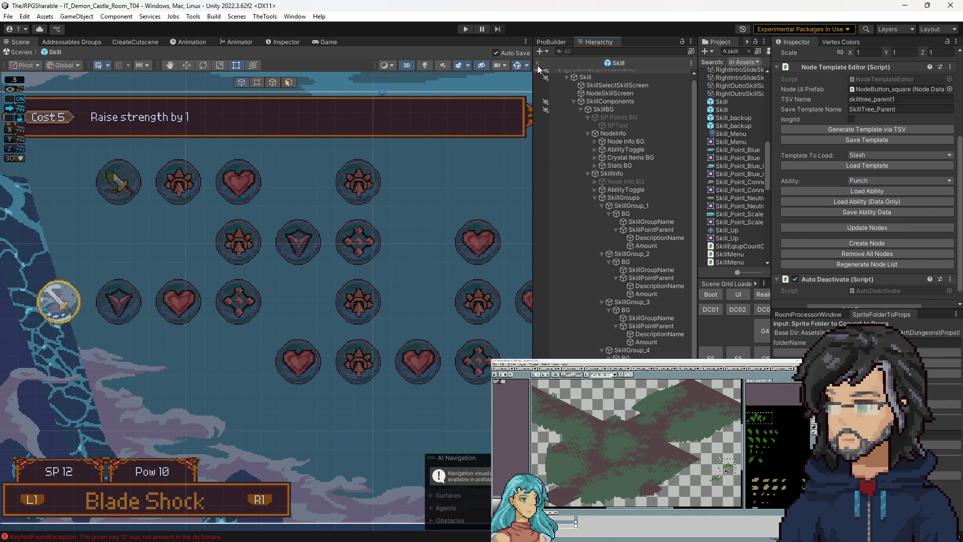
pyautogui.click(462, 30)
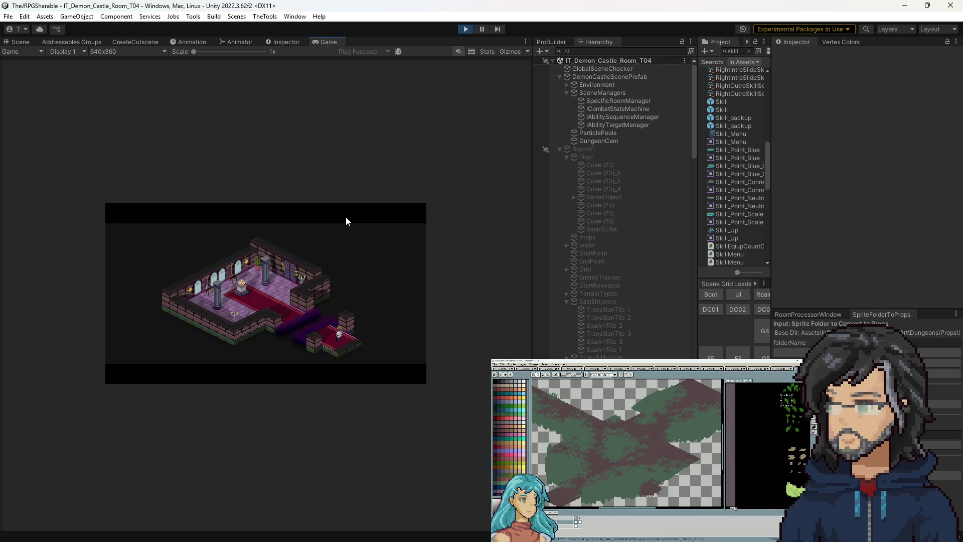
# Set the Game view to 2x scale, widen the Hierarchy and Game panels, then stop play.
pyautogui.moveTo(224, 51); pyautogui.dragTo(224, 52)
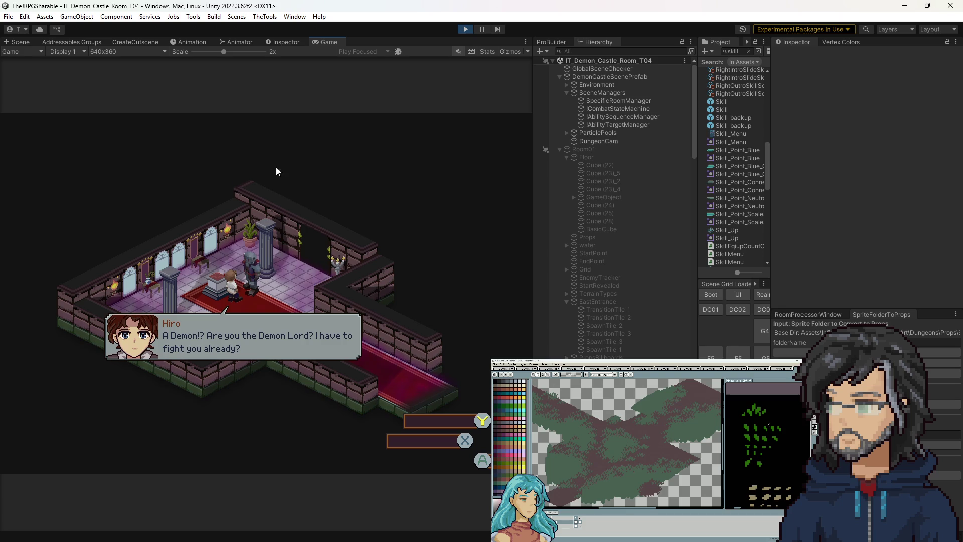
pyautogui.moveTo(696, 143); pyautogui.dragTo(734, 142)
pyautogui.moveTo(533, 245)
pyautogui.mouseDown()
pyautogui.moveTo(609, 243)
pyautogui.moveTo(599, 242)
pyautogui.mouseUp()
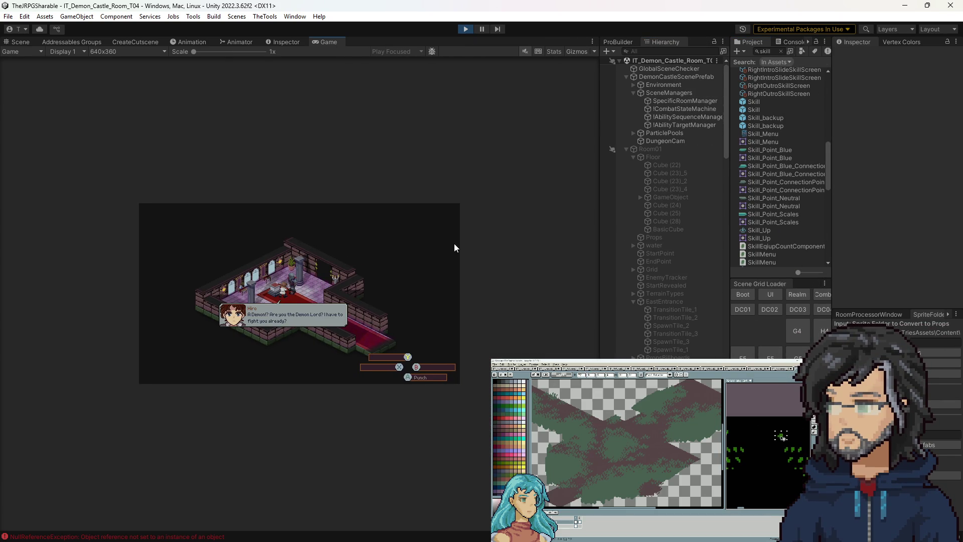
pyautogui.click(466, 29)
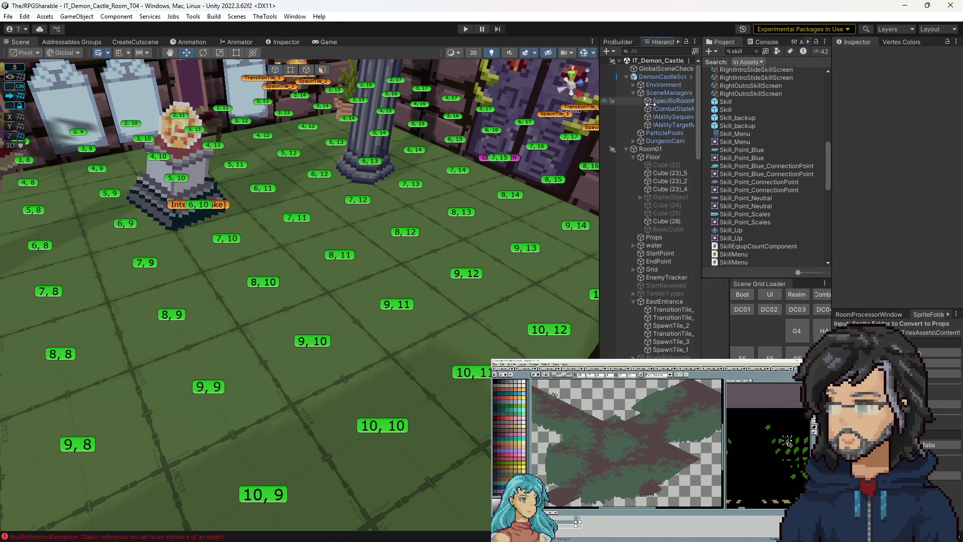
# Widen the Project panel and scroll through the assets to the T04 folder.
pyautogui.moveTo(729, 101)
pyautogui.mouseDown()
pyautogui.moveTo(593, 108)
pyautogui.moveTo(645, 109)
pyautogui.mouseUp()
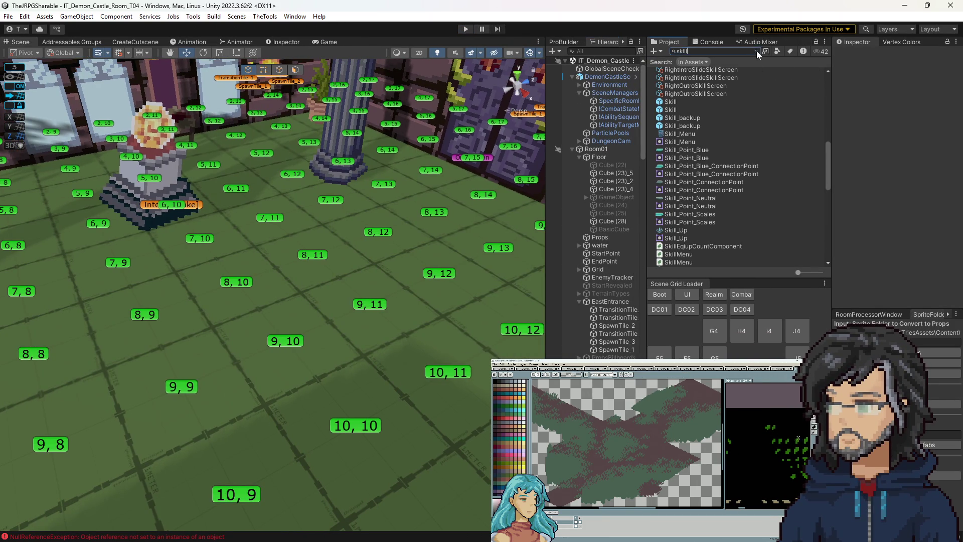
pyautogui.click(757, 50)
pyautogui.scroll(-10, 733, 181)
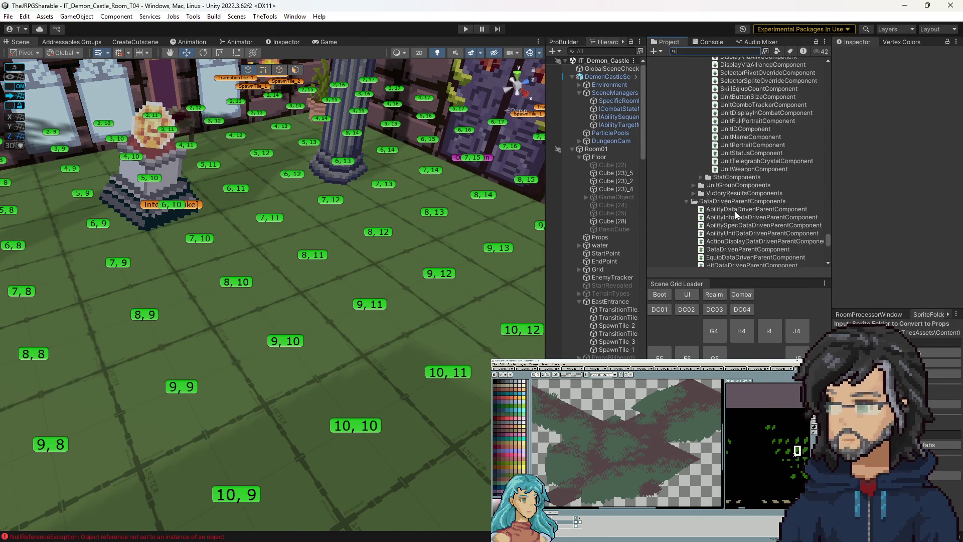
pyautogui.scroll(-15, 731, 207)
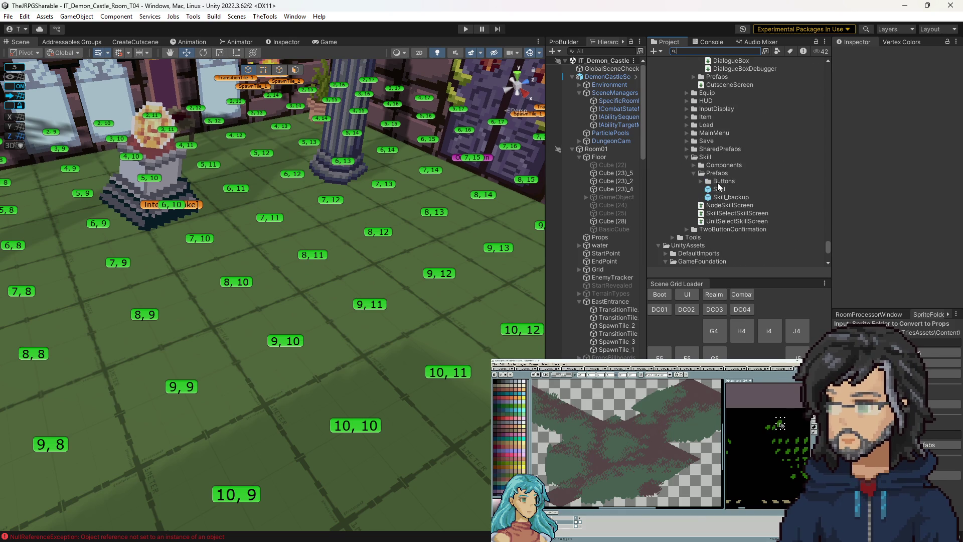
pyautogui.scroll(-8, 723, 197)
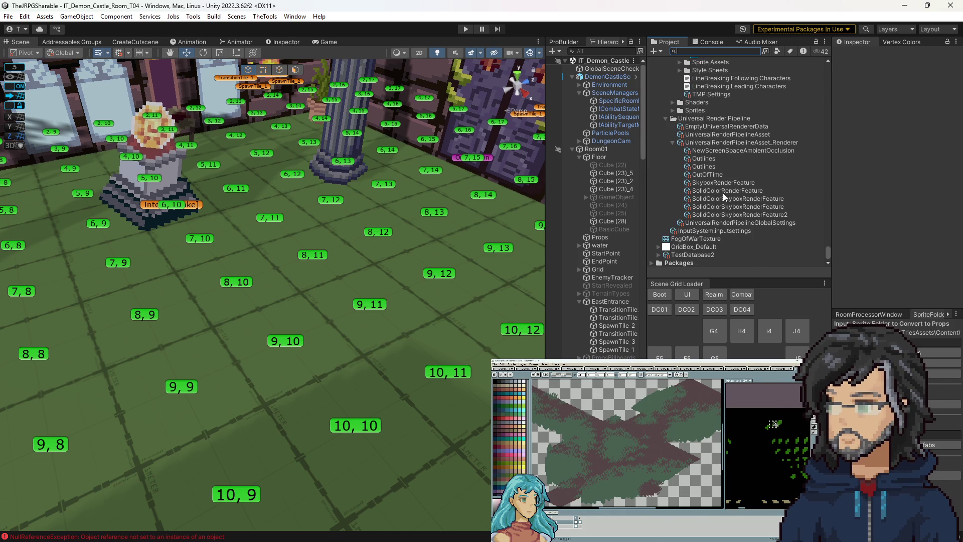
pyautogui.scroll(10, 723, 191)
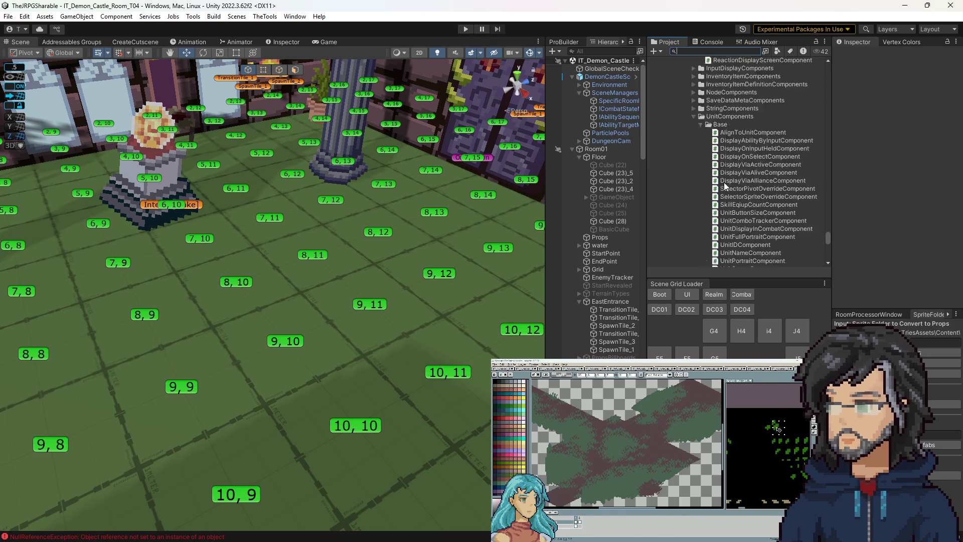
pyautogui.scroll(10, 727, 191)
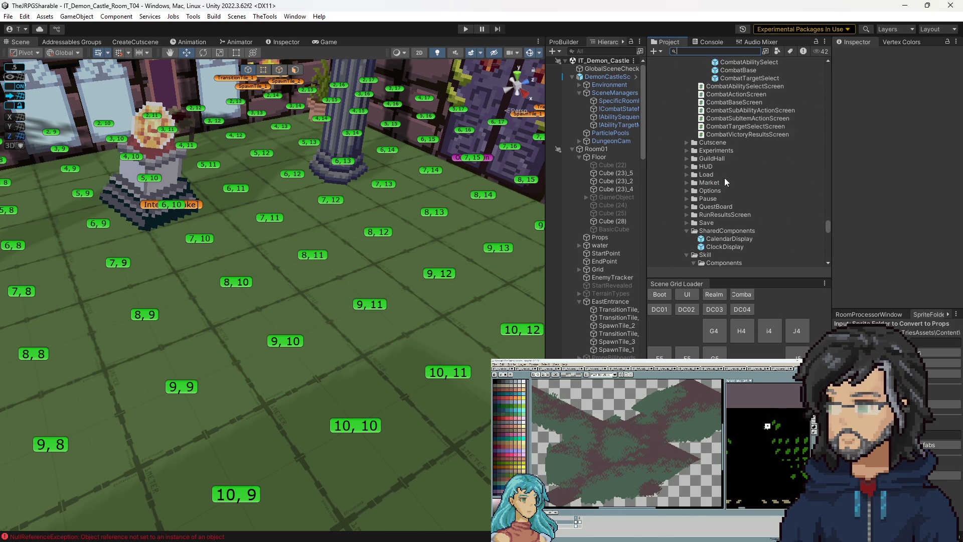
pyautogui.scroll(10, 730, 190)
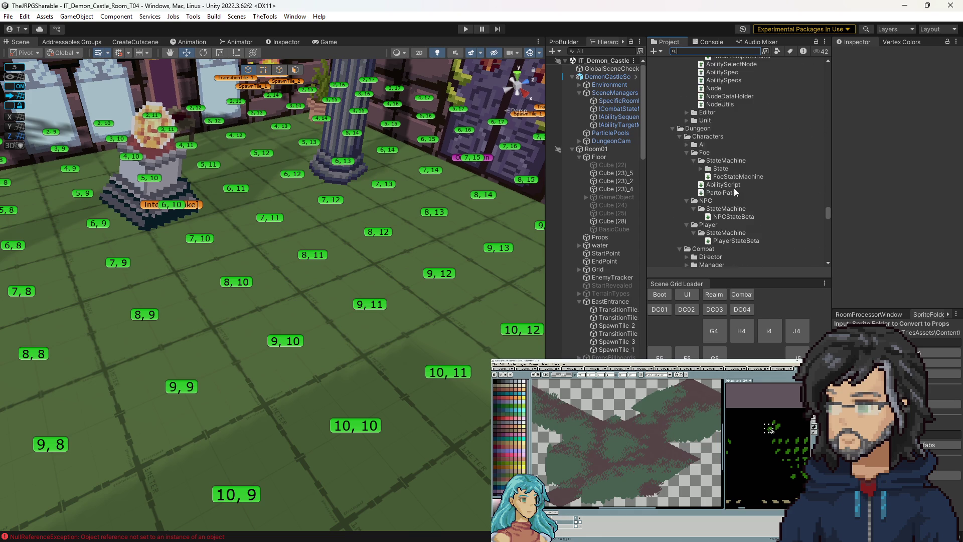
pyautogui.scroll(10, 730, 189)
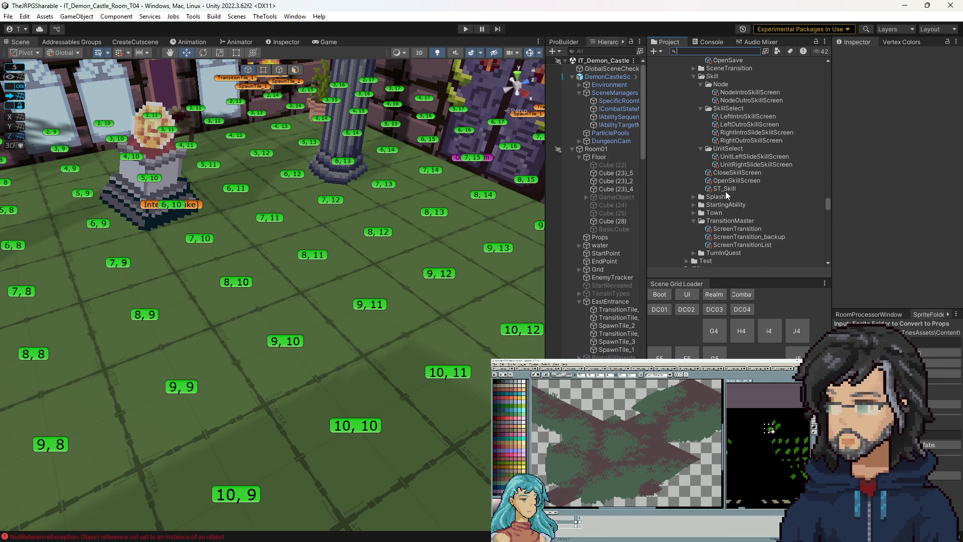
pyautogui.scroll(3, 733, 227)
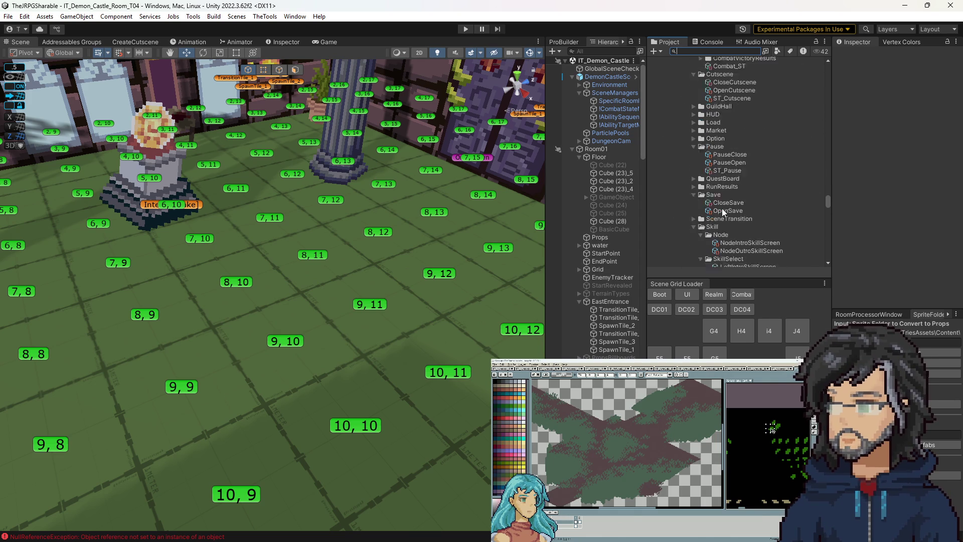
pyautogui.scroll(-8, 722, 173)
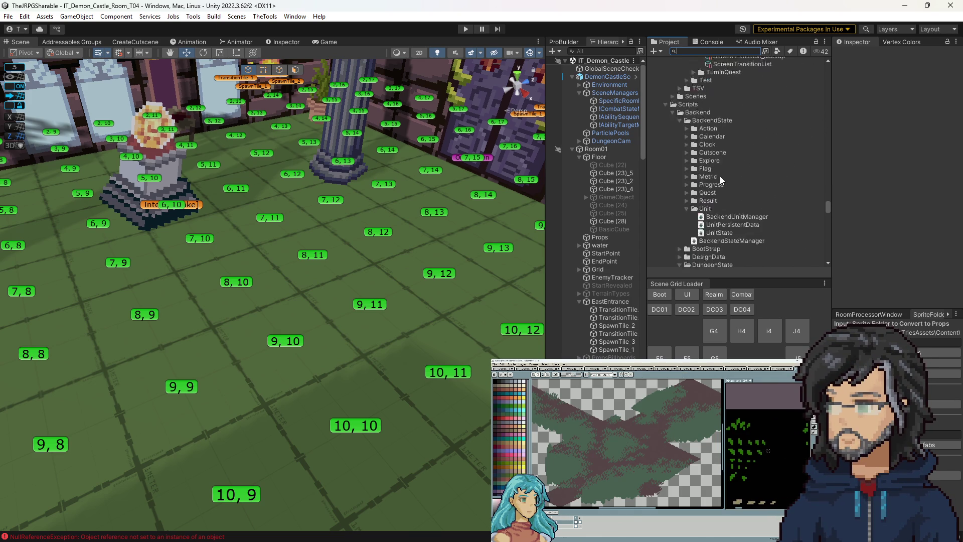
pyautogui.scroll(6, 722, 179)
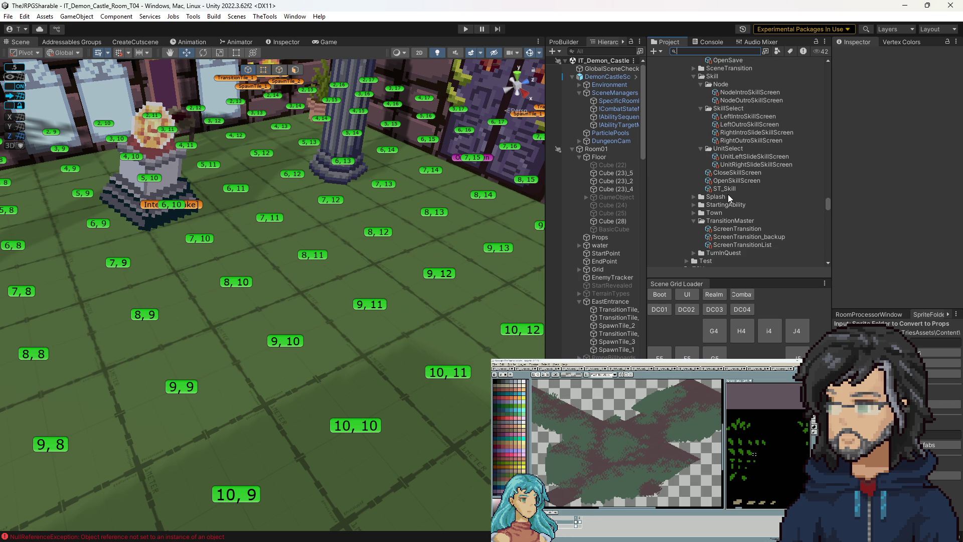
pyautogui.scroll(5, 728, 194)
pyautogui.scroll(10, 728, 198)
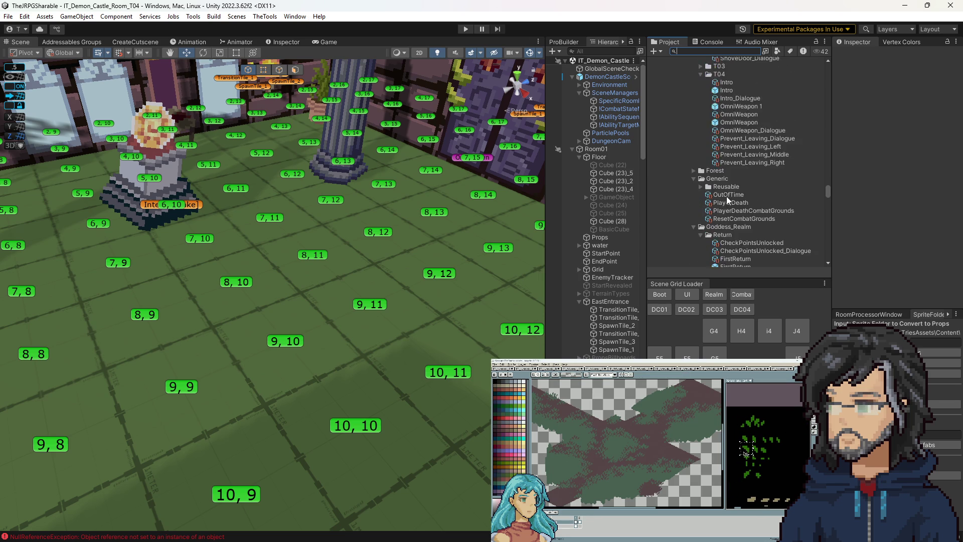
# Review the OmniWeapon sequence's steps in the Inspector, then open the OmniWeapon prefab.
pyautogui.click(736, 115)
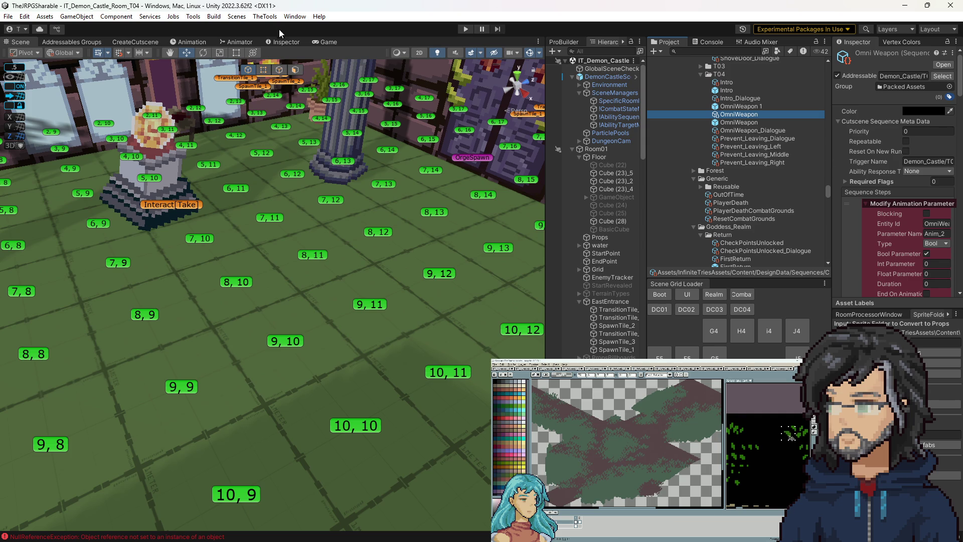
pyautogui.click(283, 41)
pyautogui.scroll(-10, 155, 305)
pyautogui.scroll(-15, 176, 320)
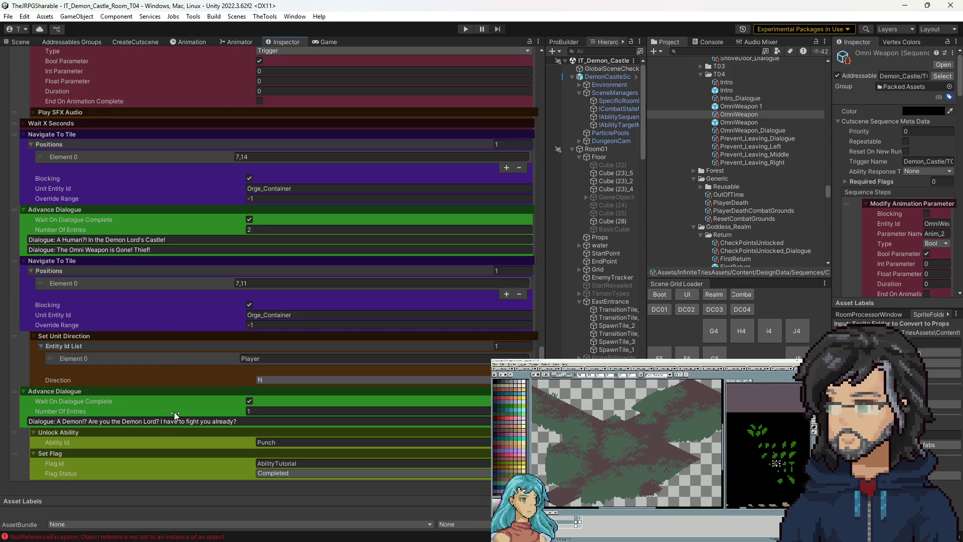
pyautogui.doubleClick(737, 122)
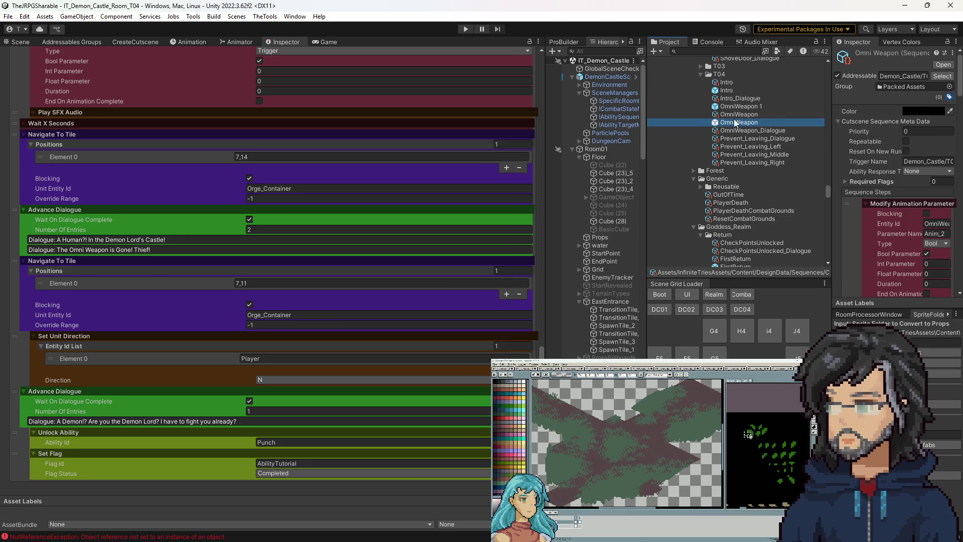
# Set the second Advance Dialogue's Number Of Entries to 3 and compile the sequence.
pyautogui.click(604, 144)
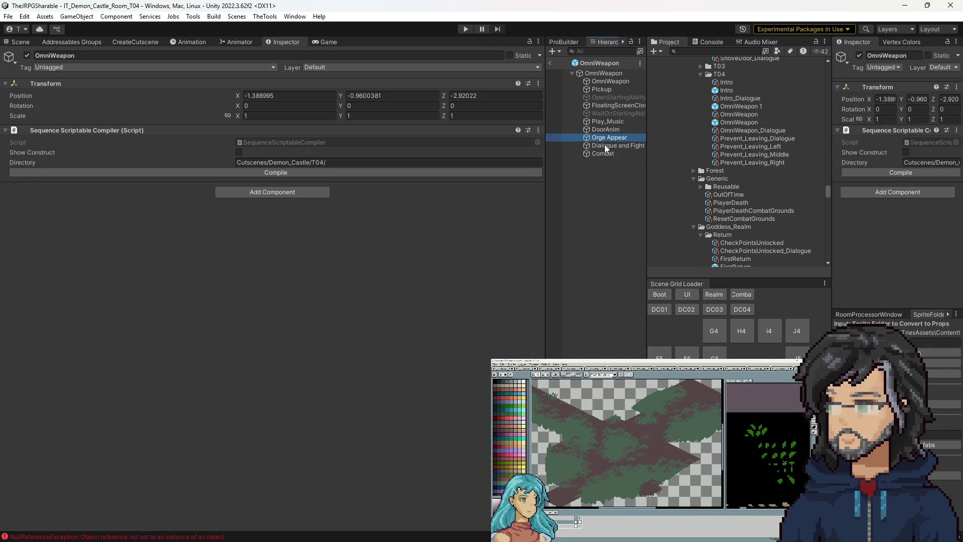
pyautogui.click(255, 339)
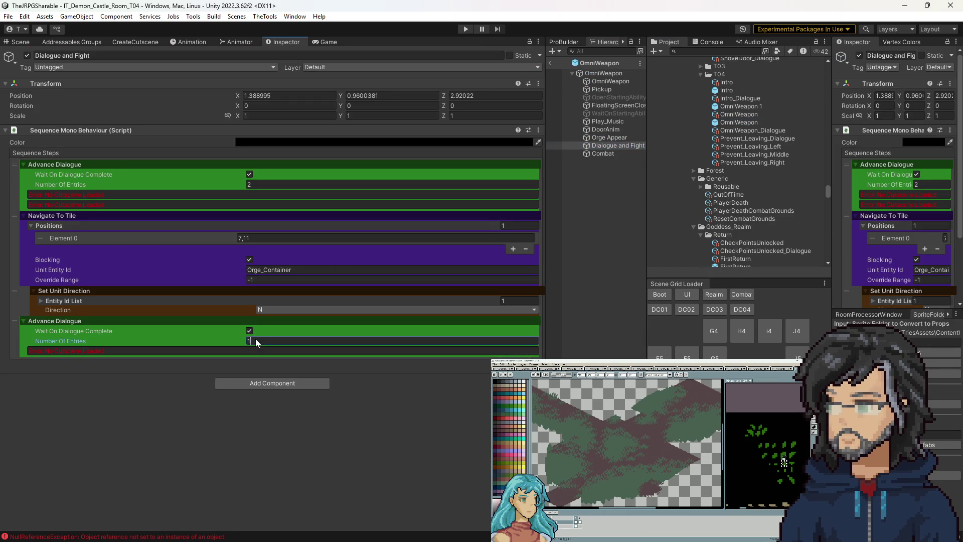
pyautogui.write('33')
pyautogui.press('BackSpace')
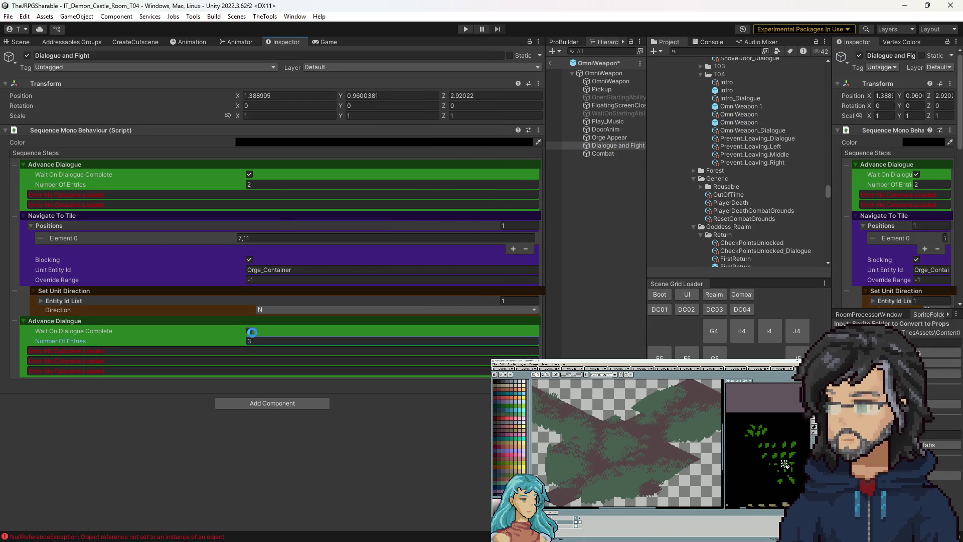
pyautogui.click(595, 73)
pyautogui.click(874, 173)
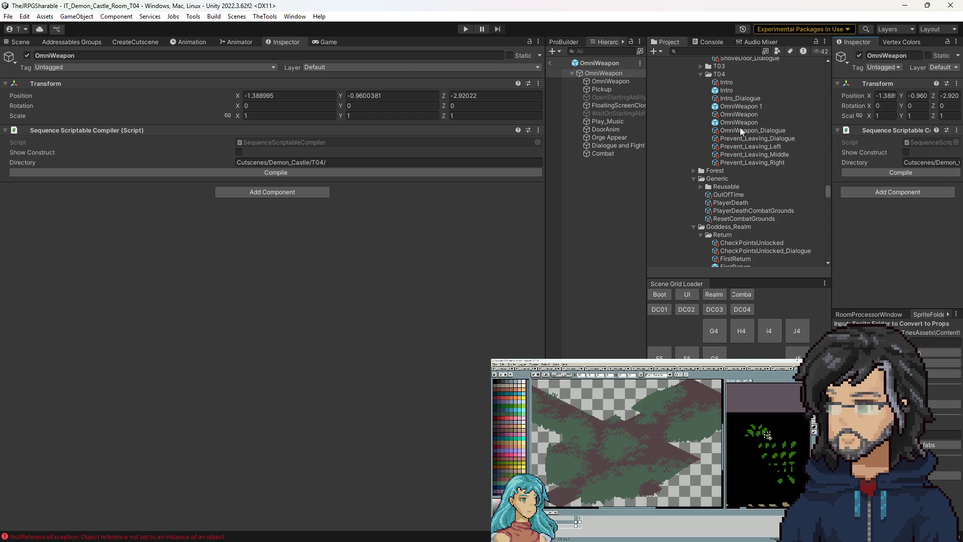
# Review the compiled OmniWeapon sequence, exit Prefab Mode, and check the sequence again.
pyautogui.click(741, 130)
pyautogui.click(739, 115)
pyautogui.scroll(-10, 337, 314)
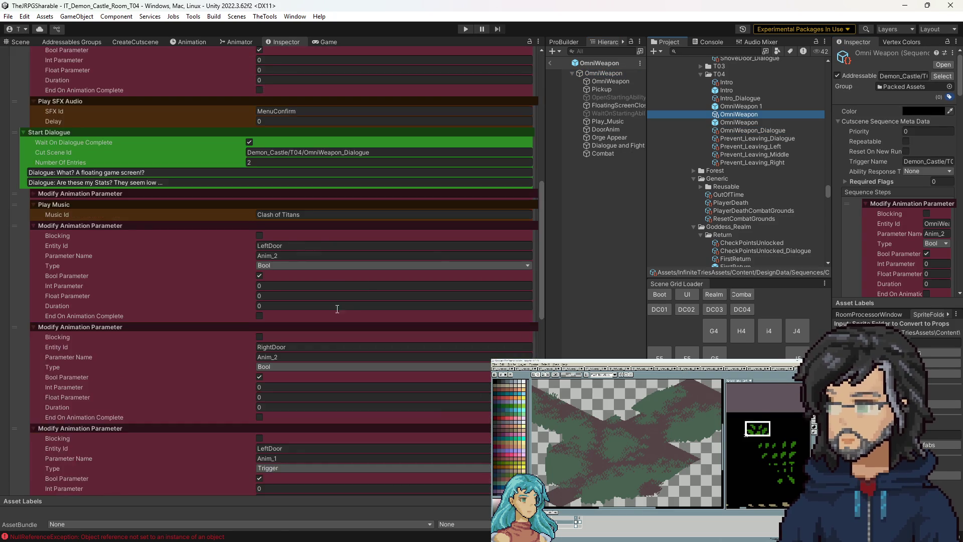
pyautogui.scroll(-10, 336, 312)
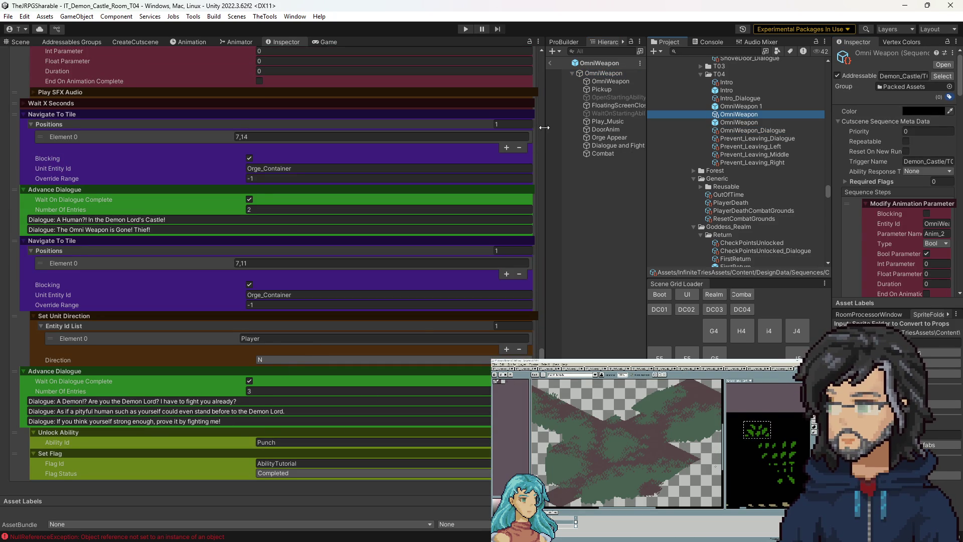
pyautogui.click(550, 63)
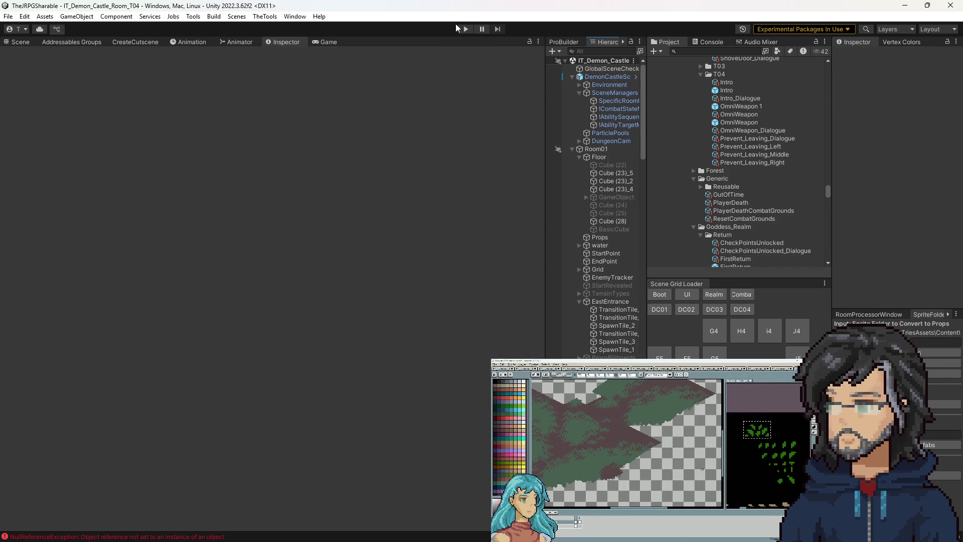
pyautogui.click(742, 123)
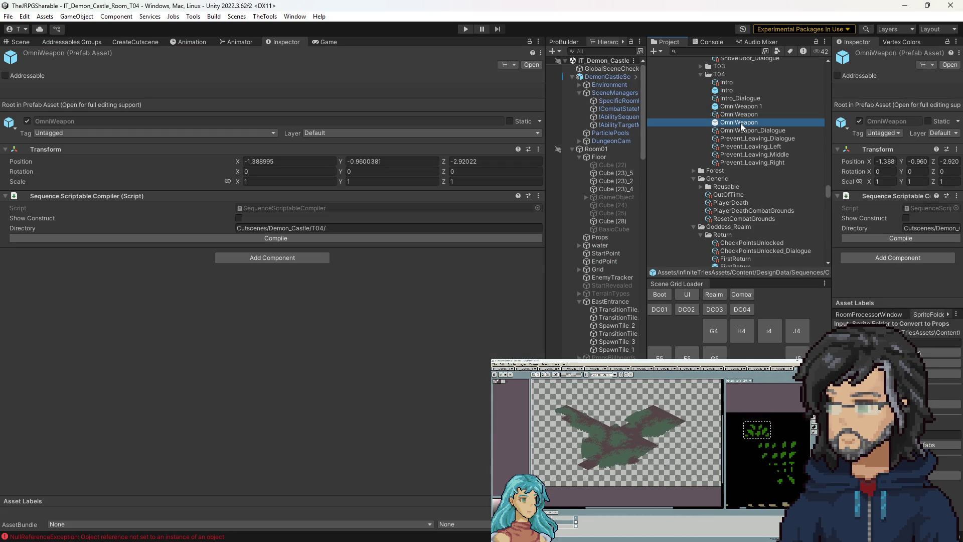
pyautogui.click(739, 115)
pyautogui.scroll(-10, 364, 318)
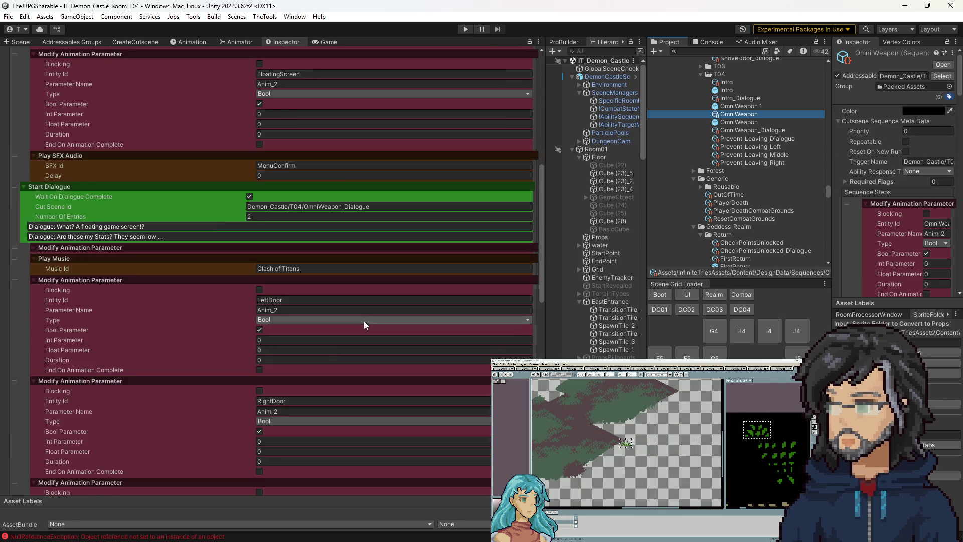
pyautogui.scroll(-8, 360, 342)
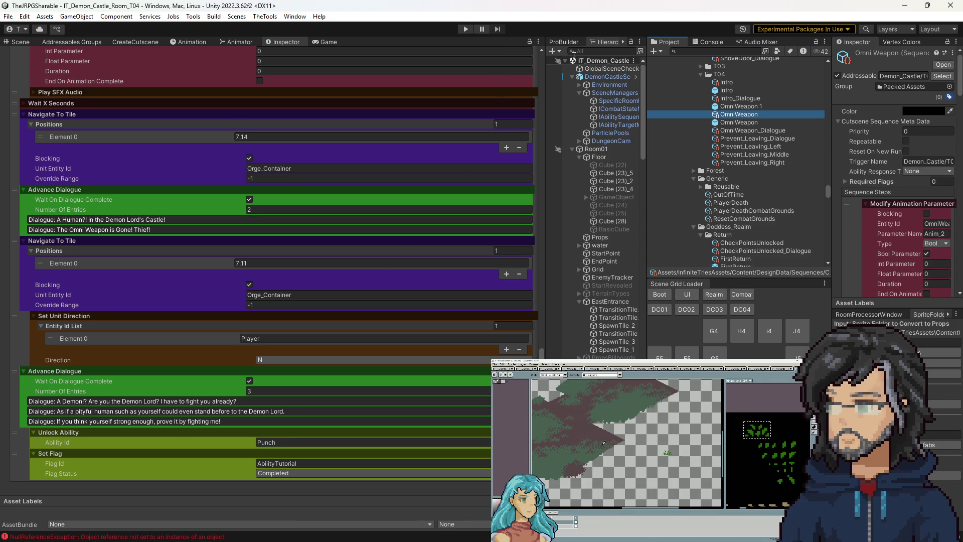
# Play the Demon Castle room, widen the Game view for the cutscene, then select the NullReferenceException.
pyautogui.click(21, 41)
pyautogui.hotkey('ctrl', 'p')
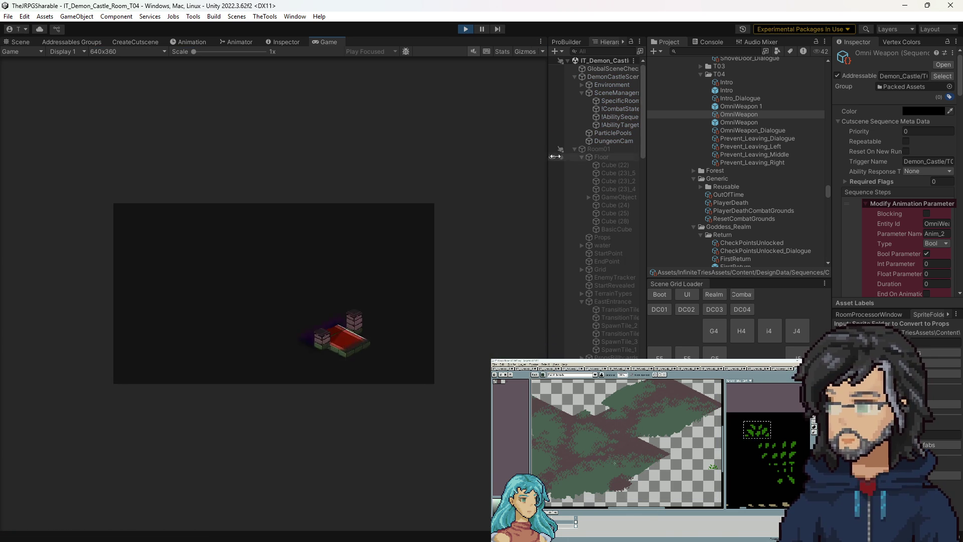
pyautogui.moveTo(546, 155); pyautogui.dragTo(722, 165)
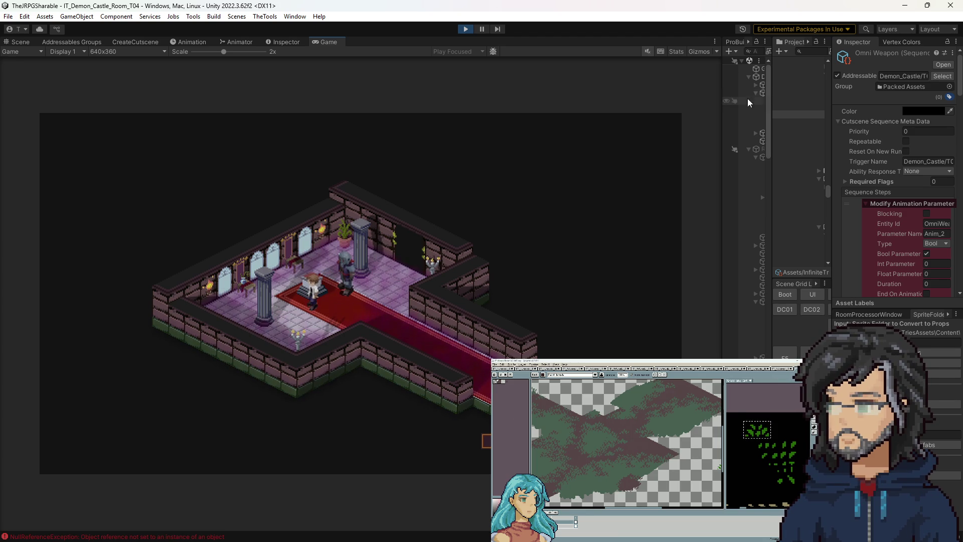
pyautogui.moveTo(772, 150); pyautogui.dragTo(651, 151)
pyautogui.click(713, 42)
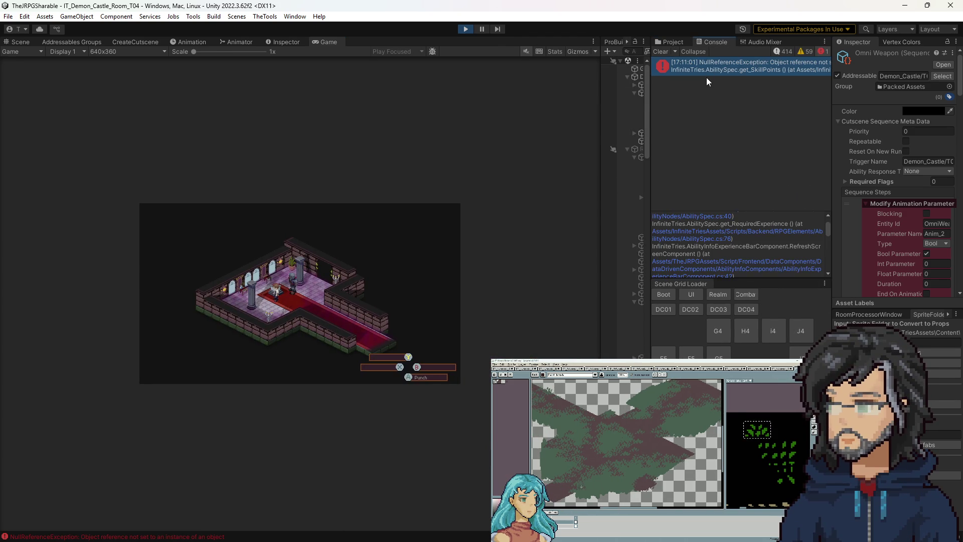
pyautogui.doubleClick(706, 71)
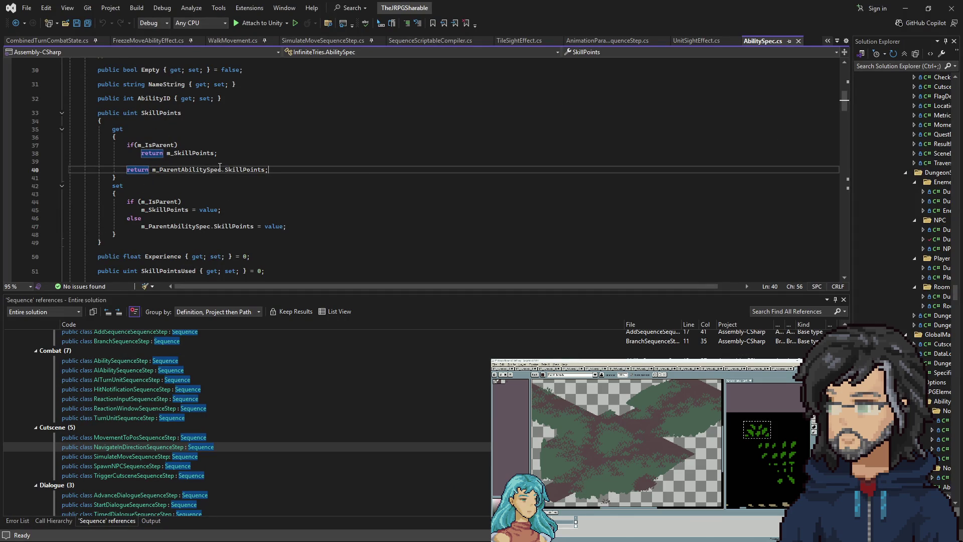
pyautogui.doubleClick(219, 169)
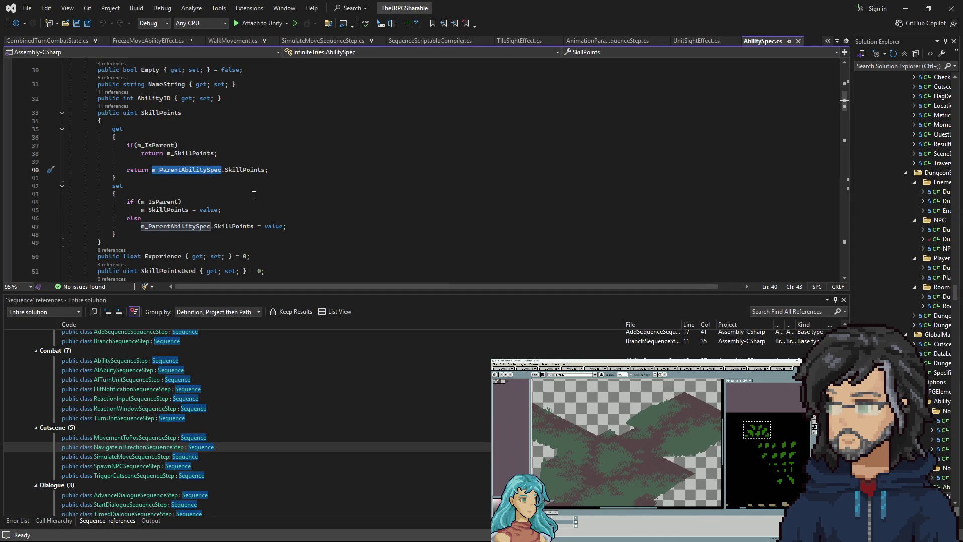
pyautogui.click(903, 9)
pyautogui.scroll(-2, 706, 236)
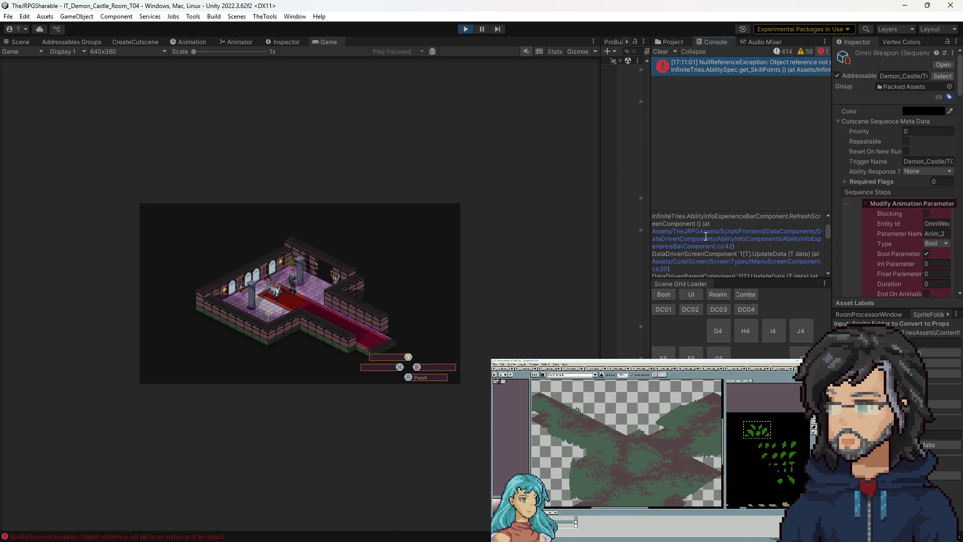
# Open the error's source line from the Console in Visual Studio, then minimize it.
pyautogui.scroll(-2, 699, 244)
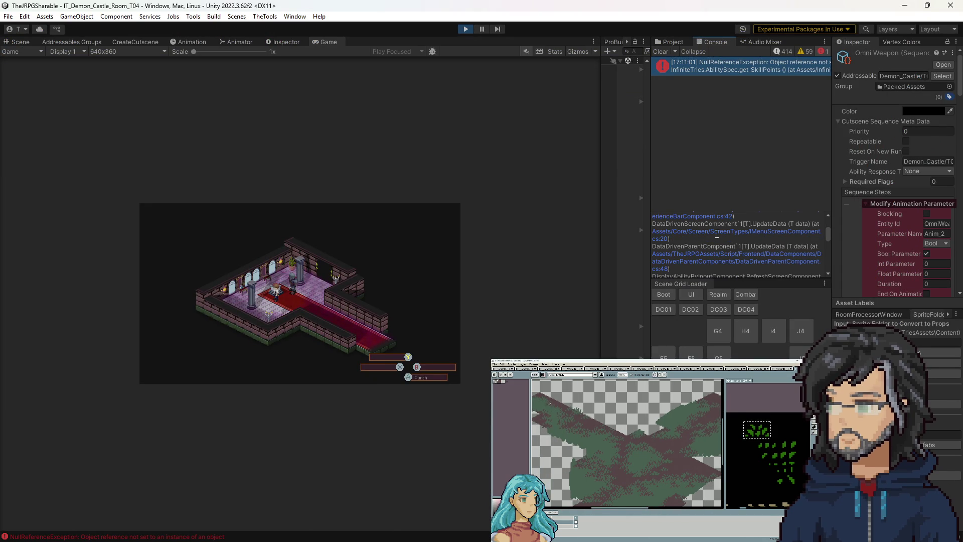
pyautogui.scroll(-4, 722, 251)
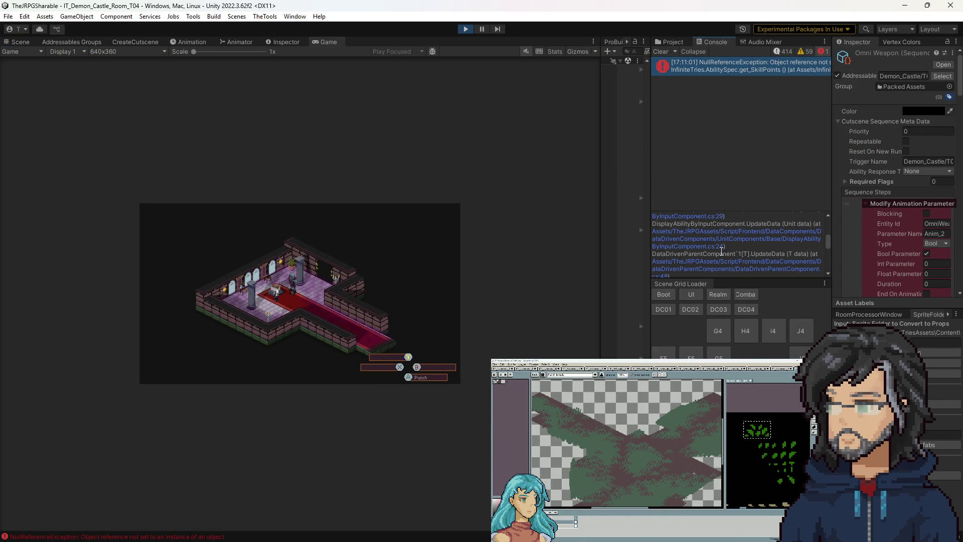
pyautogui.scroll(5, 722, 251)
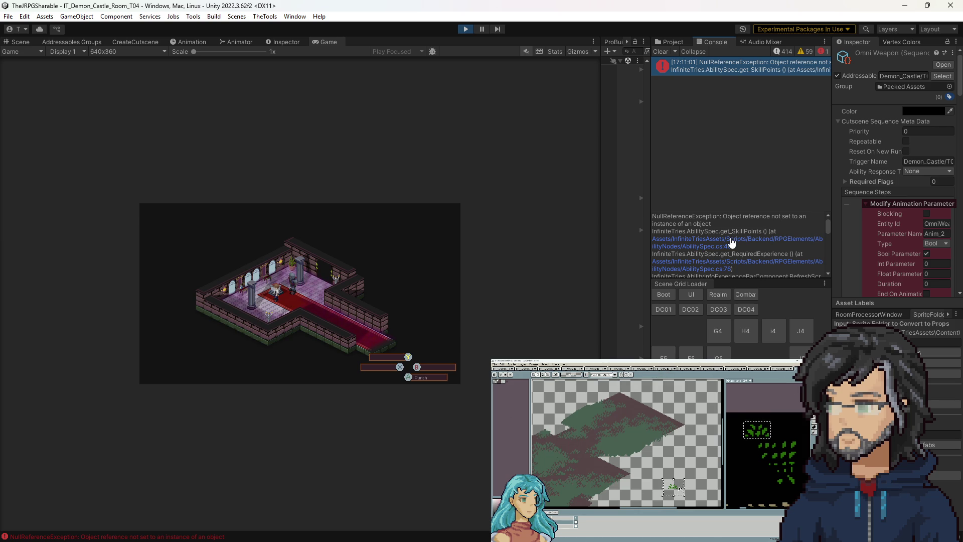
pyautogui.click(729, 246)
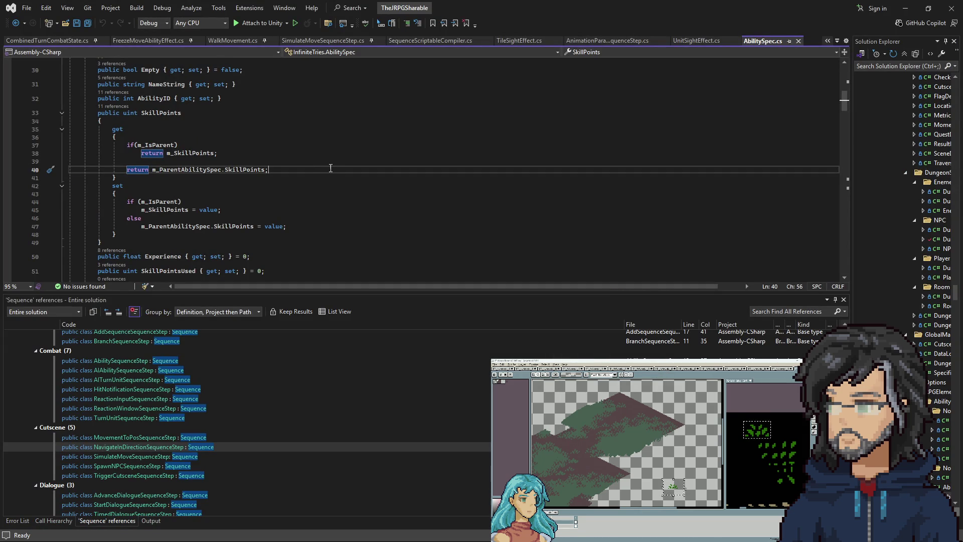
pyautogui.click(906, 8)
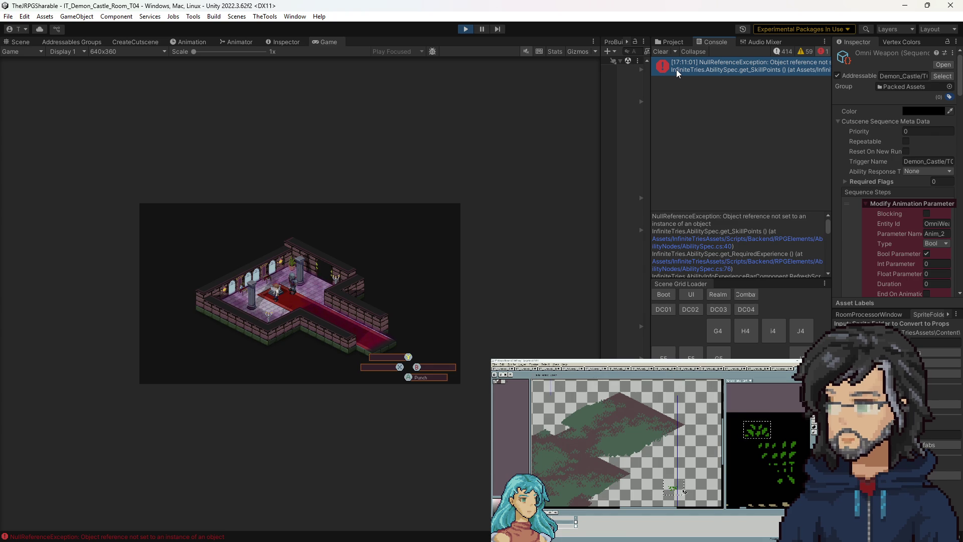
# Enlarge the stack-trace pane and open AbilityInfoExperienceBarComponent.RefreshScreenComponent line 42 in Visual Studio.
pyautogui.scroll(-3, 779, 254)
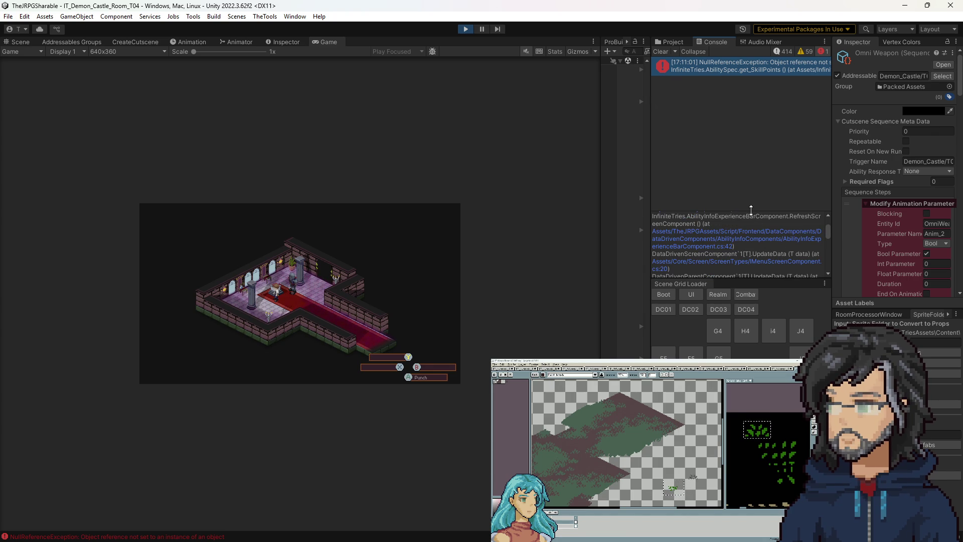
pyautogui.moveTo(752, 208); pyautogui.dragTo(752, 118)
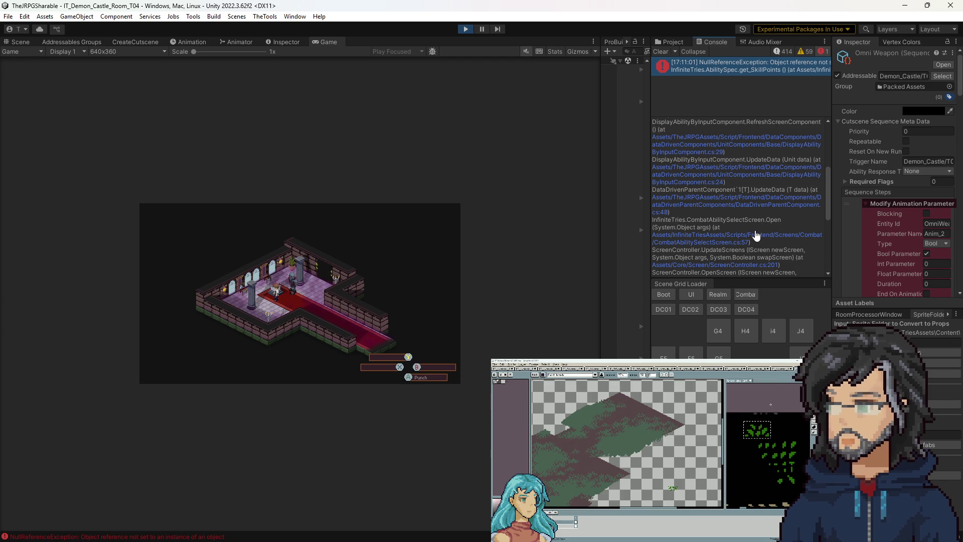
pyautogui.scroll(2, 742, 210)
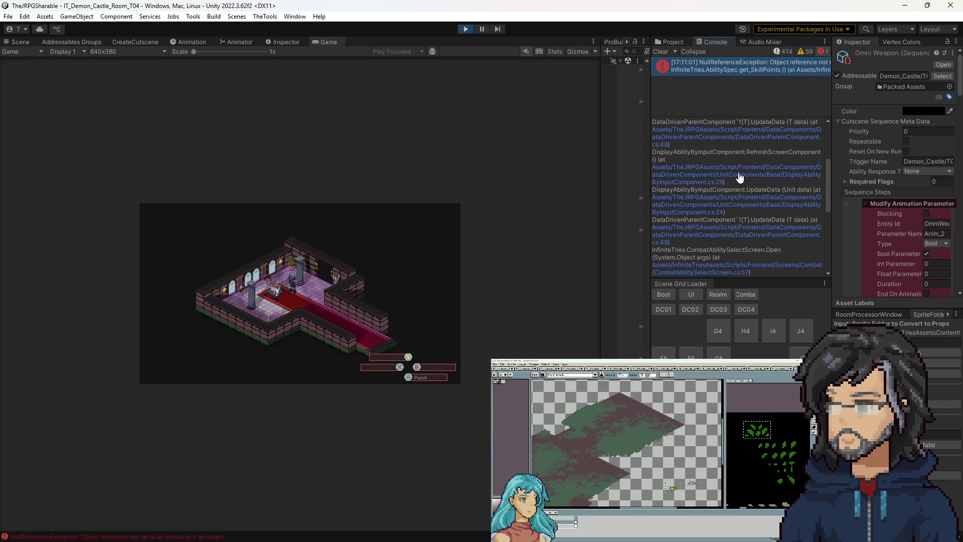
pyautogui.scroll(3, 739, 176)
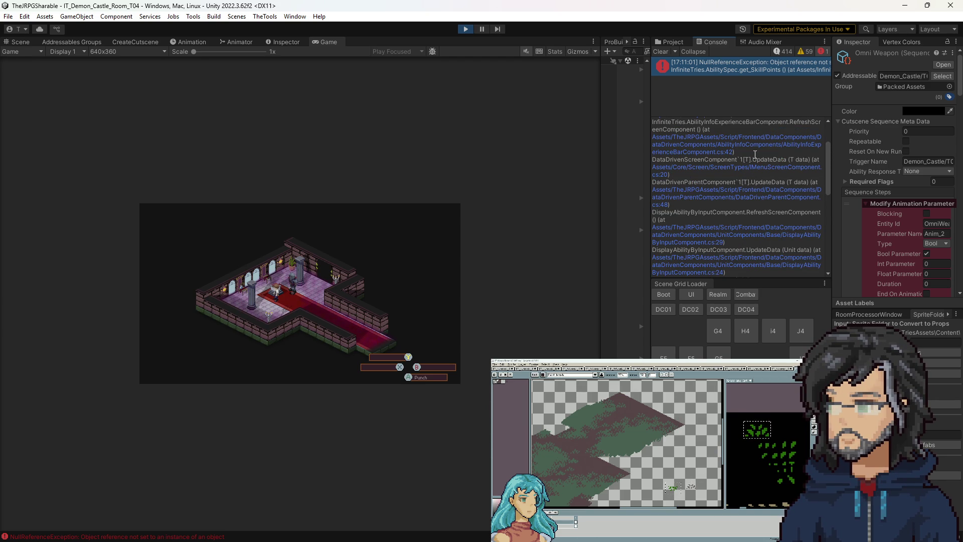
pyautogui.click(760, 147)
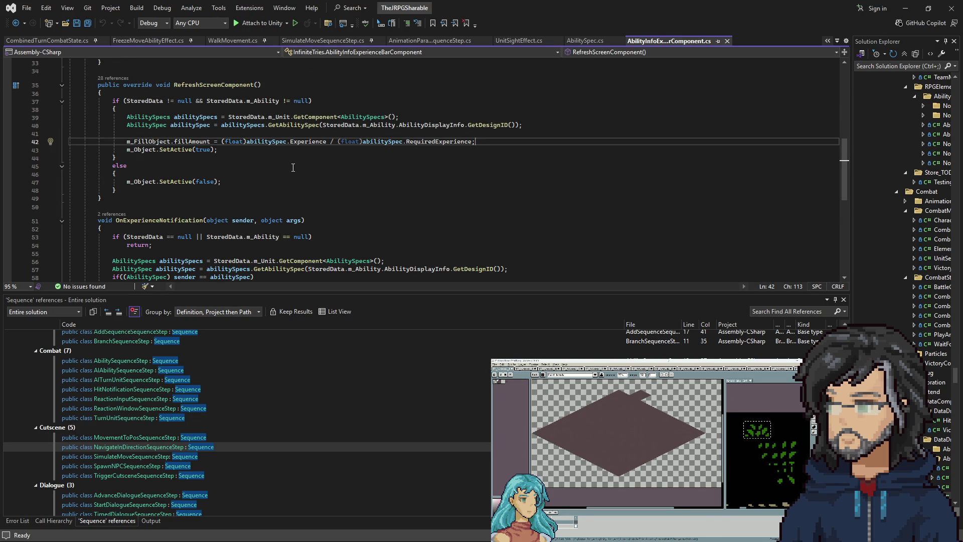
# Scroll through RefreshScreenComponent in AbilityInfoExperienceBarComponent.cs, then minimize Visual Studio.
pyautogui.scroll(7, 305, 161)
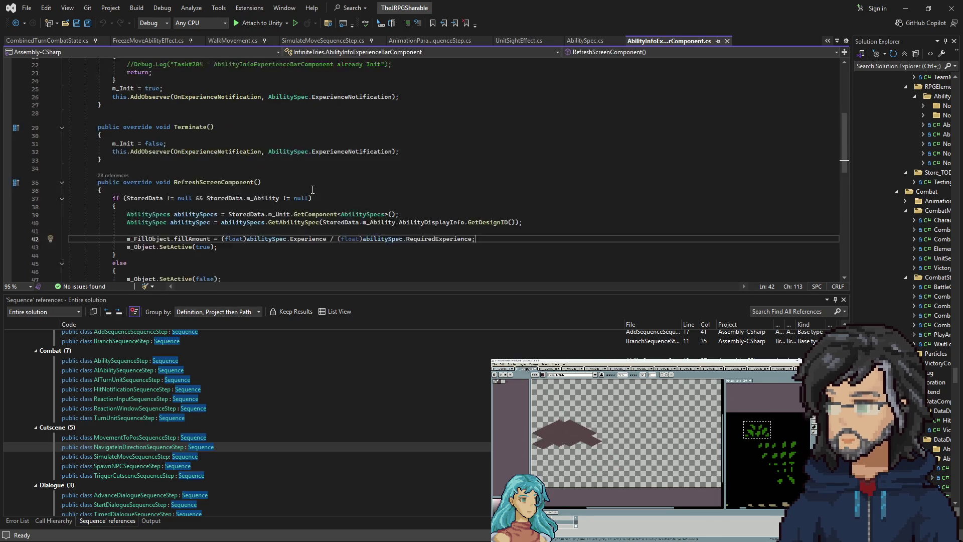
pyautogui.scroll(-6, 311, 198)
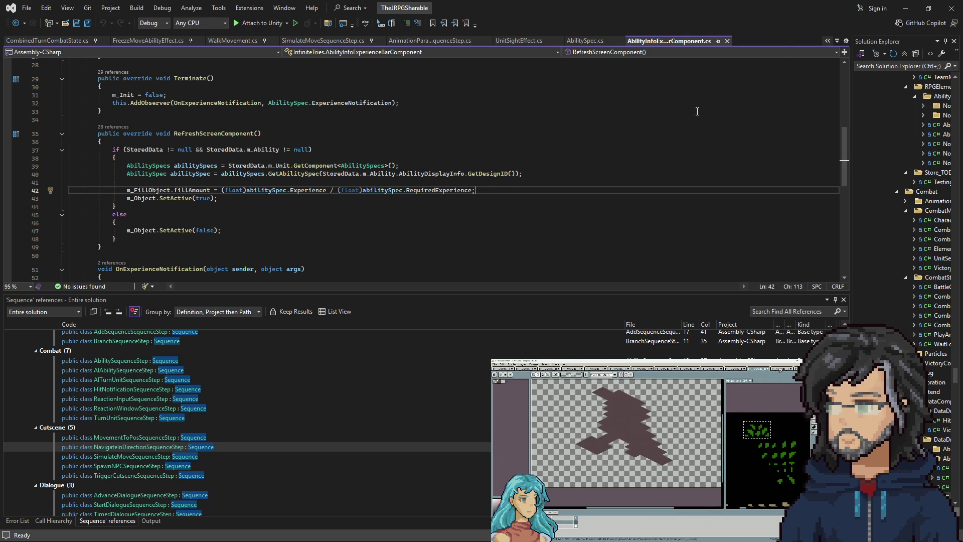
pyautogui.click(906, 8)
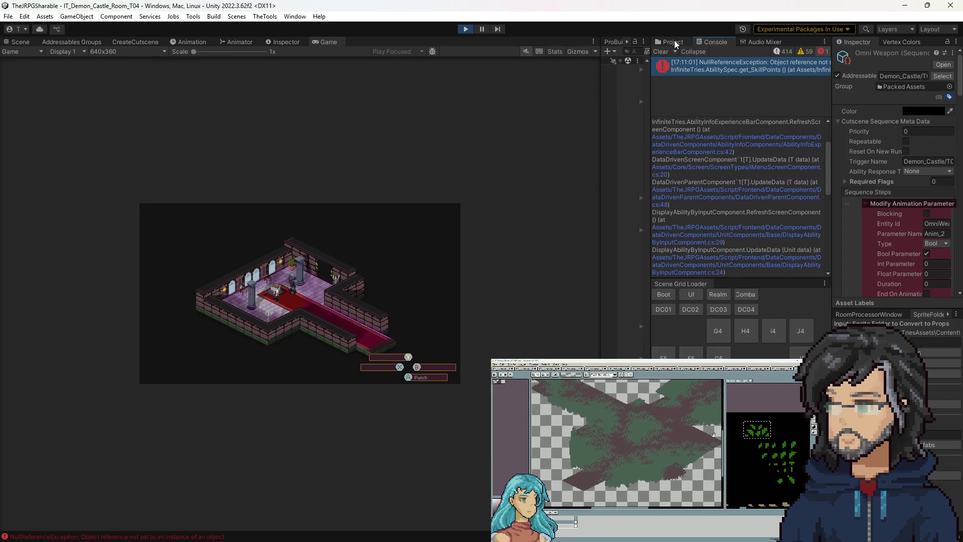
# Search the Project for 'input', open the InputDisplay prefab and inspect InputGroupA.
pyautogui.click(718, 51)
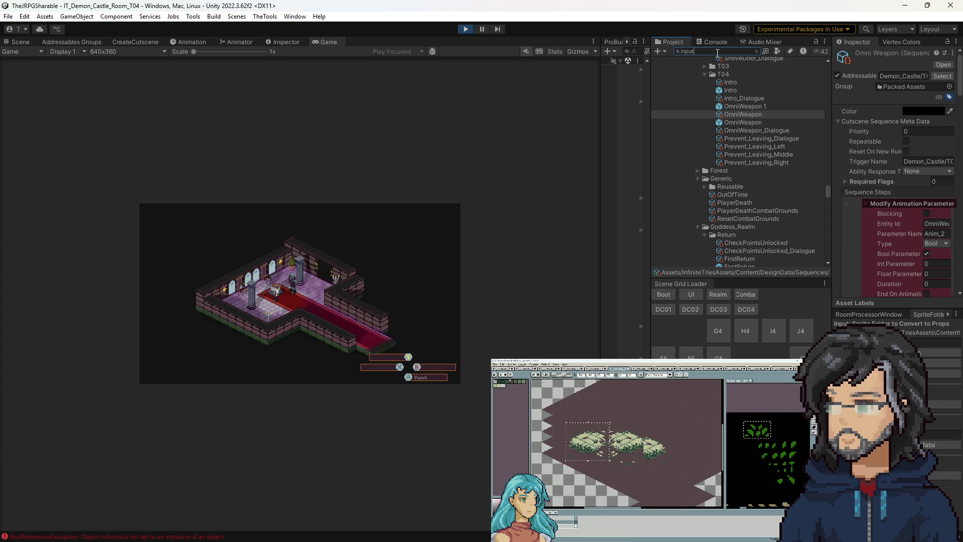
pyautogui.write('utce')
pyautogui.press('BackSpace')
pyautogui.press('BackSpace')
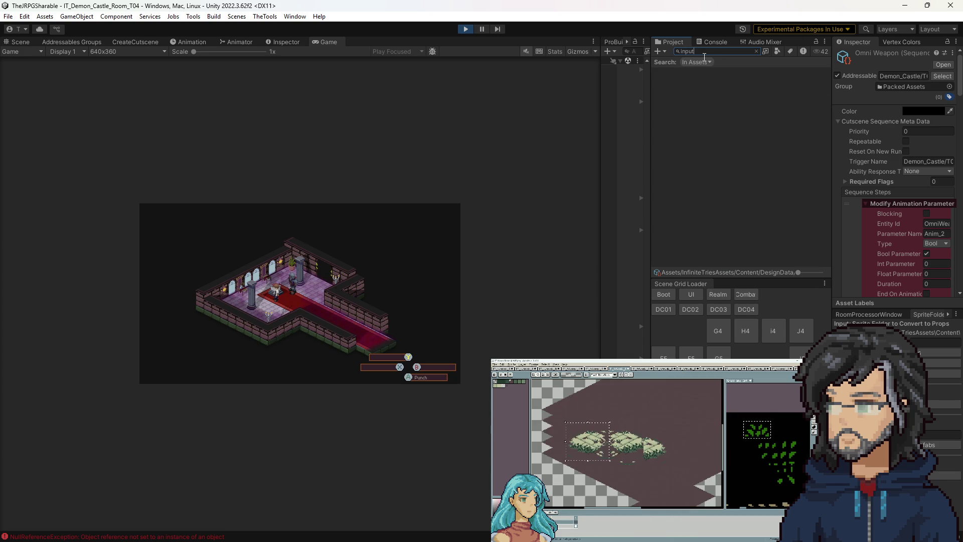
pyautogui.doubleClick(697, 136)
pyautogui.moveTo(603, 151); pyautogui.dragTo(419, 145)
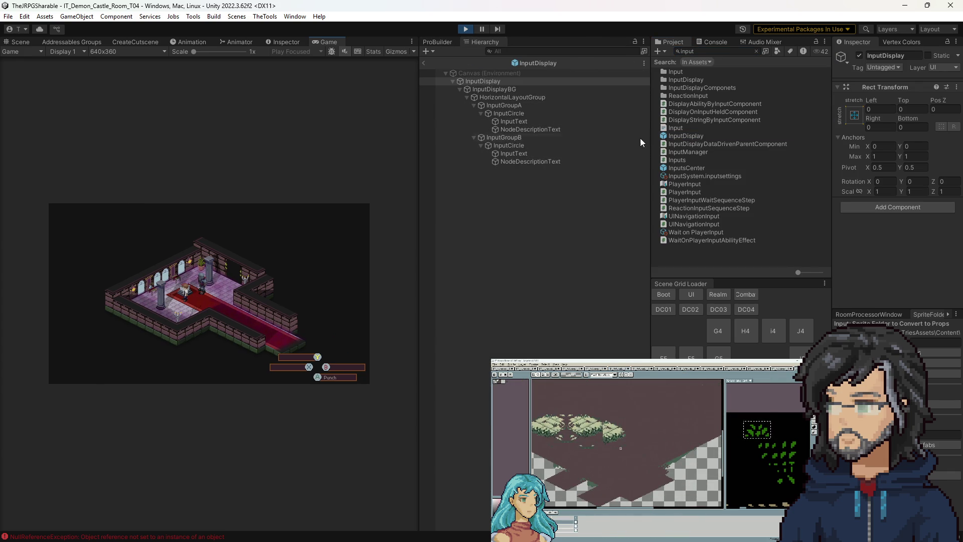
pyautogui.click(514, 106)
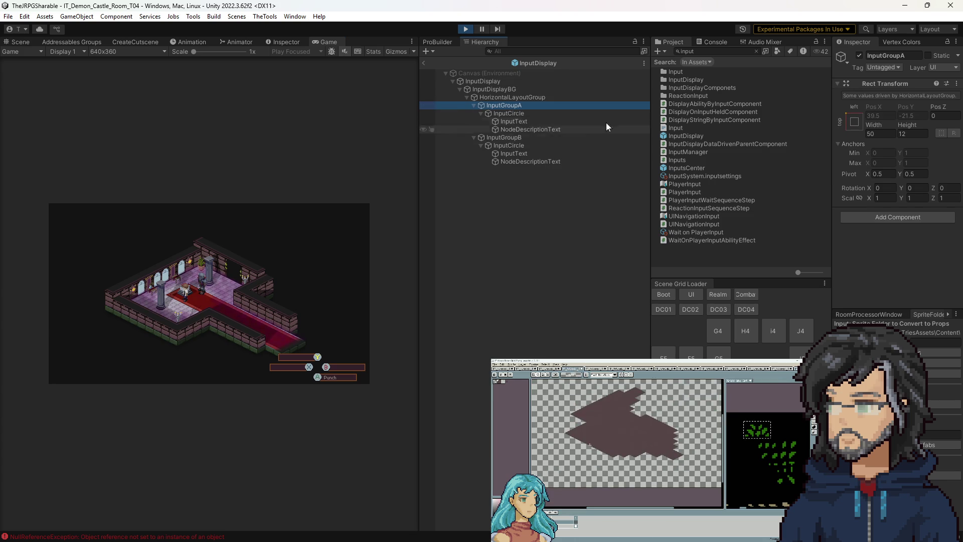
# Open InputsCenter, select CommandSouth, and open its experience bar script in Visual Studio.
pyautogui.doubleClick(672, 168)
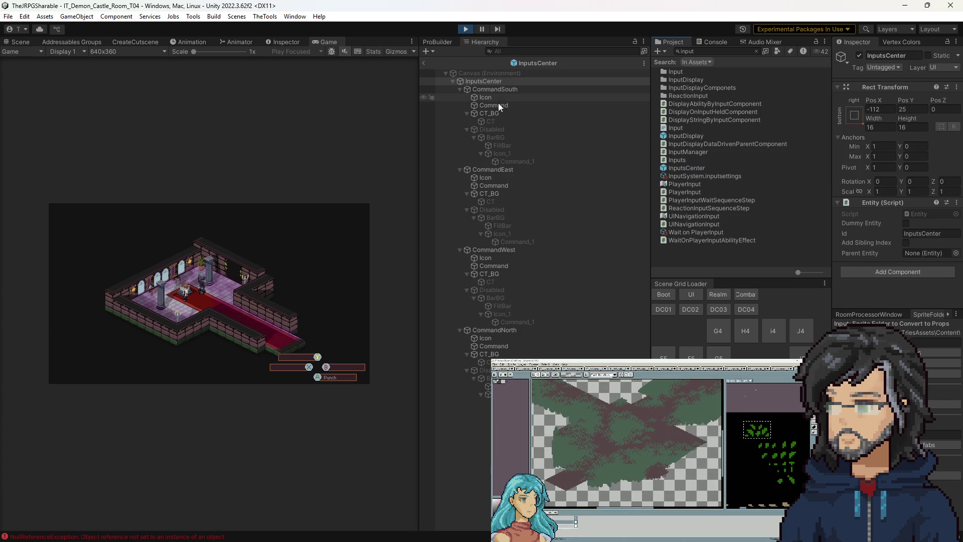
pyautogui.click(495, 89)
pyautogui.scroll(-5, 903, 201)
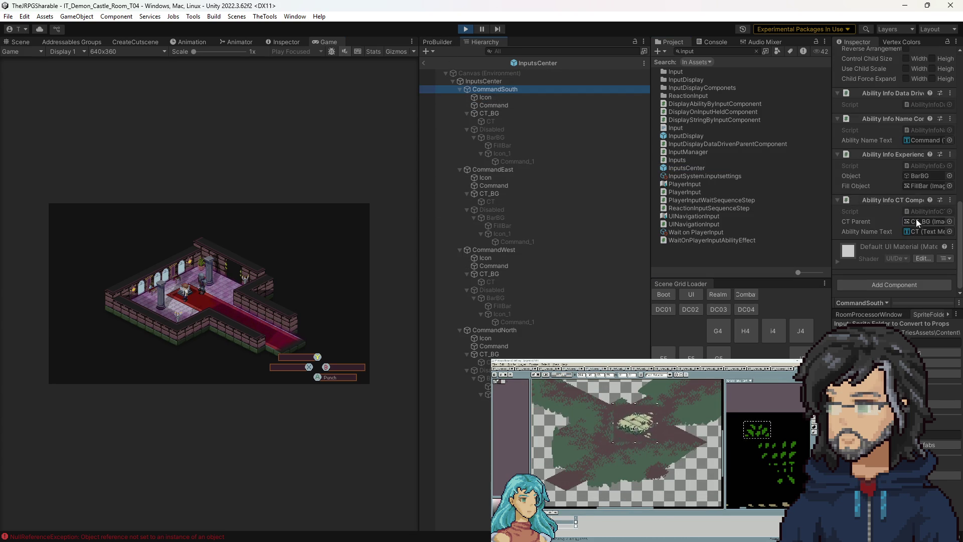
pyautogui.doubleClick(913, 166)
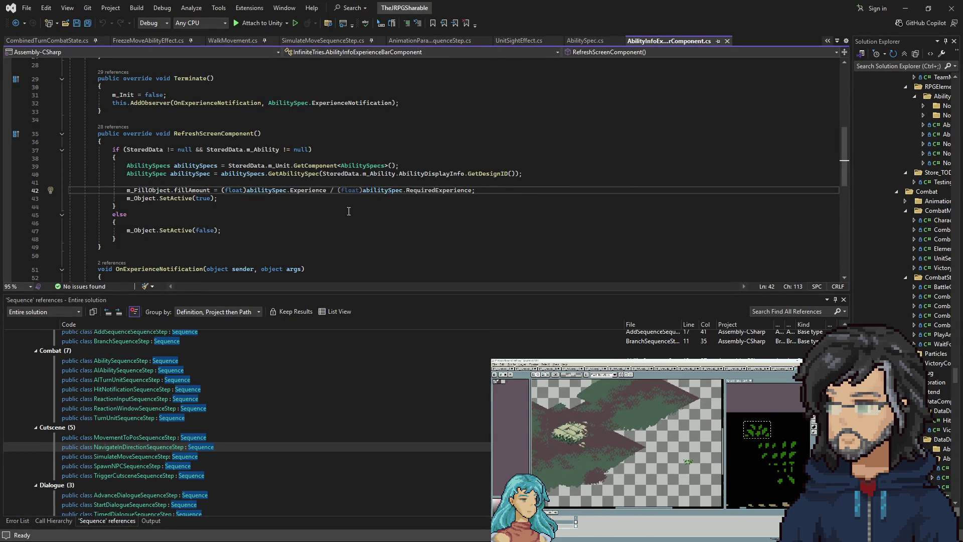
# Inspect FillBar, Disabled and CommandSouth, then reopen the Ability Info Experience Bar script.
pyautogui.hotkey('alt', 'Tab')
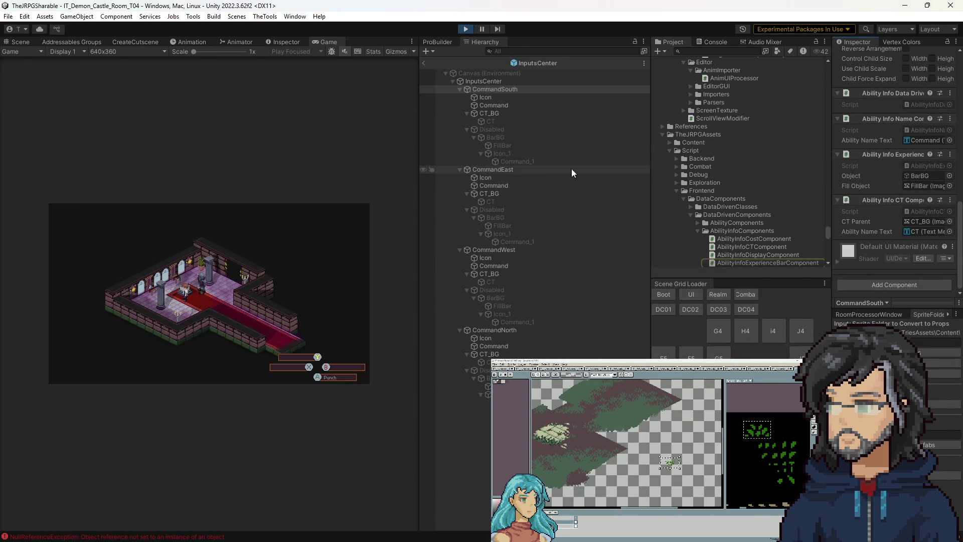
pyautogui.click(505, 146)
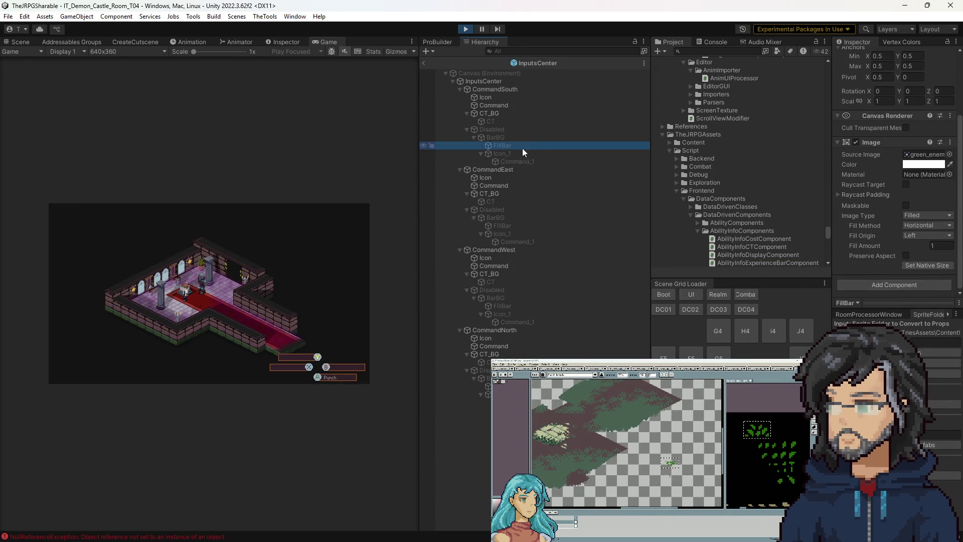
pyautogui.click(508, 130)
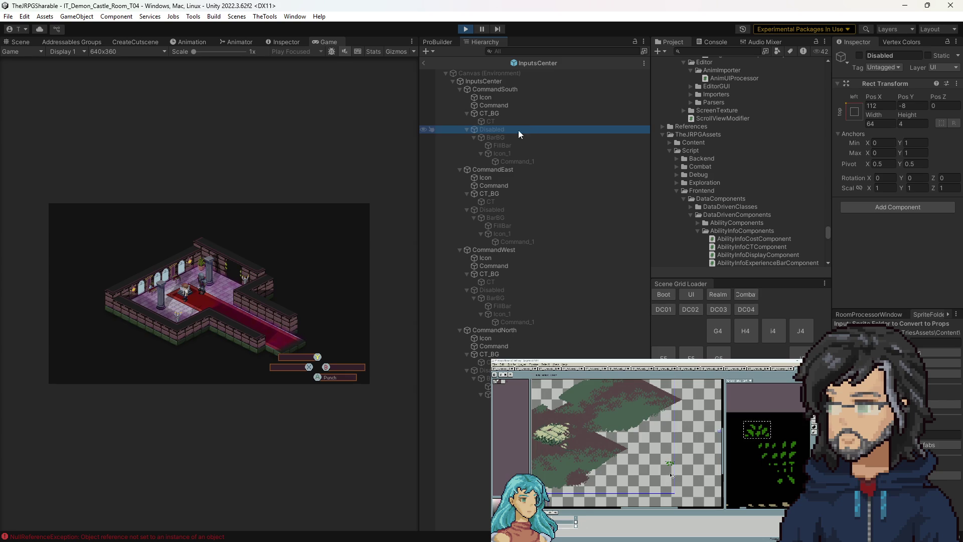
pyautogui.click(504, 89)
pyautogui.scroll(-3, 873, 240)
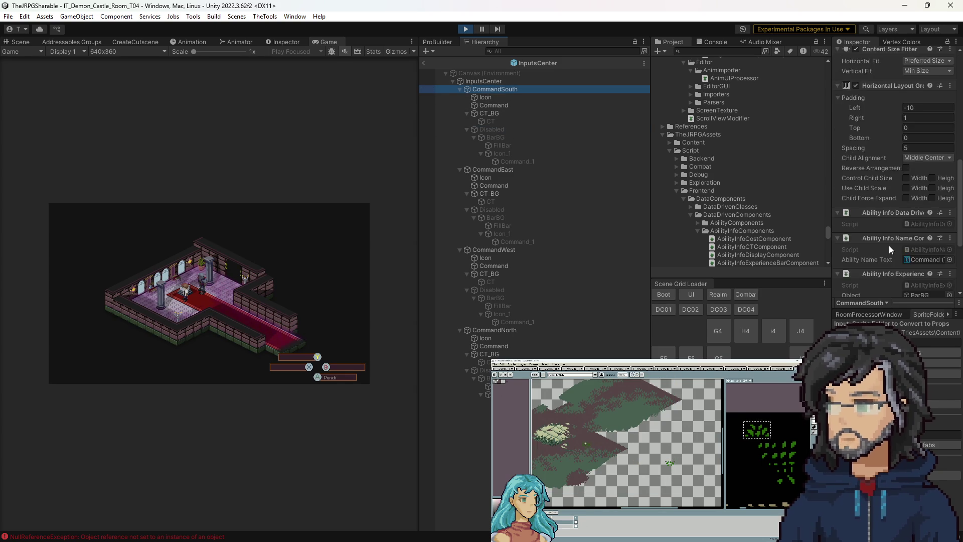
pyautogui.scroll(-4, 889, 245)
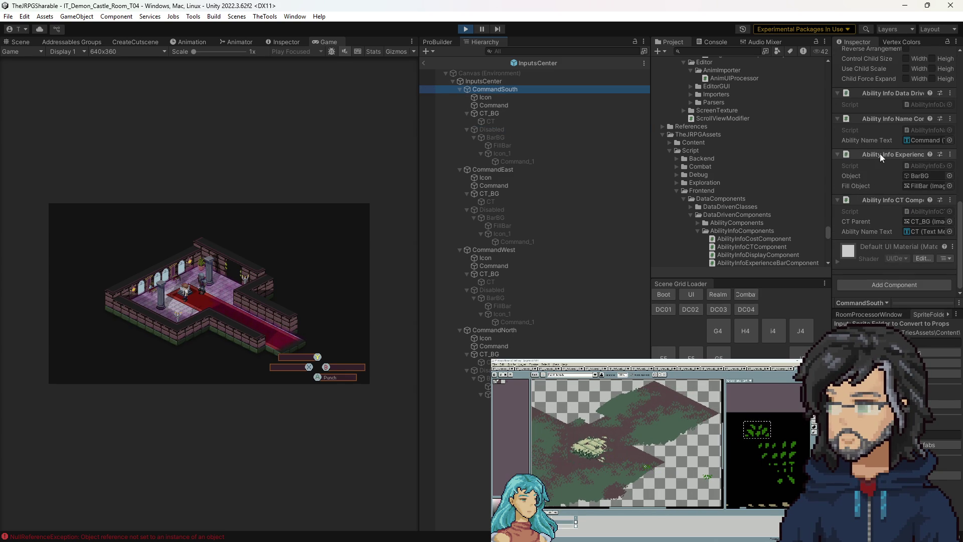
pyautogui.doubleClick(922, 166)
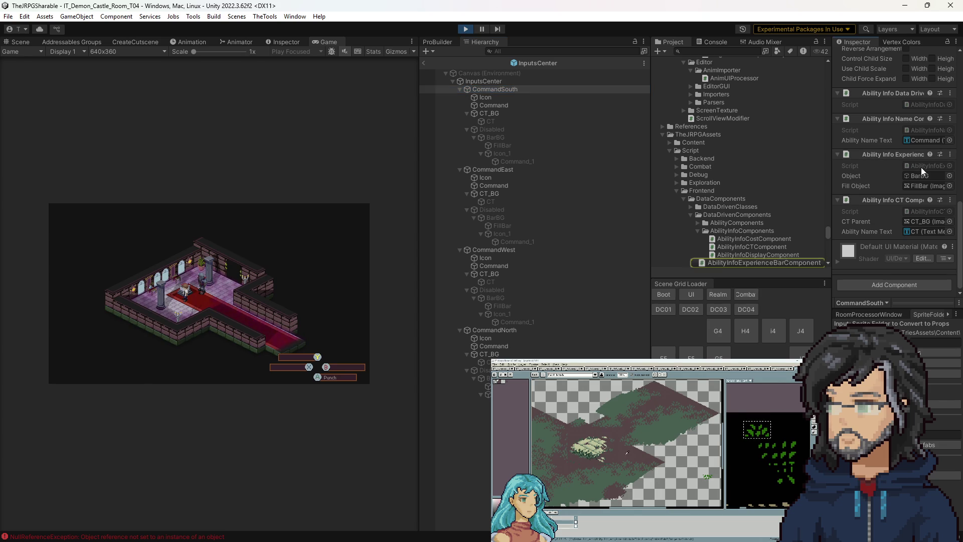
pyautogui.scroll(4, 286, 211)
pyautogui.scroll(4, 286, 211)
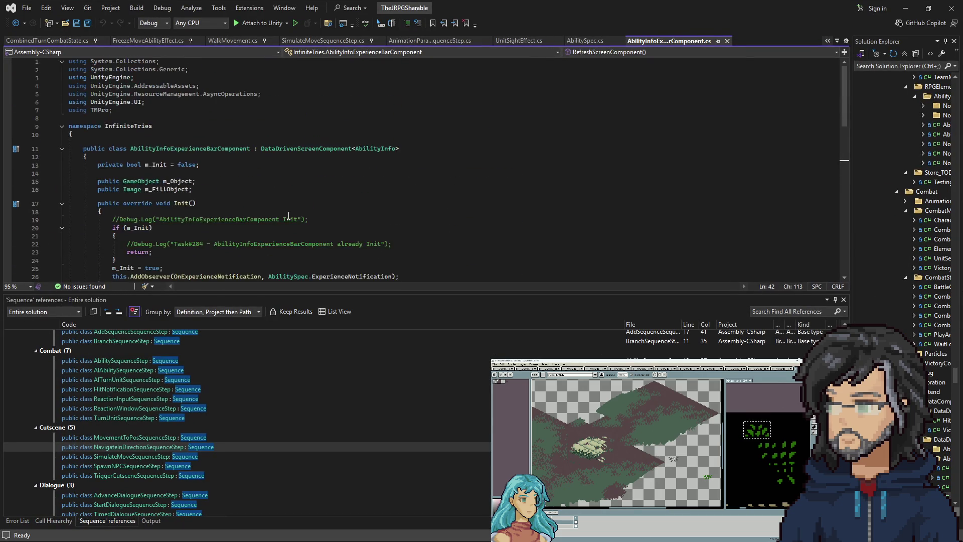
# Trace the experience bar's Fill Object reference to BarBG and open the experience bar script.
pyautogui.scroll(-7, 288, 215)
pyautogui.scroll(-2, 288, 218)
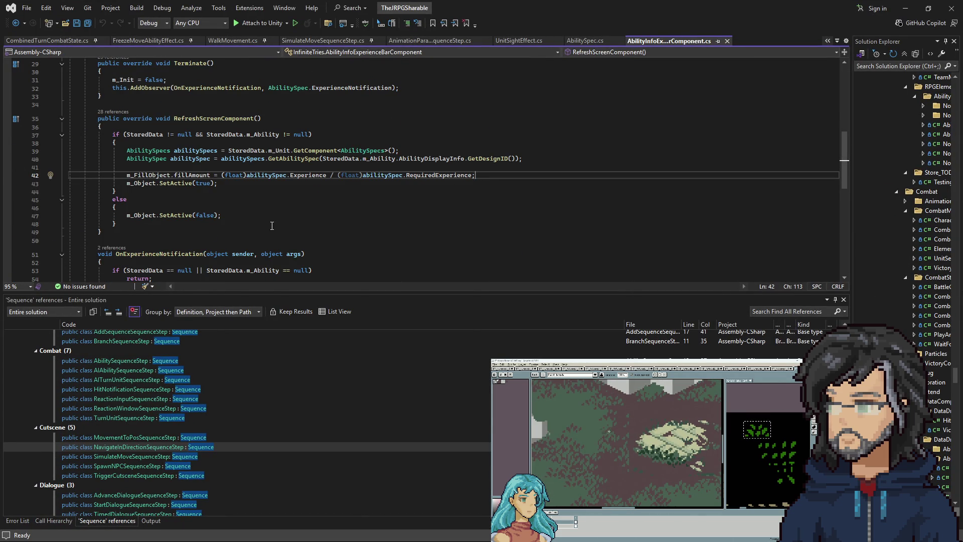
pyautogui.scroll(2, 288, 221)
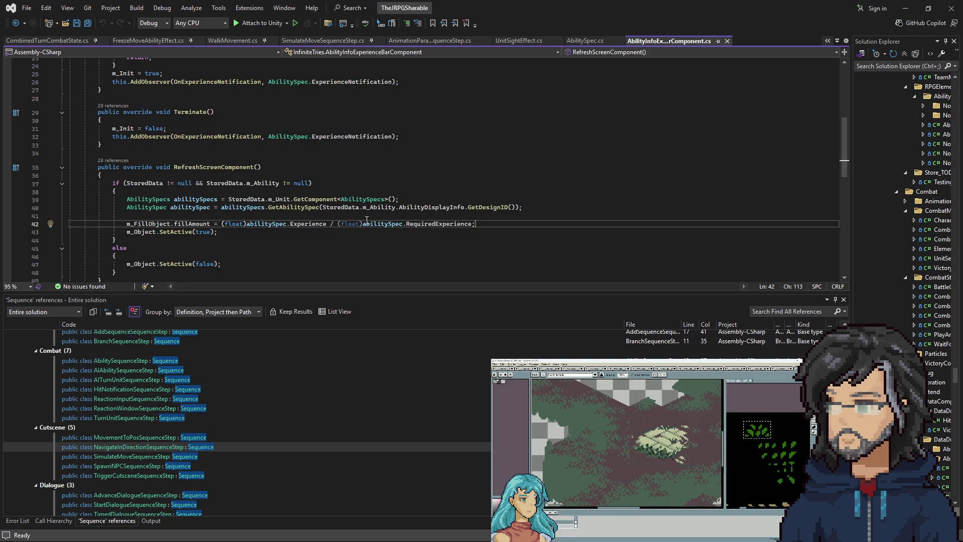
pyautogui.click(914, 6)
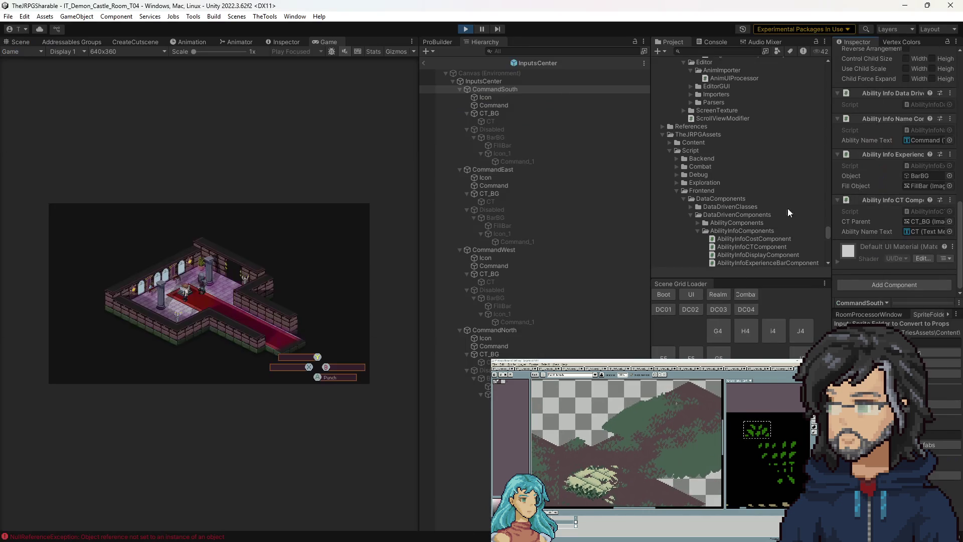
pyautogui.click(919, 186)
pyautogui.click(921, 176)
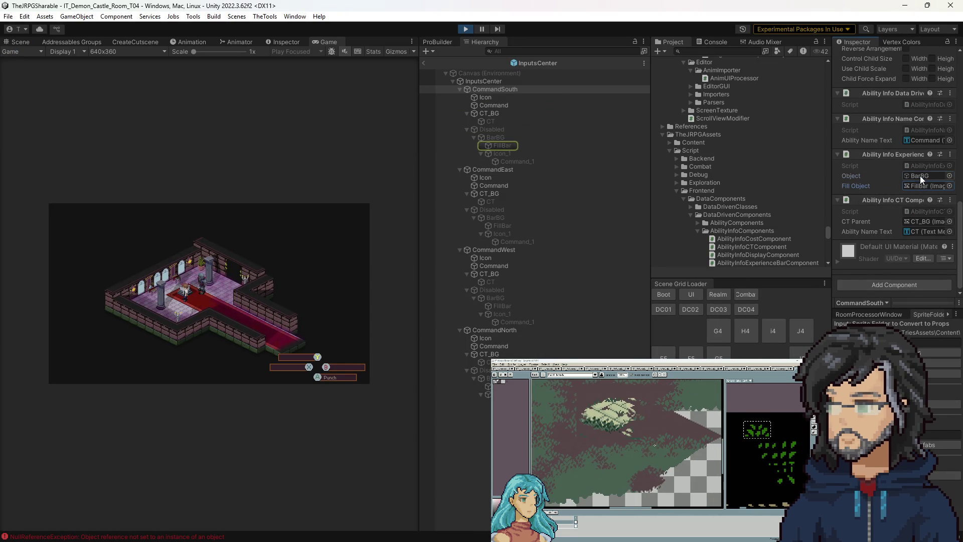
pyautogui.click(923, 166)
pyautogui.doubleClick(923, 166)
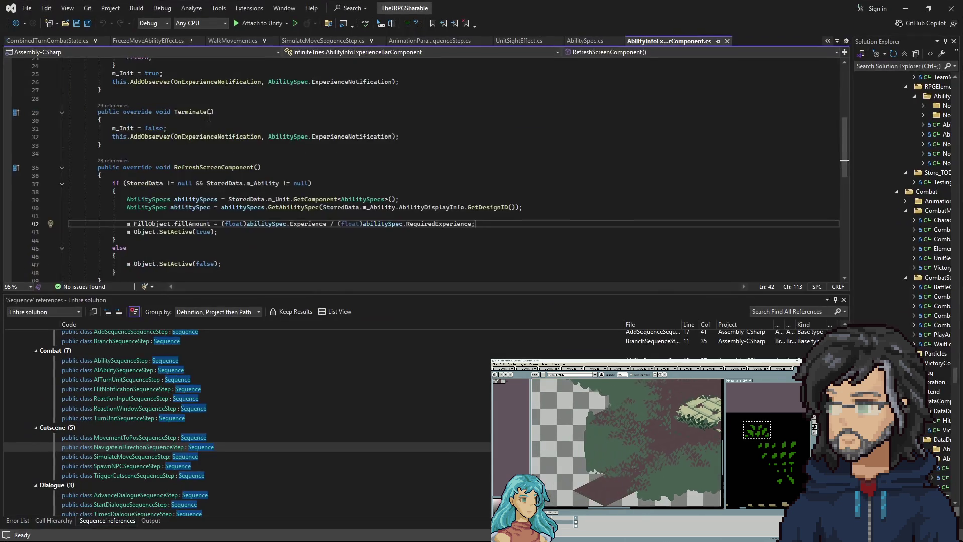
# Highlight m_Object's uses and jump to RequiredExperience's definition at AbilitySpec.cs line 71.
pyautogui.click(169, 179)
pyautogui.scroll(-10, 176, 190)
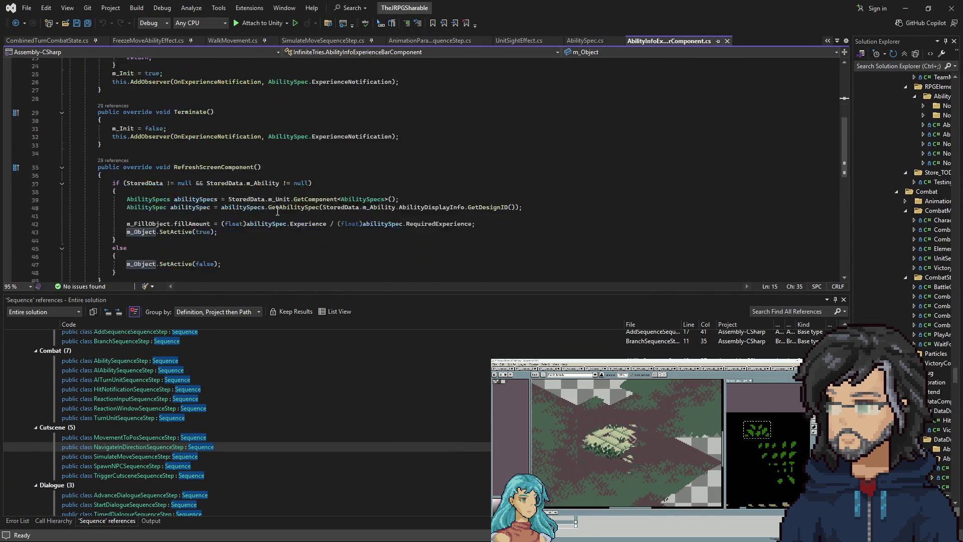
pyautogui.scroll(2, 166, 201)
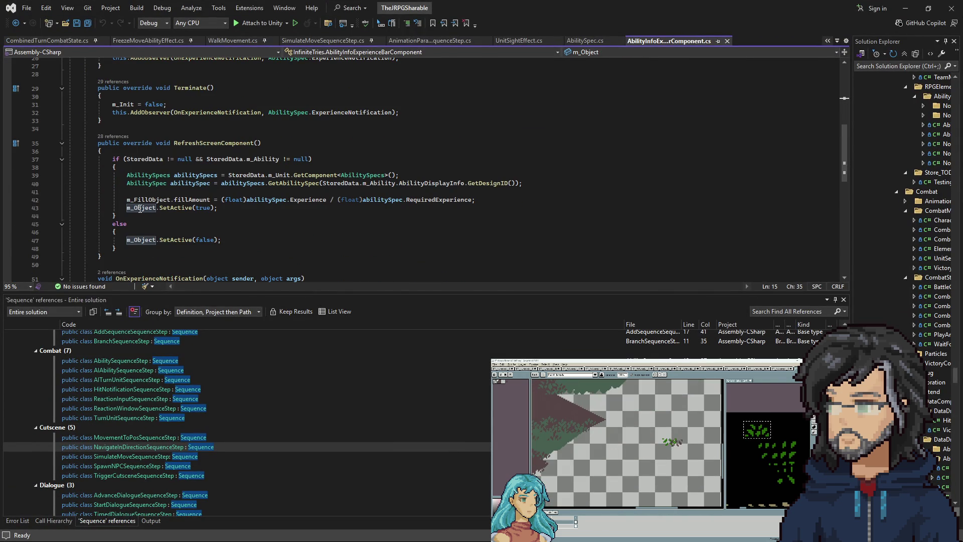
pyautogui.moveTo(225, 207); pyautogui.dragTo(70, 192)
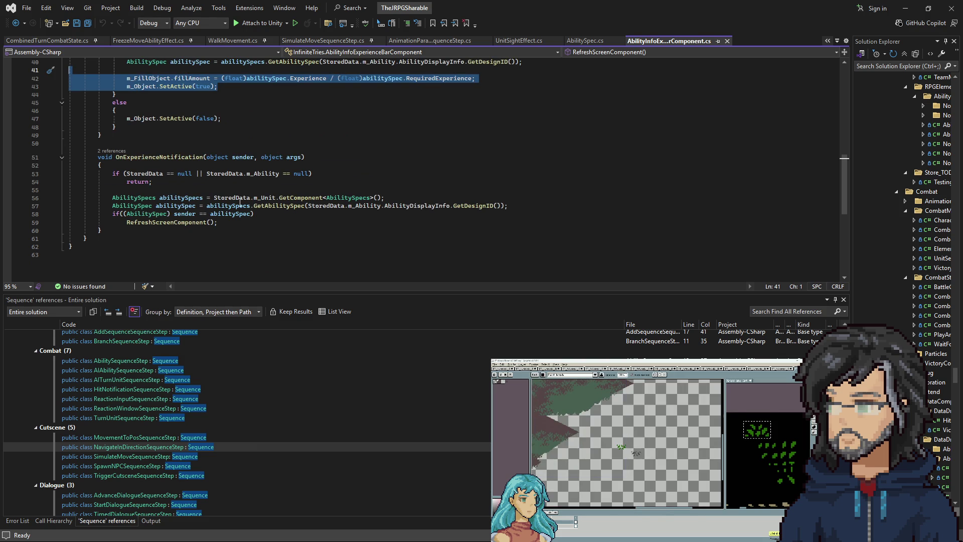
pyautogui.scroll(3, 425, 187)
pyautogui.scroll(2, 425, 187)
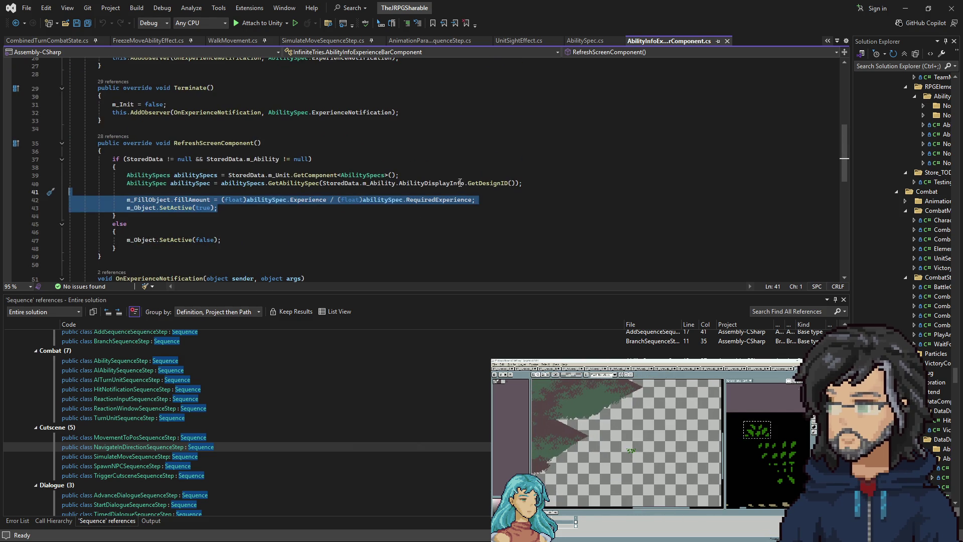
pyautogui.click(442, 200)
pyautogui.rightClick(434, 201)
pyautogui.click(469, 254)
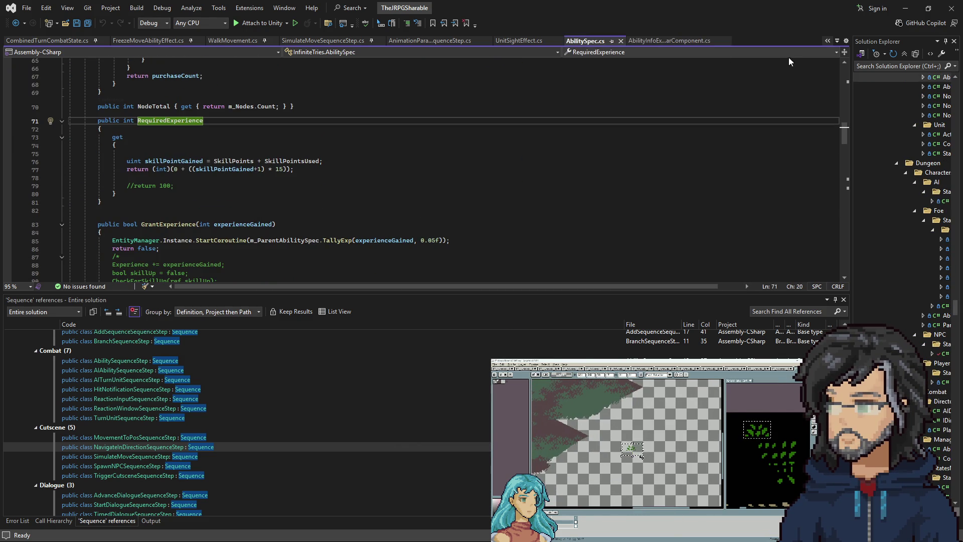
pyautogui.click(905, 8)
# Remove the Ability Info Experience component from CommandSouth and CommandEast.
pyautogui.rightClick(899, 154)
pyautogui.click(901, 175)
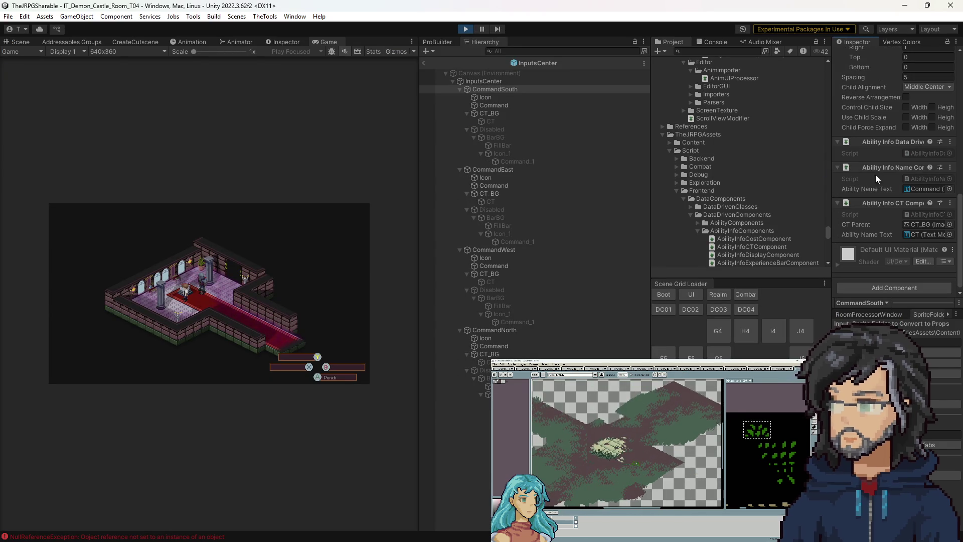
pyautogui.click(492, 169)
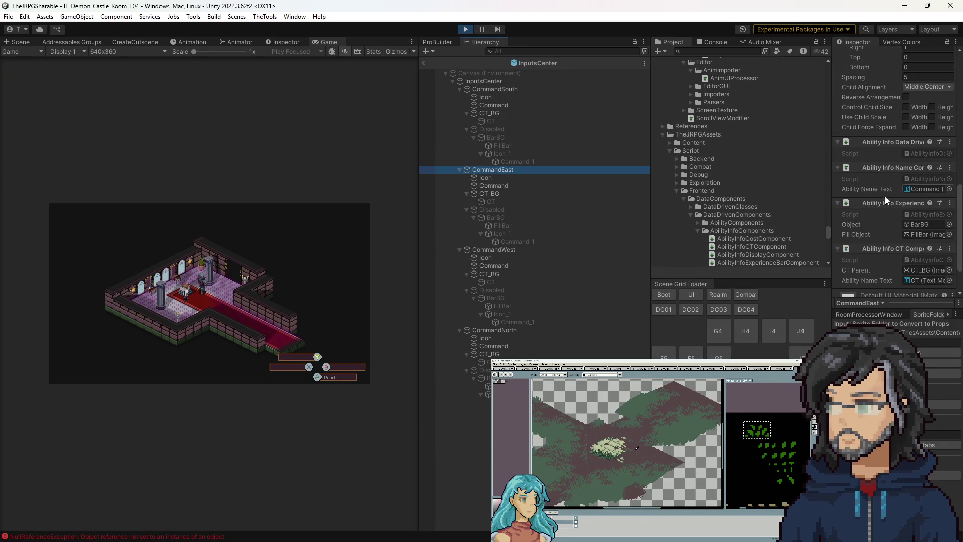
pyautogui.rightClick(886, 206)
pyautogui.click(898, 229)
# Remove the same component from CommandWest and CommandNorth, then stop play mode.
pyautogui.click(506, 250)
pyautogui.rightClick(888, 202)
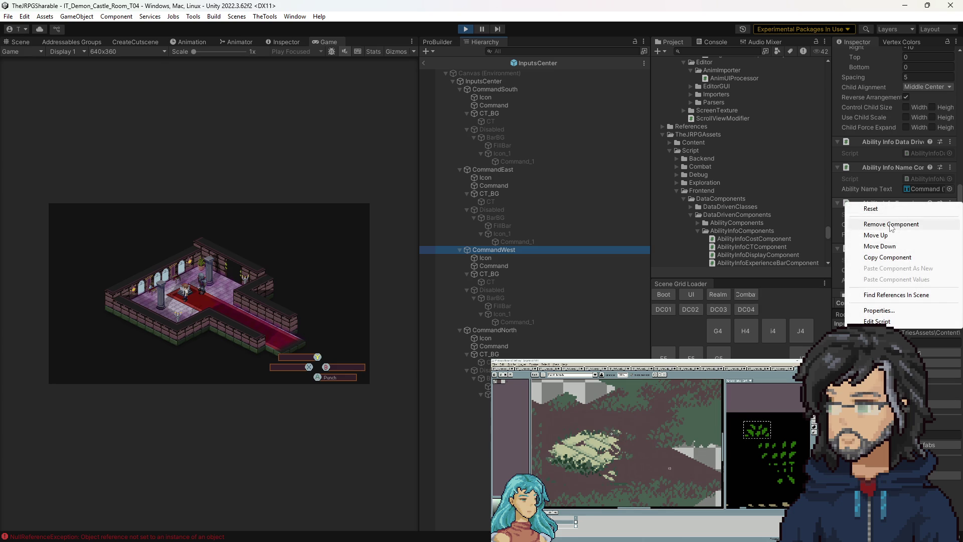
pyautogui.click(892, 229)
pyautogui.click(505, 331)
pyautogui.rightClick(887, 205)
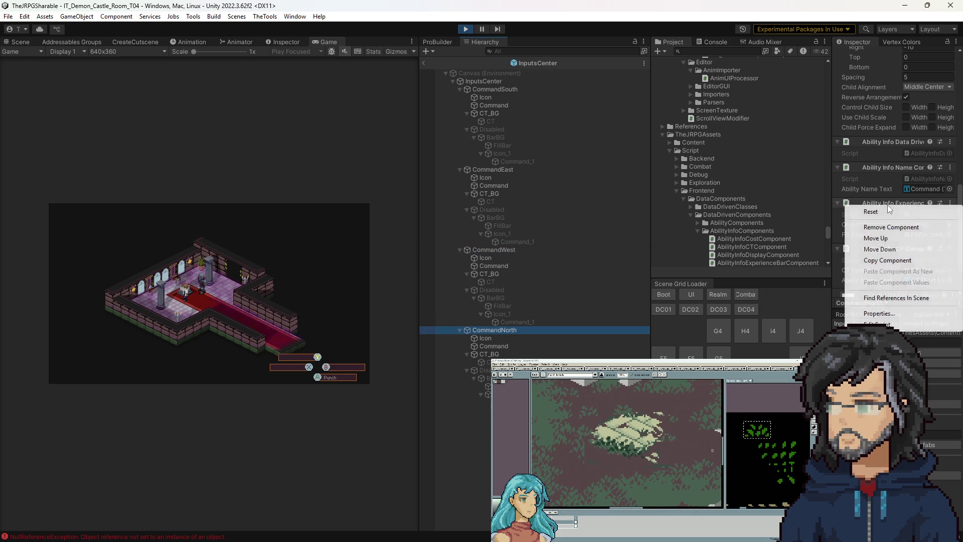
pyautogui.click(894, 224)
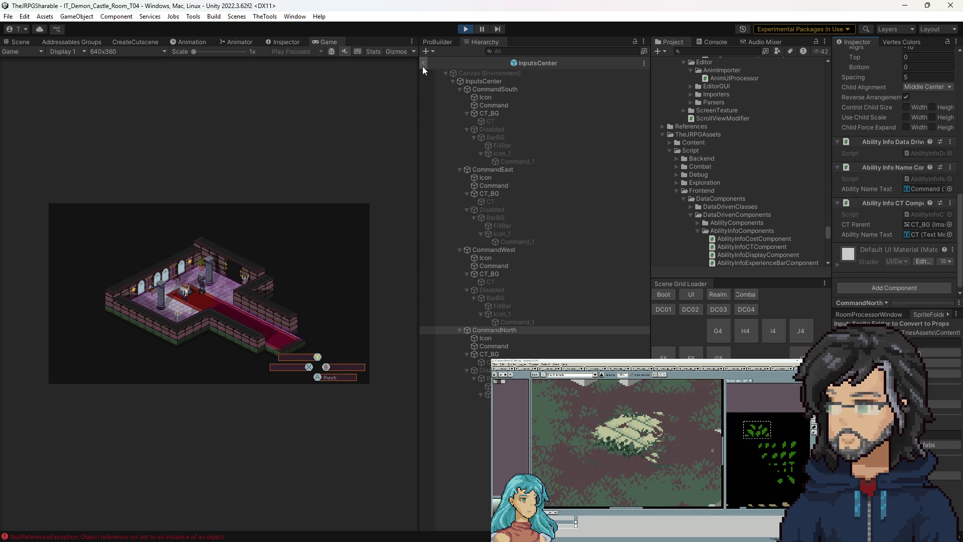
pyautogui.click(467, 29)
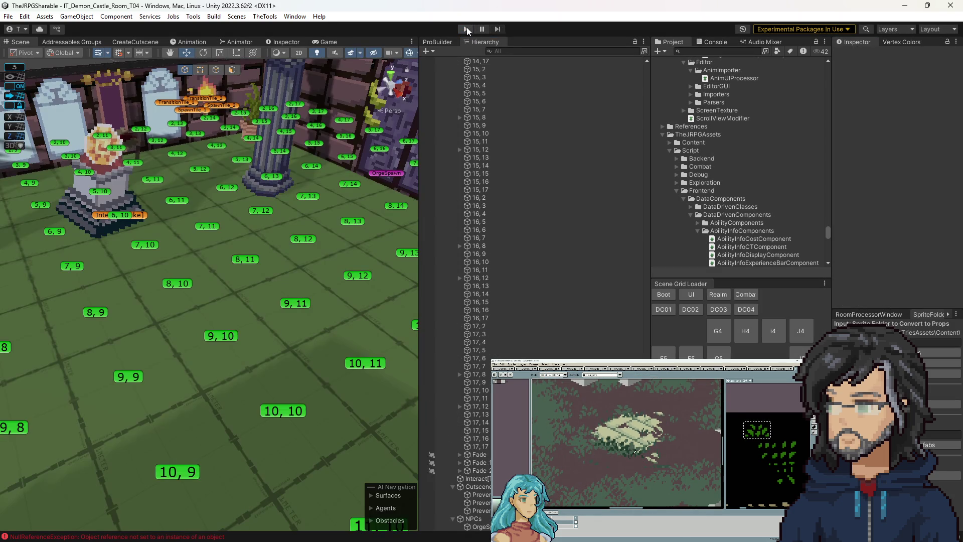
# Test-run the Demon Castle room with the Game view widened, then stop and orbit the scene.
pyautogui.click(465, 28)
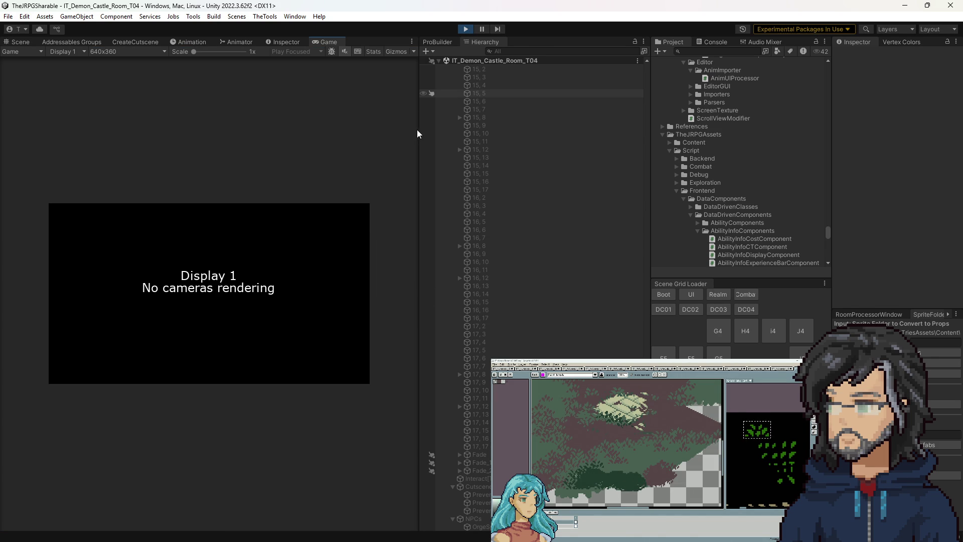
pyautogui.moveTo(419, 145); pyautogui.dragTo(662, 160)
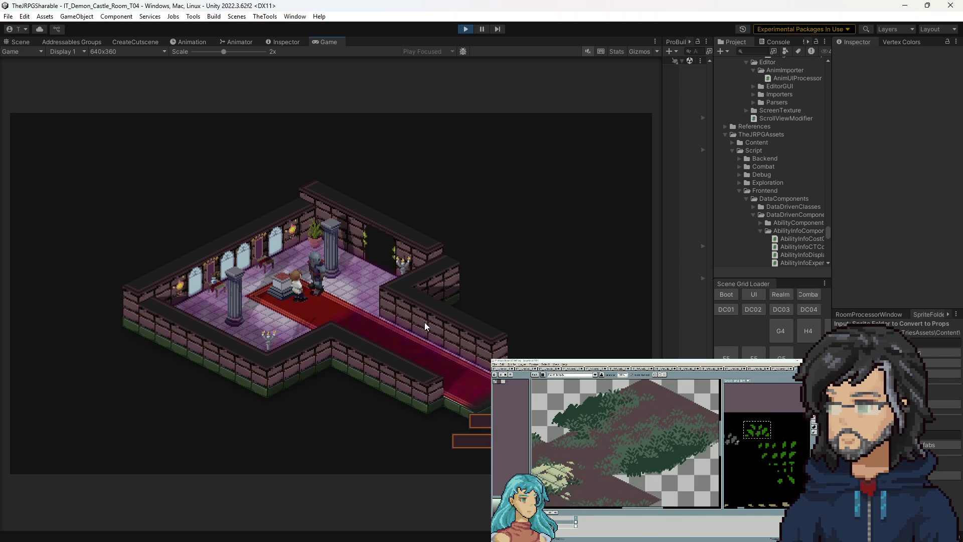
pyautogui.click(465, 30)
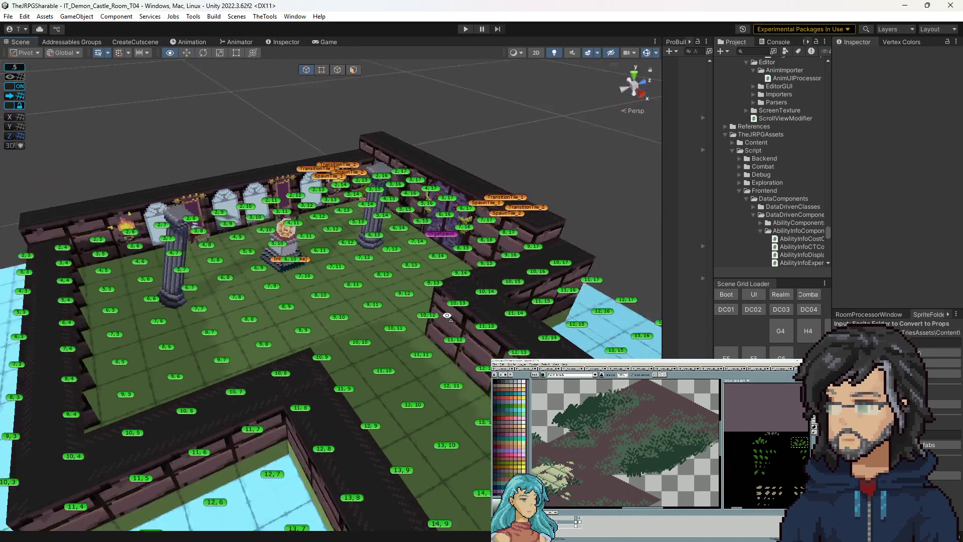
pyautogui.moveTo(447, 317); pyautogui.dragTo(71, 189)
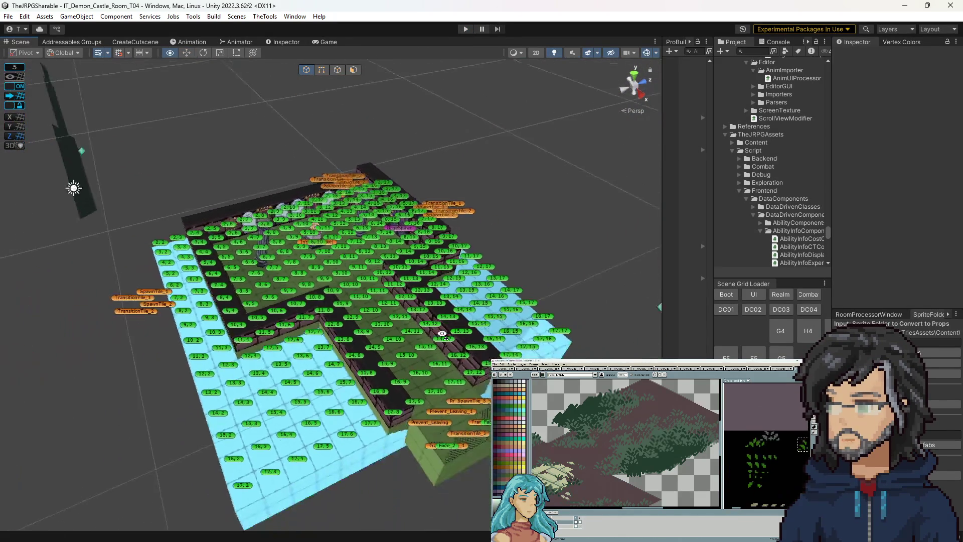
# Widen the Project window by dragging the splitter left and scroll through the asset folders.
pyautogui.scroll(5, 71, 189)
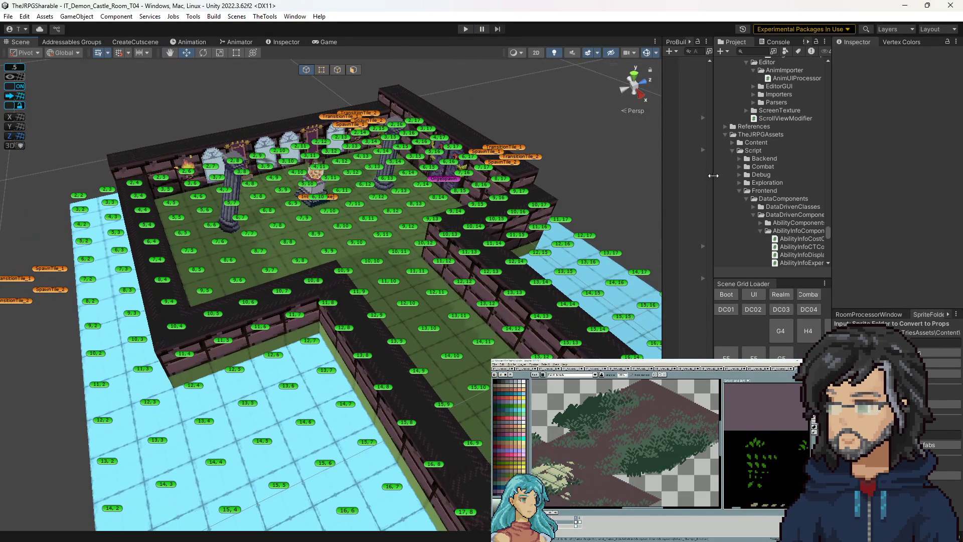
pyautogui.moveTo(713, 175); pyautogui.dragTo(592, 178)
pyautogui.scroll(-5, 657, 207)
pyautogui.scroll(10, 658, 208)
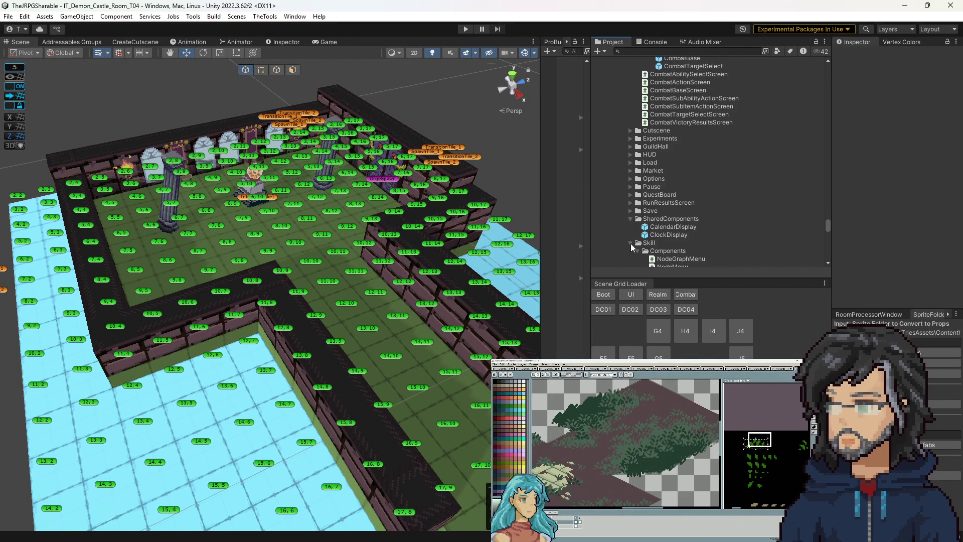
pyautogui.scroll(-10, 661, 227)
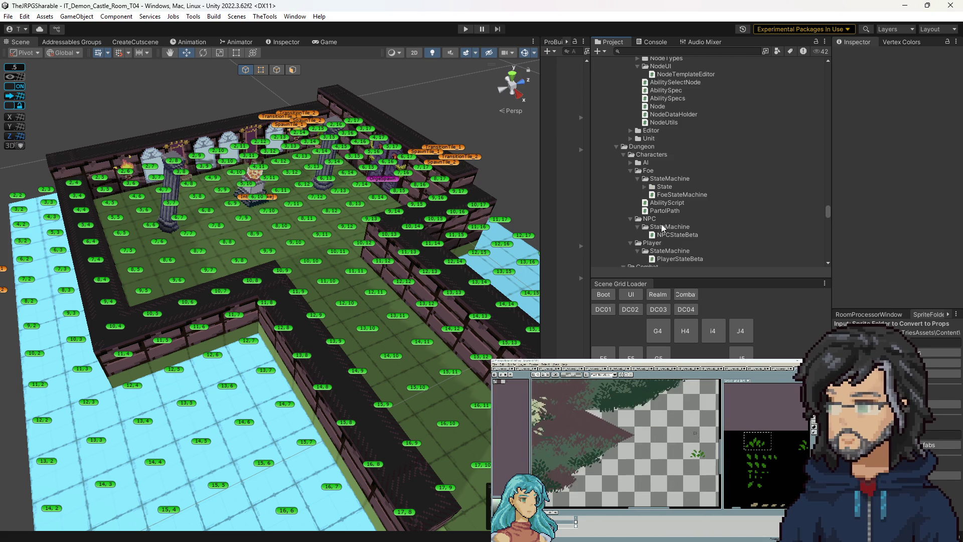
pyautogui.scroll(-15, 670, 225)
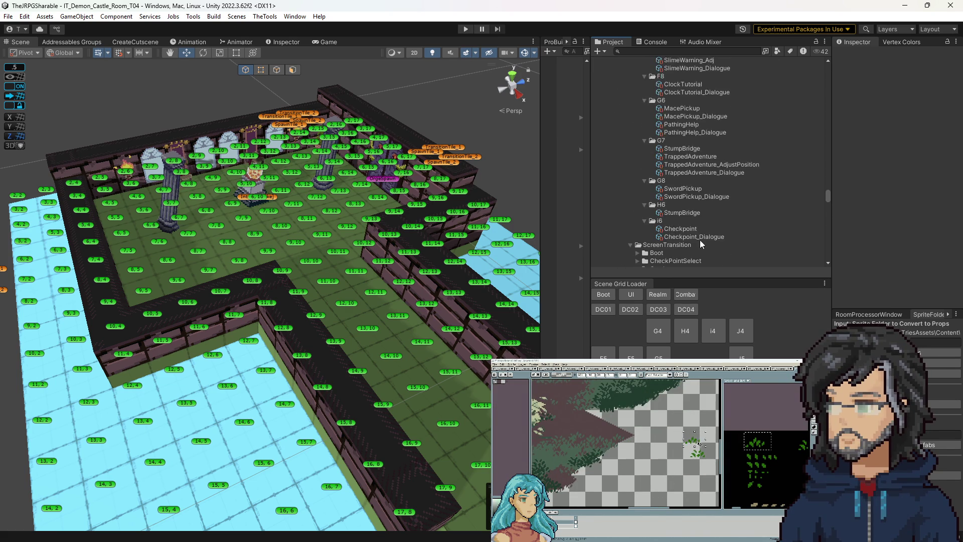
pyautogui.scroll(10, 702, 221)
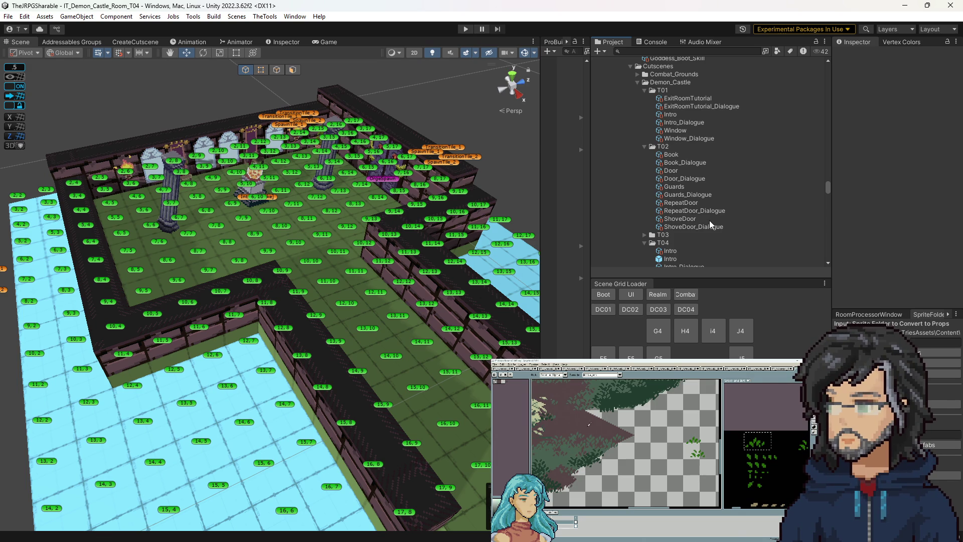
pyautogui.scroll(-10, 683, 141)
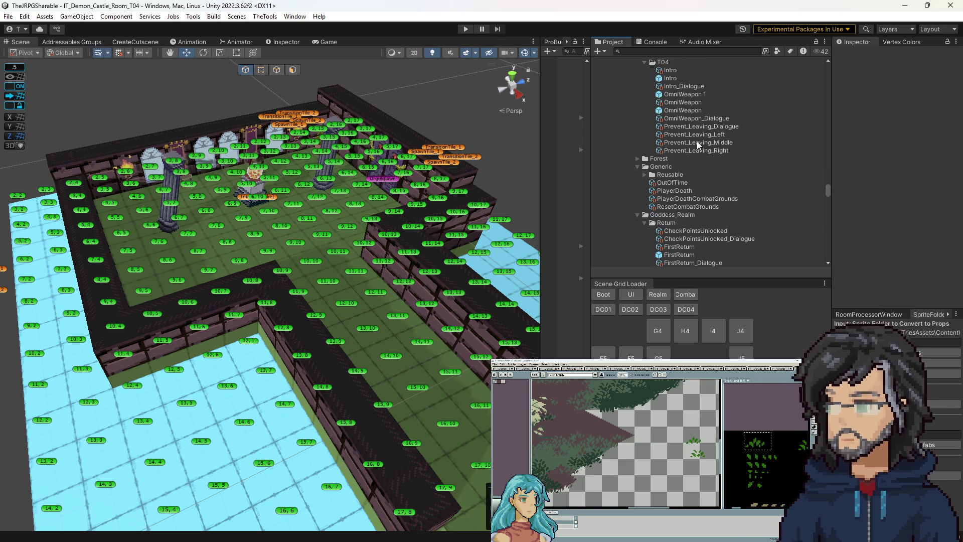
pyautogui.scroll(-6, 689, 157)
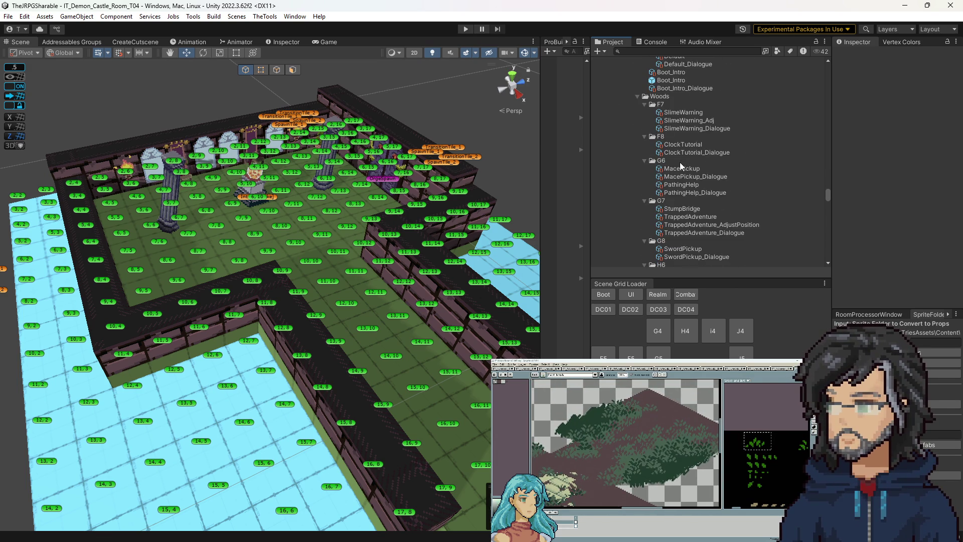
pyautogui.scroll(6, 680, 166)
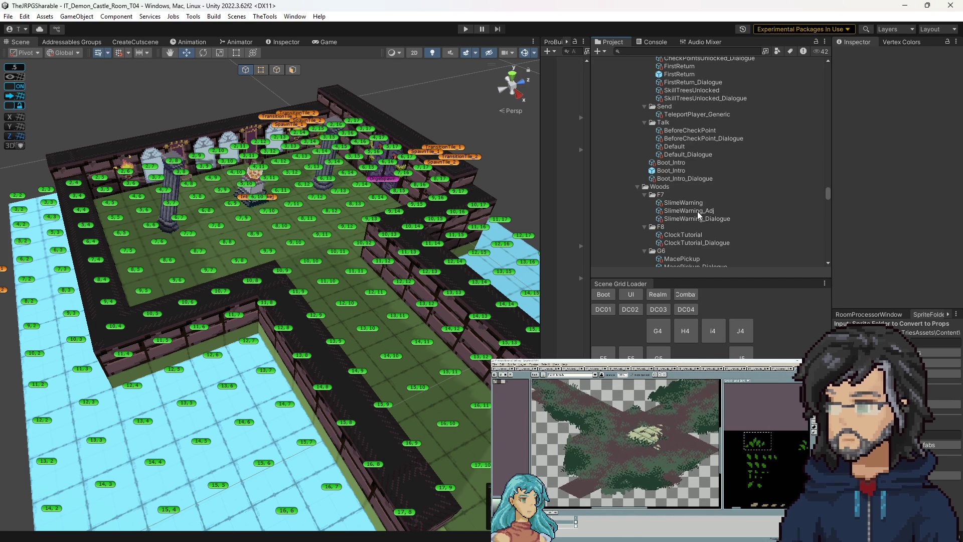
pyautogui.scroll(5, 697, 212)
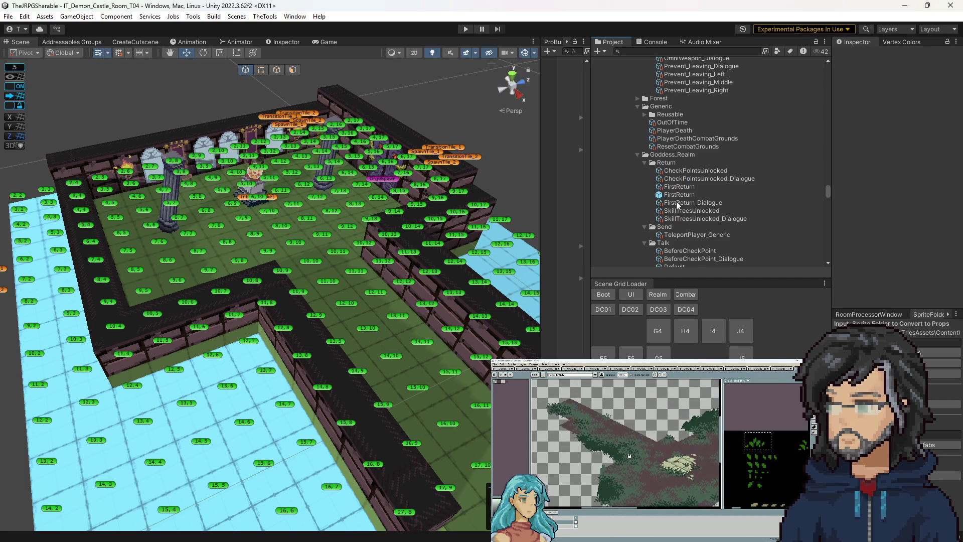
pyautogui.scroll(-3, 675, 207)
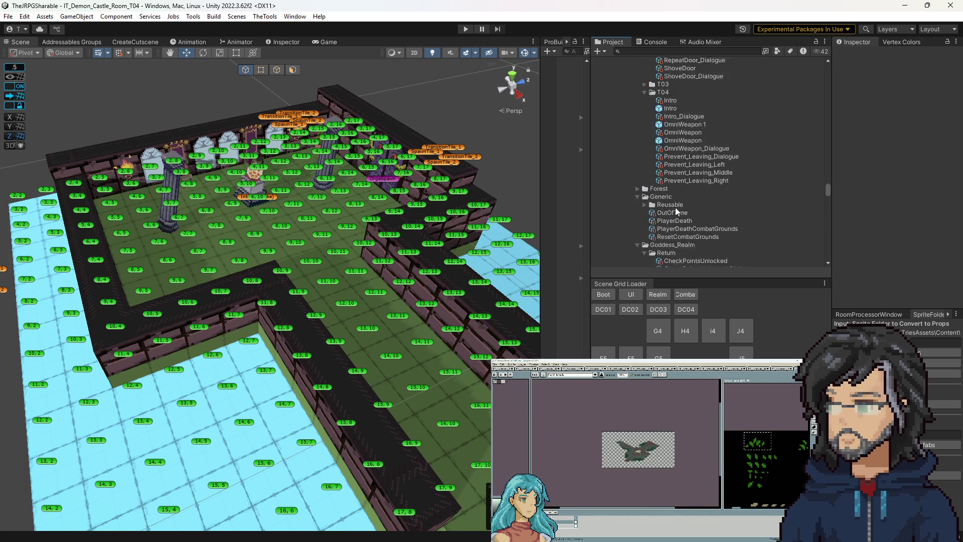
pyautogui.scroll(-6, 675, 206)
pyautogui.scroll(-10, 676, 200)
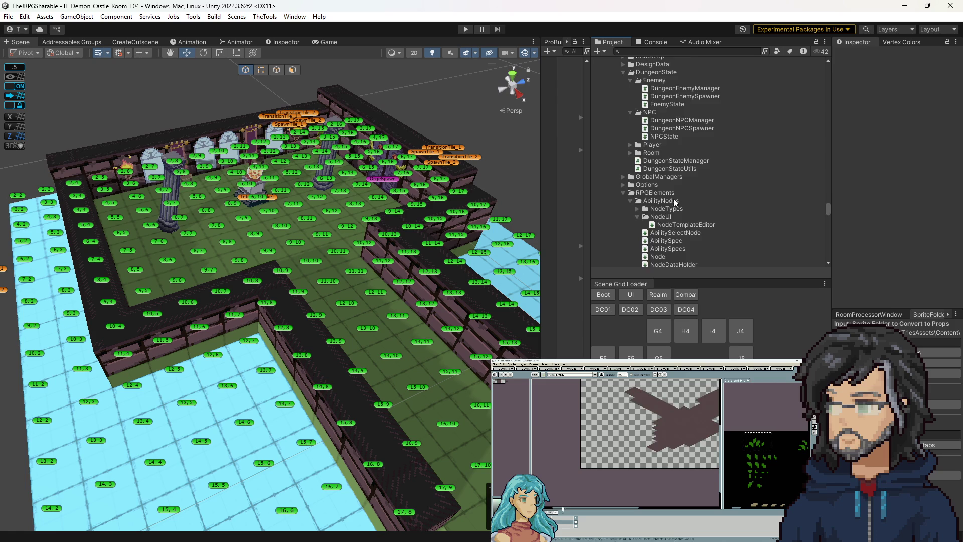
# Reach the Enemies folder via an it_Sl search and duplicate IT_Boar as IT_Orge.
pyautogui.click(676, 52)
pyautogui.write('it_Sl')
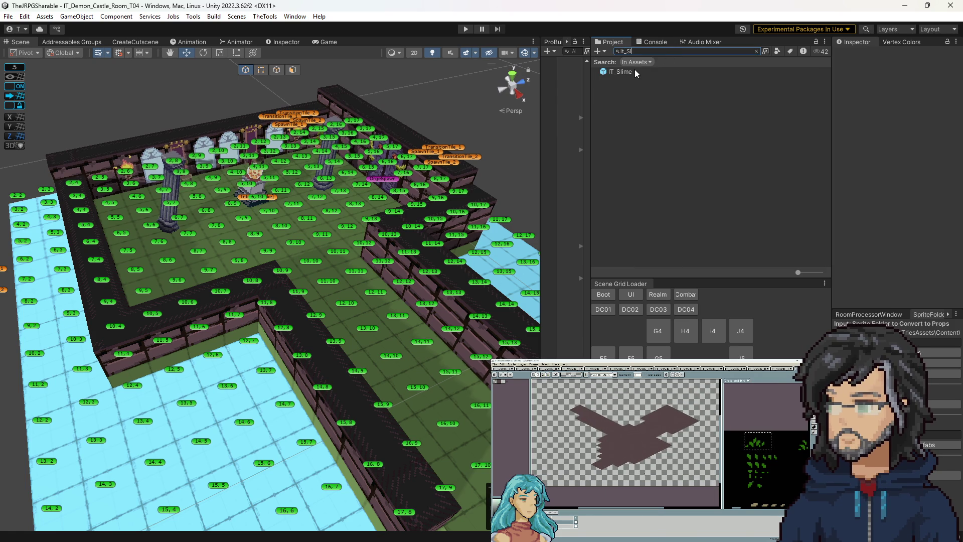
pyautogui.click(635, 69)
pyautogui.click(757, 50)
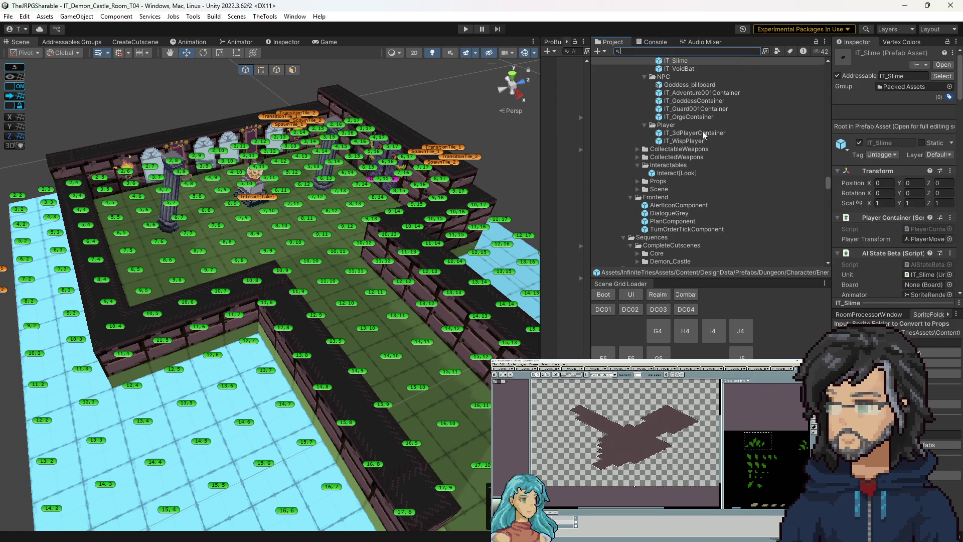
pyautogui.scroll(2, 698, 131)
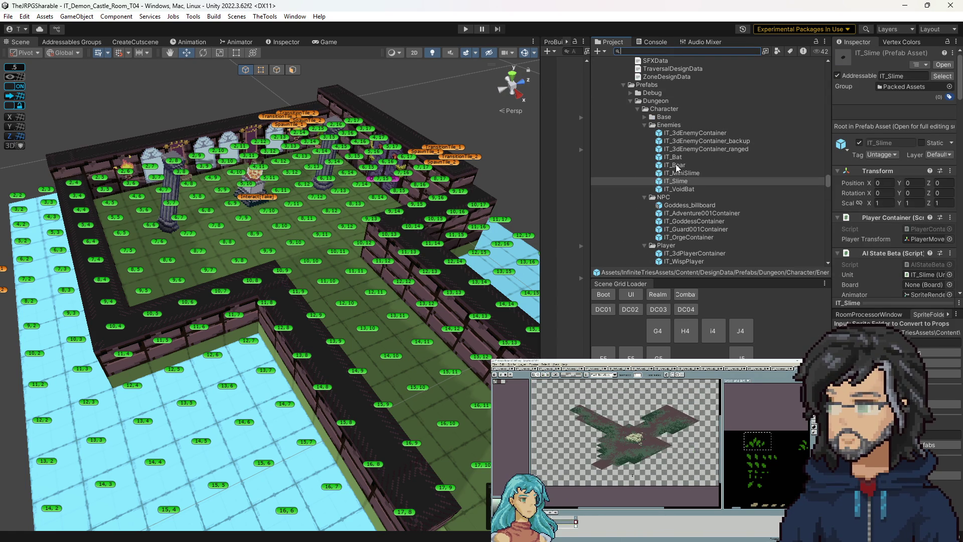
pyautogui.click(680, 168)
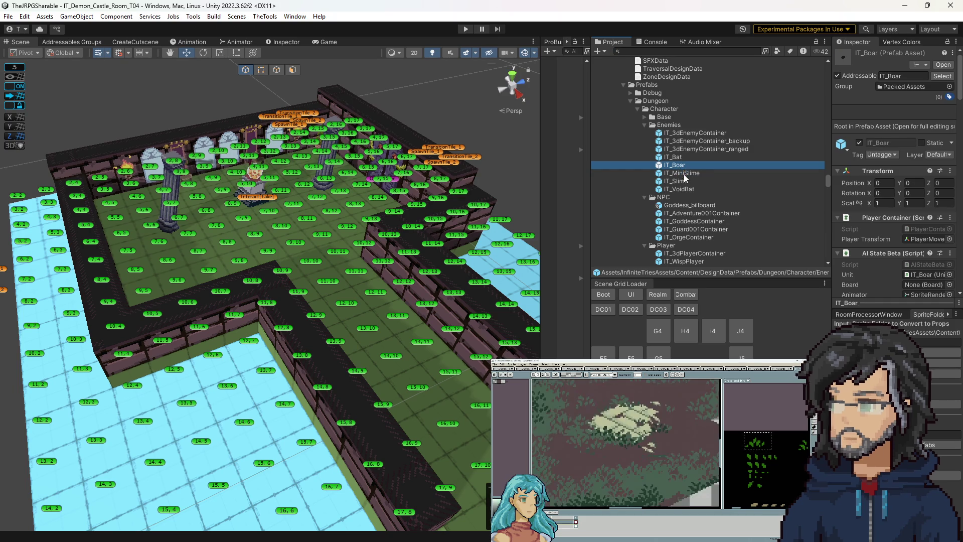
pyautogui.hotkey('ctrl', 'd')
pyautogui.click(678, 165)
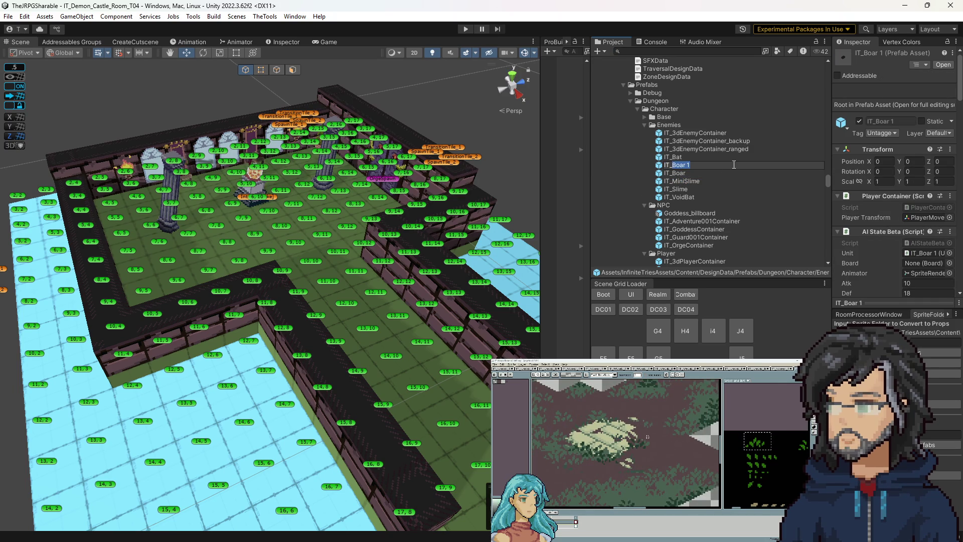
pyautogui.write('OR')
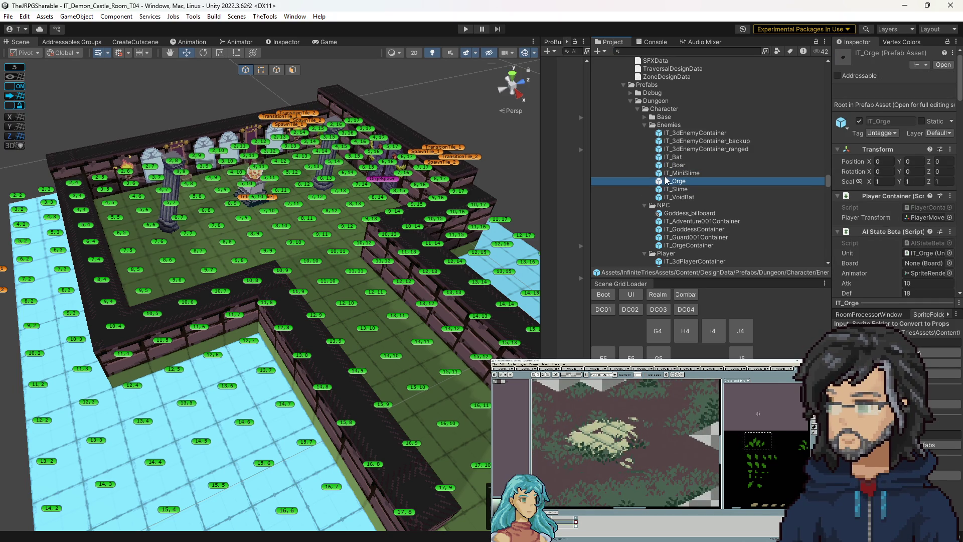
# Open IT_Orge in prefab mode and expand Sprite > PlayerObject in a wider hierarchy.
pyautogui.doubleClick(666, 182)
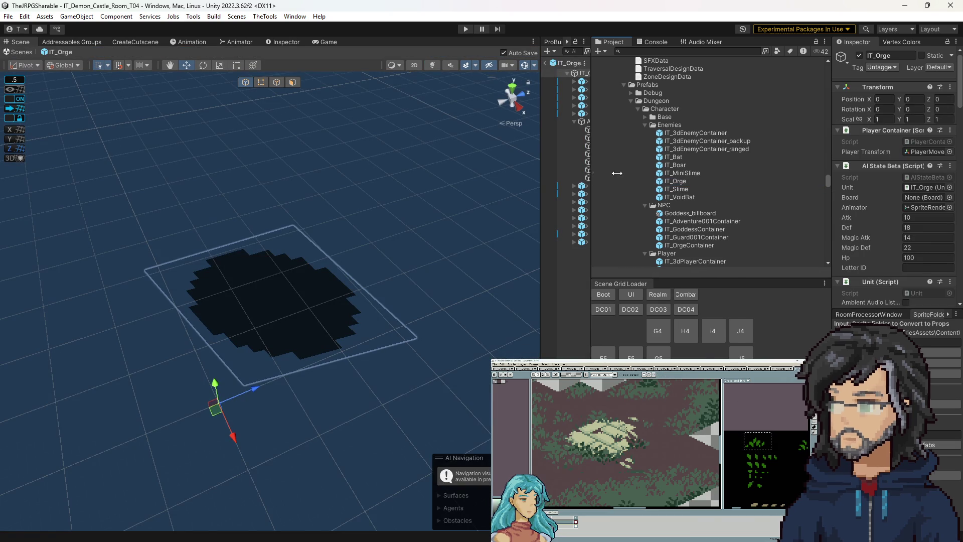
pyautogui.moveTo(591, 178); pyautogui.dragTo(662, 178)
pyautogui.click(575, 81)
pyautogui.click(582, 97)
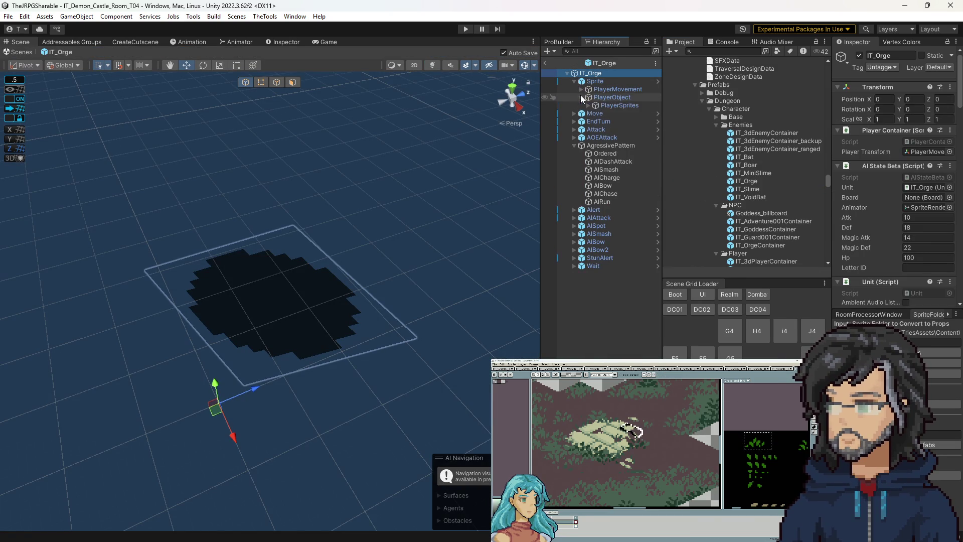
# Assign Ogre_Animation_Formatted as the Animator controller on IT_Orge's SpriteRender.
pyautogui.click(588, 105)
pyautogui.click(610, 113)
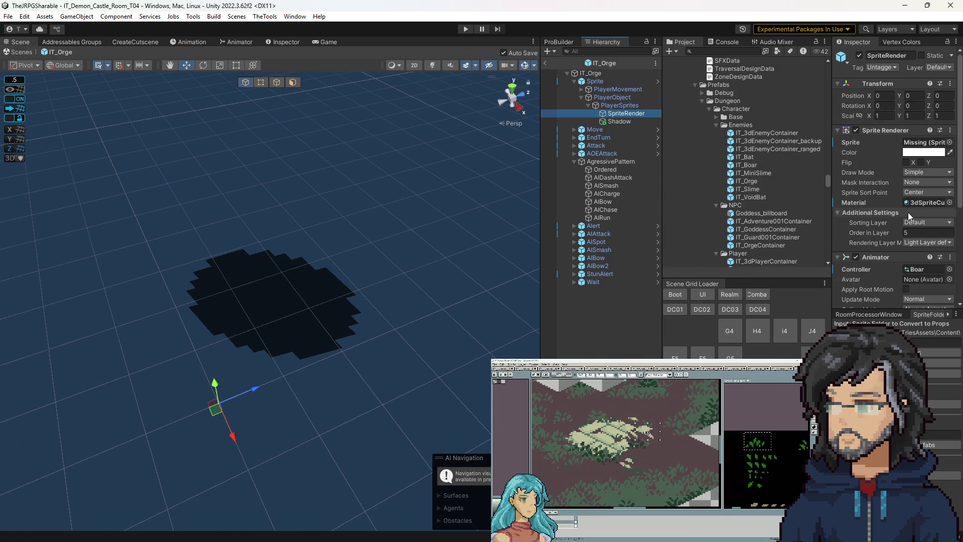
pyautogui.click(926, 270)
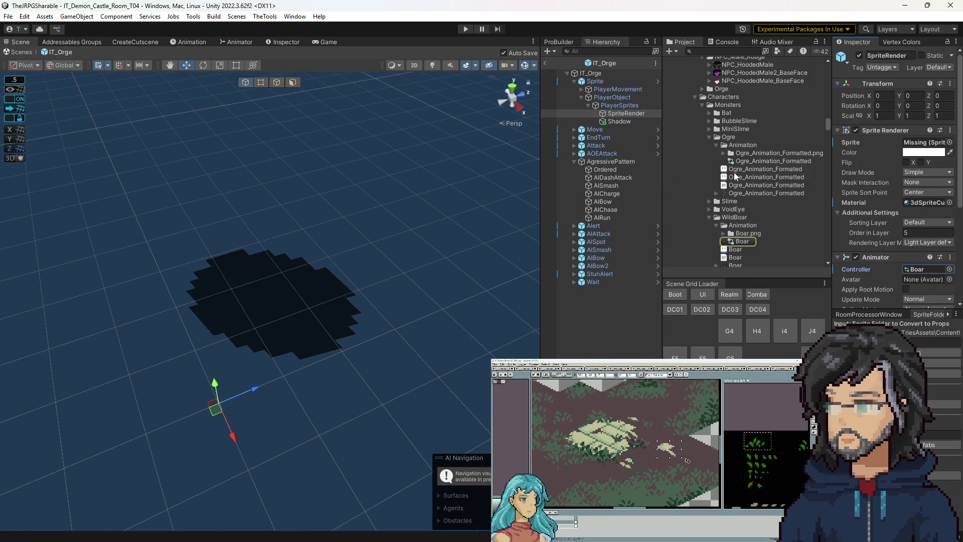
pyautogui.moveTo(924, 271); pyautogui.dragTo(925, 271)
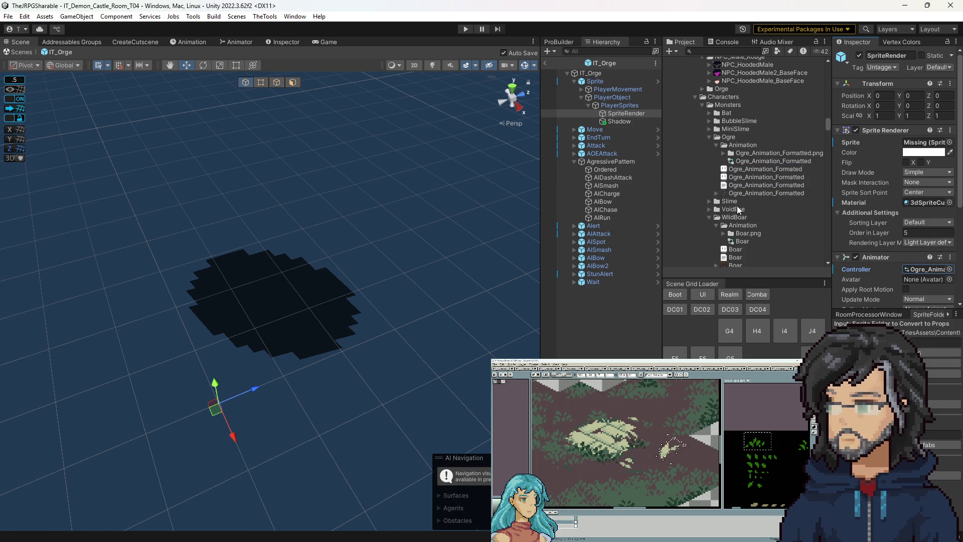
pyautogui.click(592, 74)
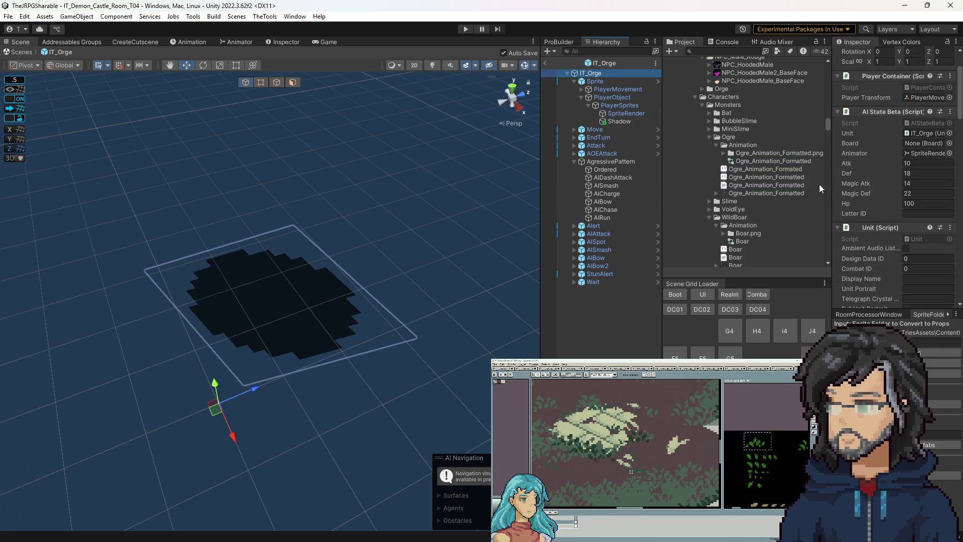
# Trim AgressivePattern's Ordered pickers to just AISmash in Element 0, deleting the second entry.
pyautogui.click(628, 162)
pyautogui.click(928, 163)
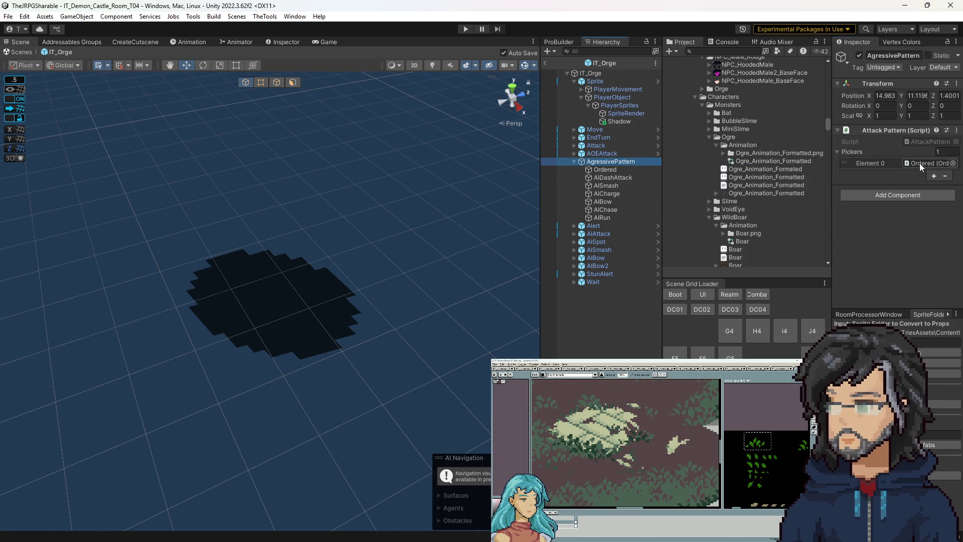
pyautogui.doubleClick(928, 163)
pyautogui.click(871, 174)
pyautogui.press('Delete')
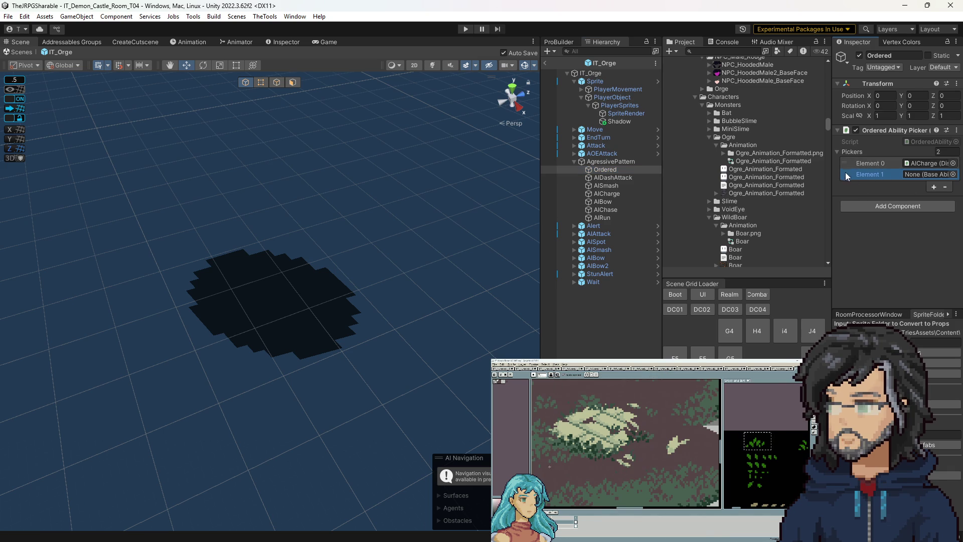
pyautogui.click(945, 186)
pyautogui.moveTo(606, 186)
pyautogui.mouseDown()
pyautogui.moveTo(695, 189)
pyautogui.moveTo(928, 163)
pyautogui.mouseUp()
pyautogui.moveTo(731, 188); pyautogui.dragTo(716, 195)
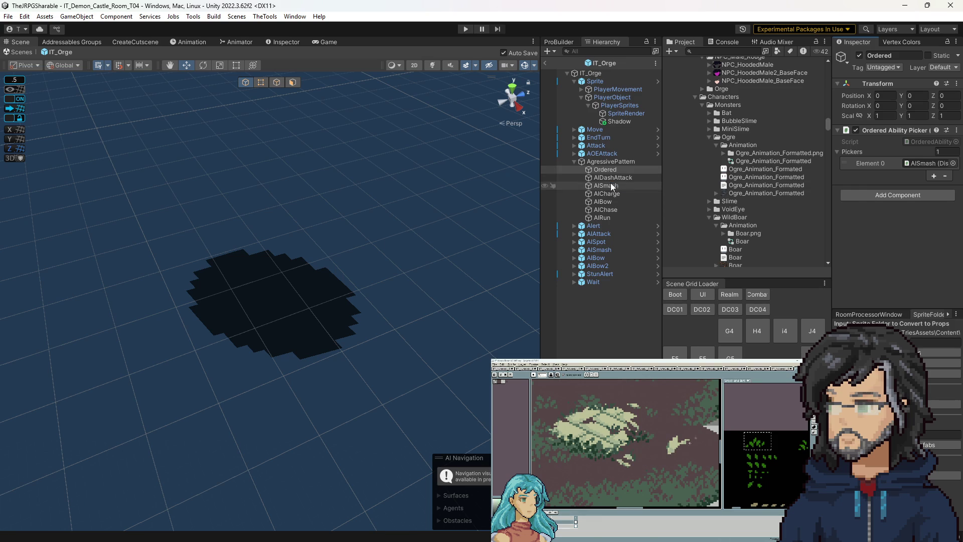
pyautogui.click(925, 161)
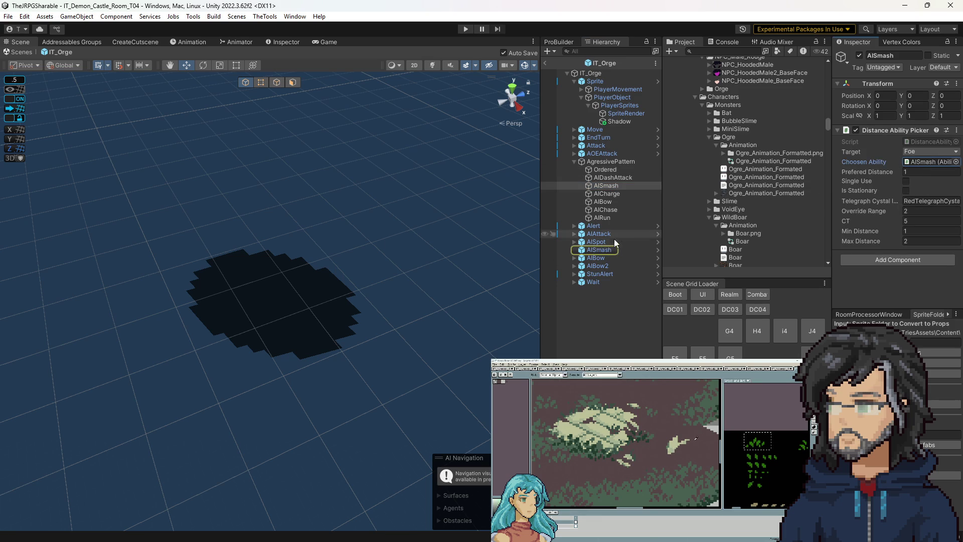
# Enter CT 9, Override Range 1 and Max Distance 1 in AISmash's Distance Ability Picker.
pyautogui.click(918, 221)
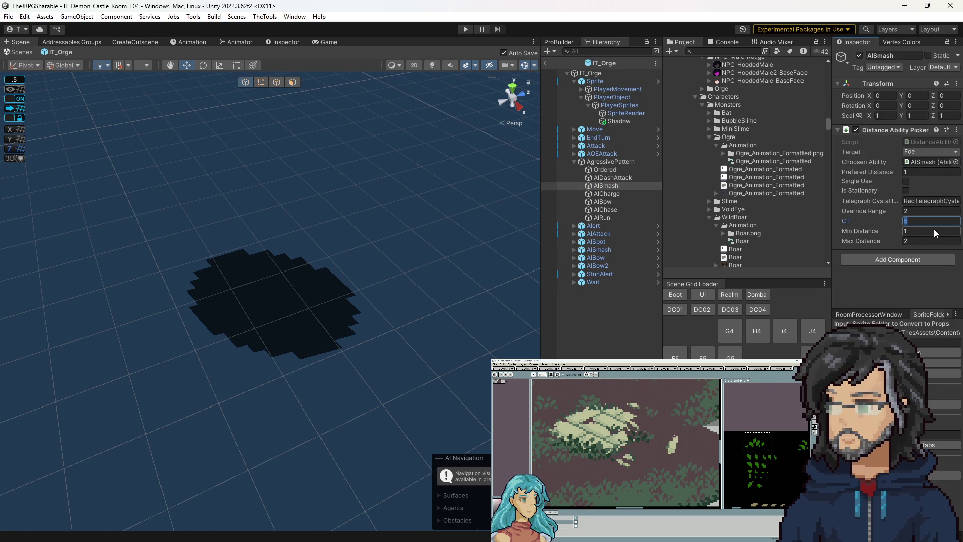
pyautogui.write('9')
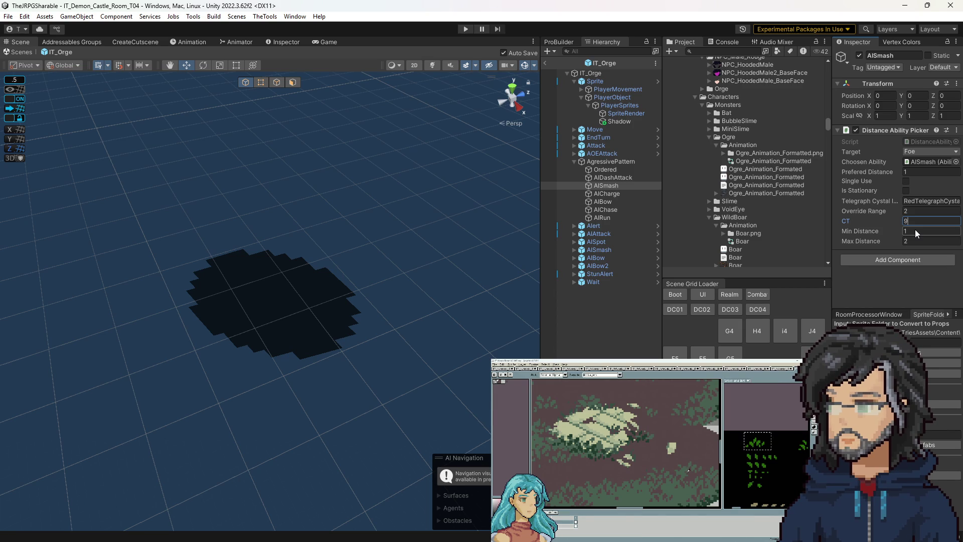
pyautogui.click(916, 214)
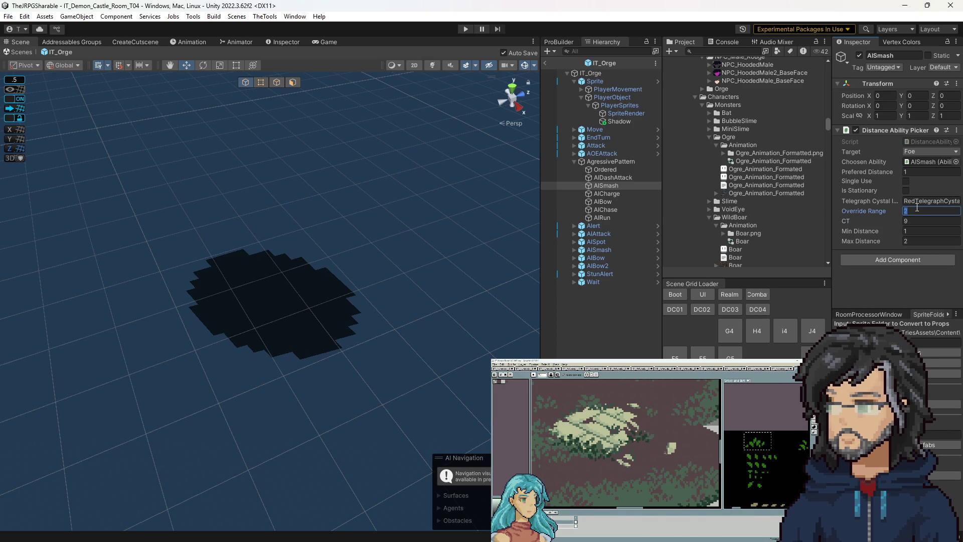
pyautogui.press('BackSpace')
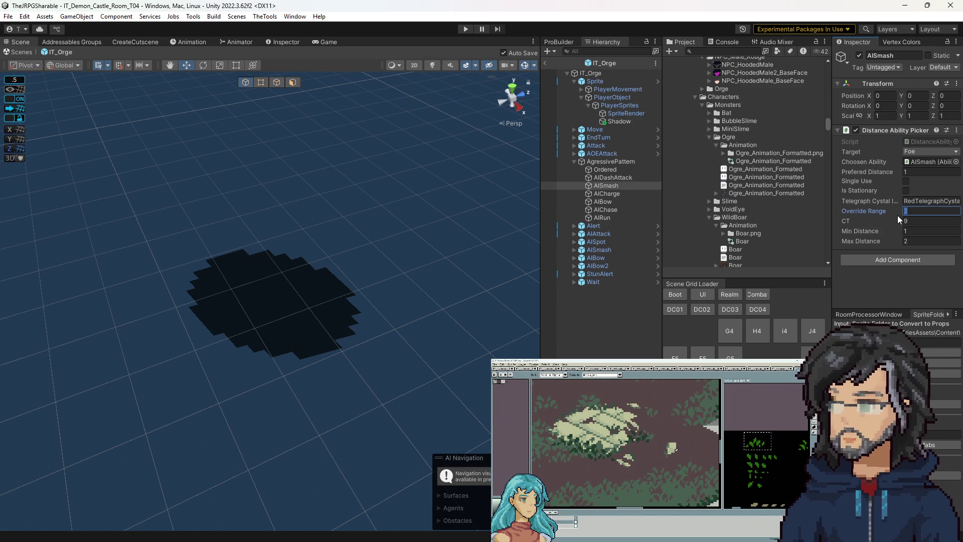
pyautogui.press('Tab')
pyautogui.press('Tab')
pyautogui.press('Tab')
pyautogui.write('1')
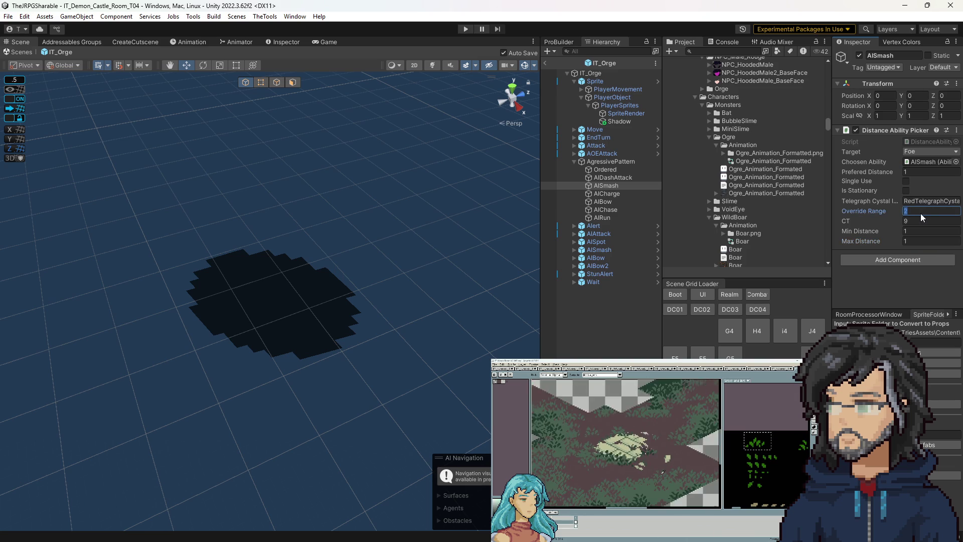
pyautogui.press('Return')
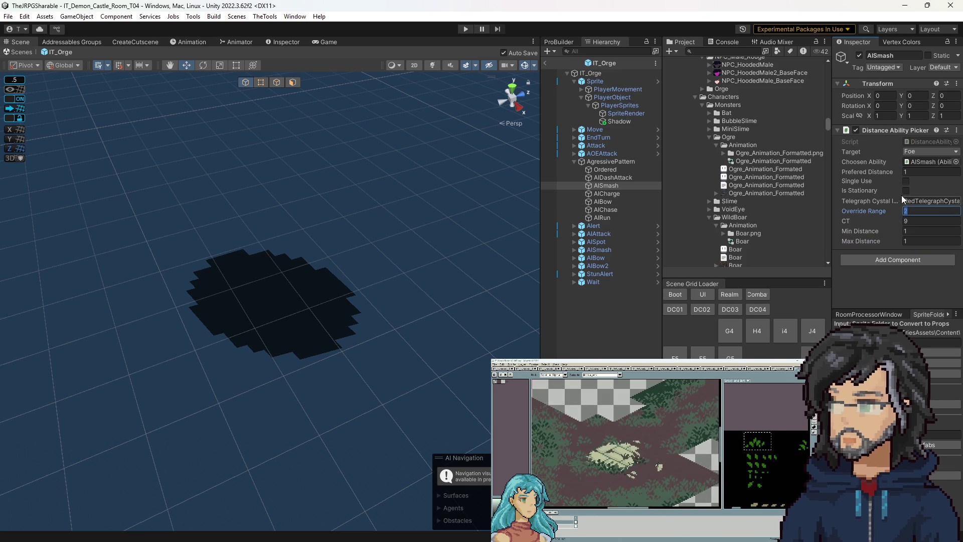
pyautogui.click(920, 209)
pyautogui.write('1')
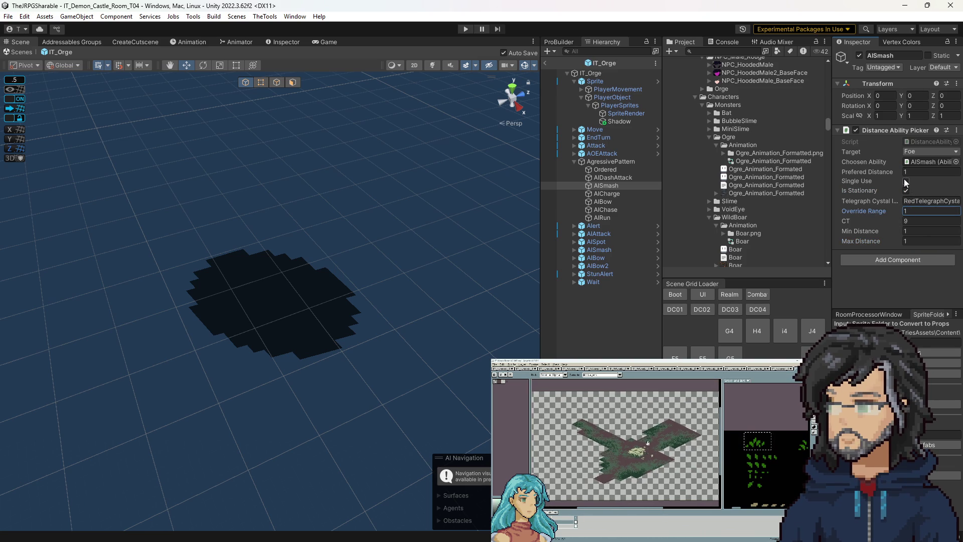
# Keep Target as Foe, inspect the AISmash ability object, then exit the Orge prefab.
pyautogui.click(925, 152)
pyautogui.click(884, 290)
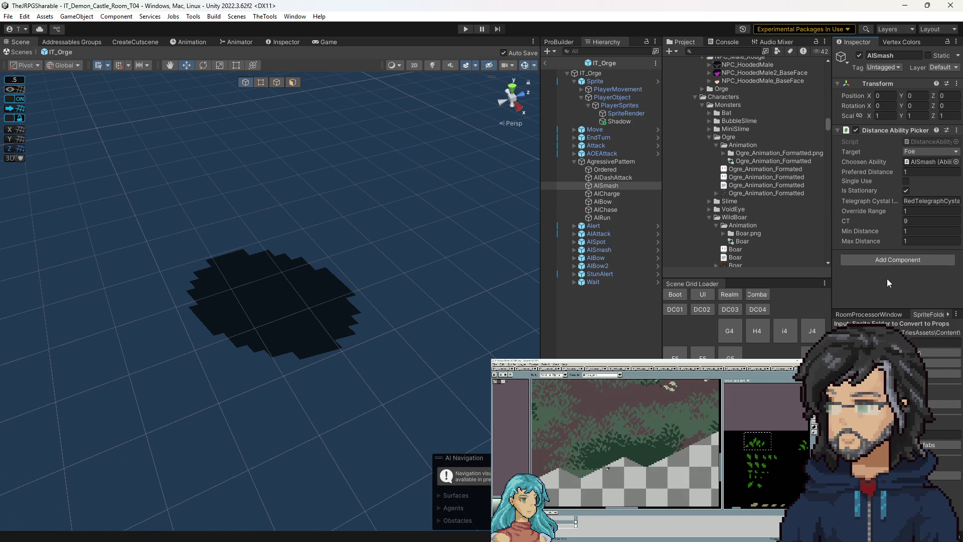
pyautogui.click(929, 161)
pyautogui.click(623, 251)
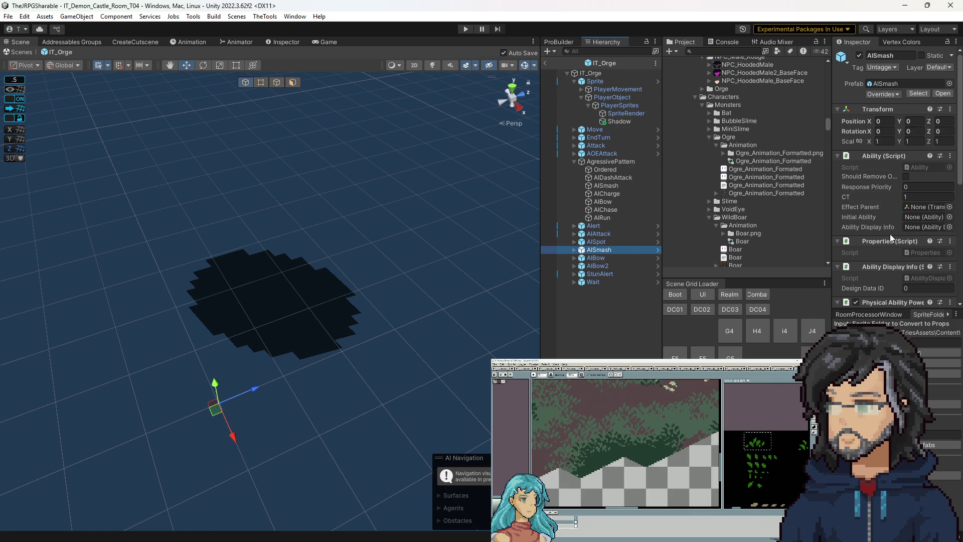
pyautogui.scroll(-3, 884, 242)
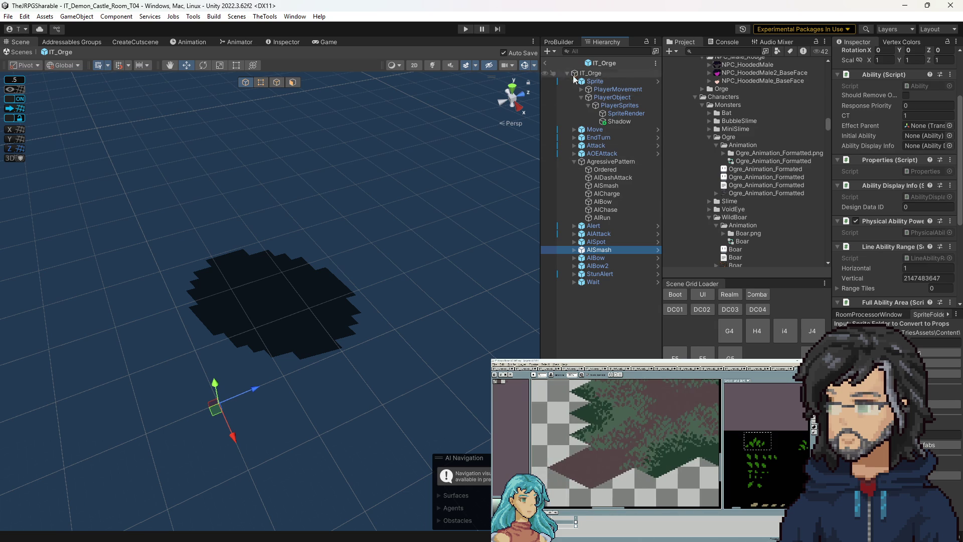
pyautogui.click(545, 64)
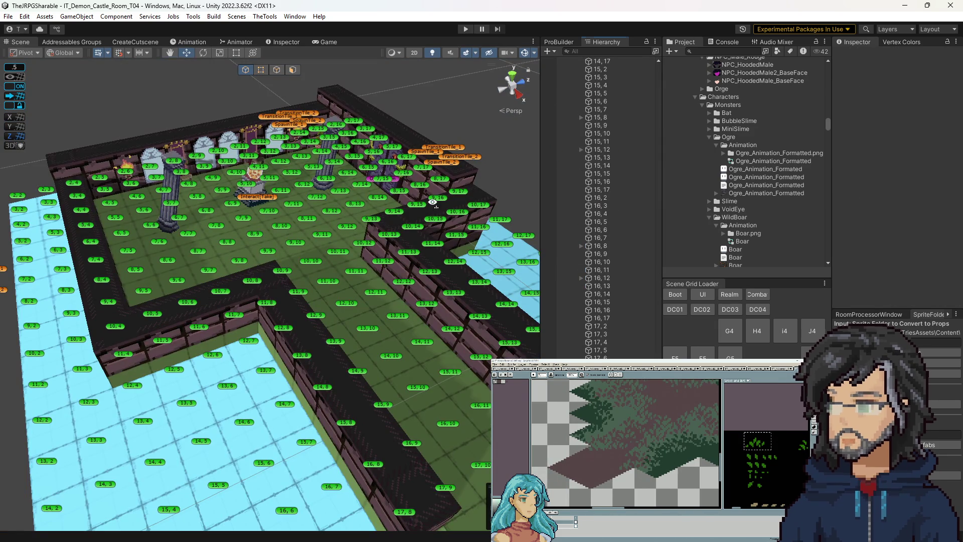
# Inspect the wall tile at 7, 15 and the OrgeSpawn object in the castle room.
pyautogui.scroll(5, 434, 207)
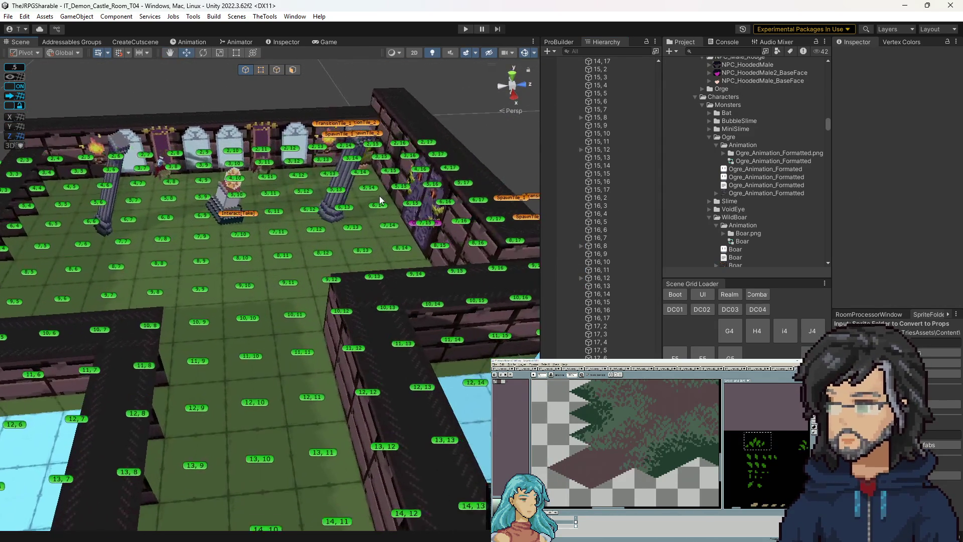
pyautogui.scroll(1, 380, 200)
pyautogui.click(429, 227)
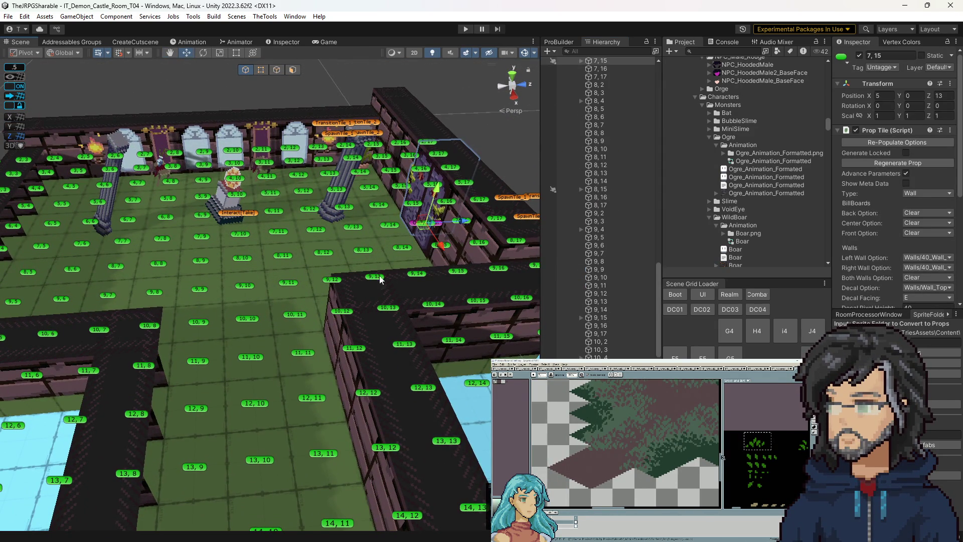
pyautogui.scroll(-10, 390, 275)
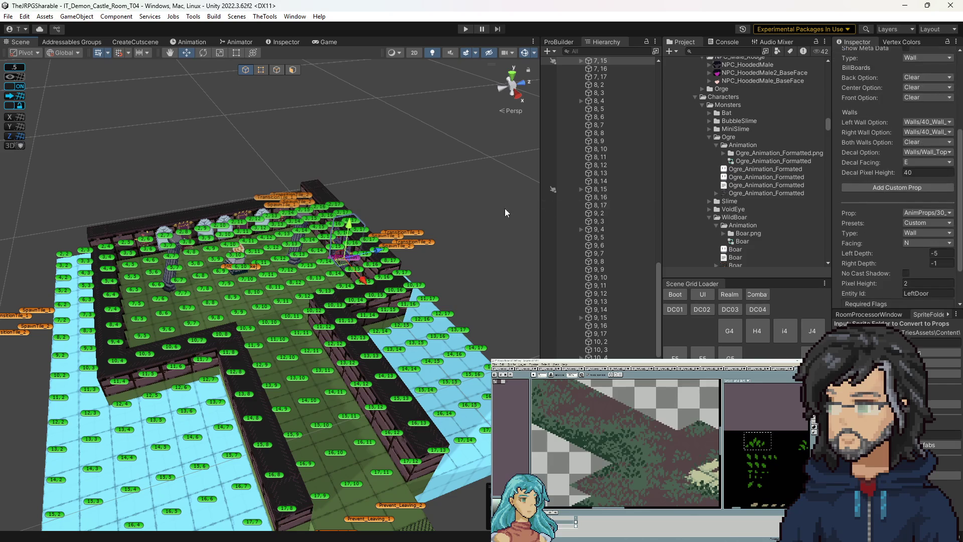
pyautogui.scroll(10, 359, 274)
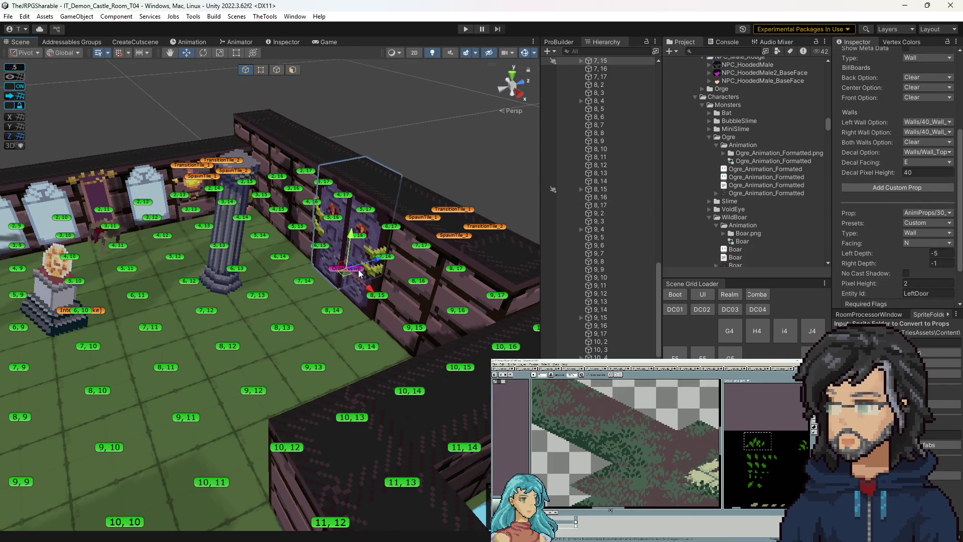
pyautogui.click(359, 273)
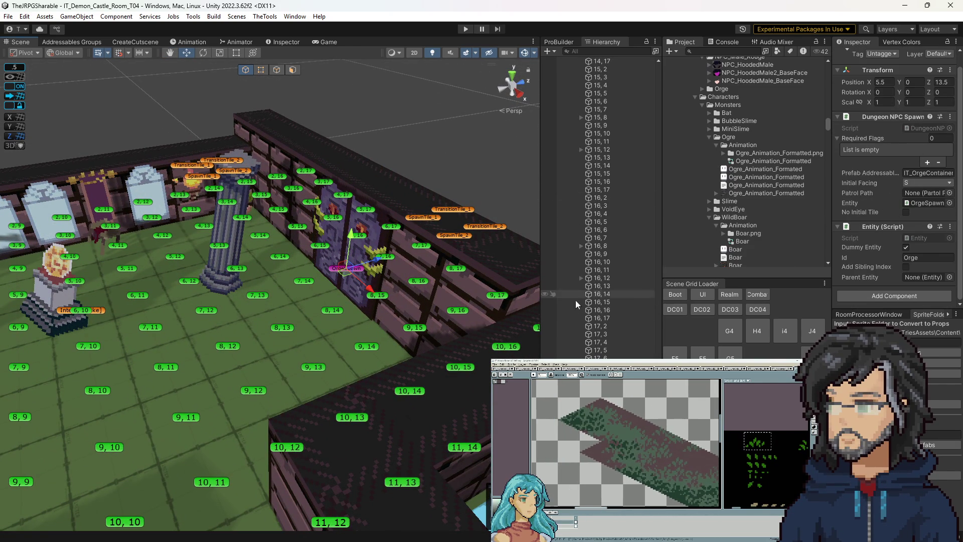
pyautogui.scroll(-3, 379, 245)
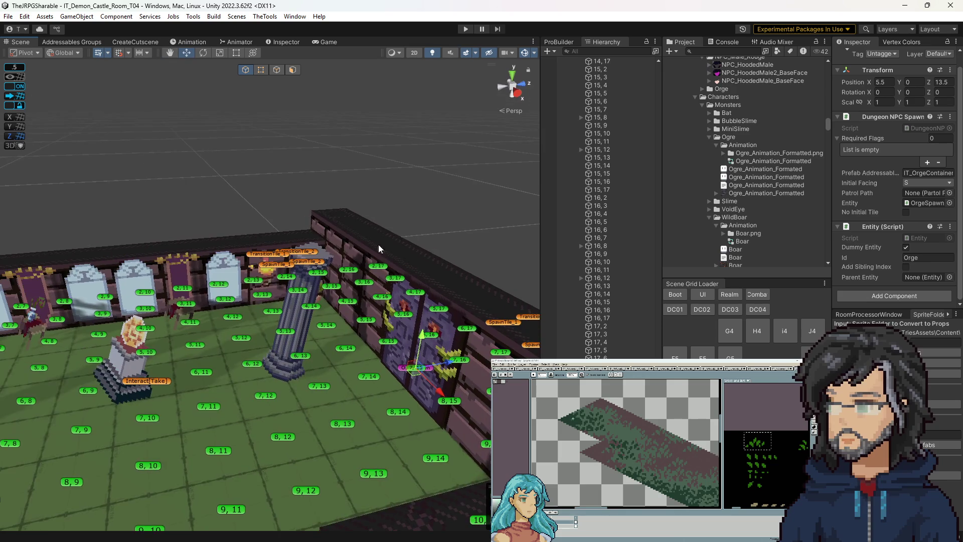
# Load the IT_Woods_Room_F7 scene and orbit around the forest room.
pyautogui.click(678, 356)
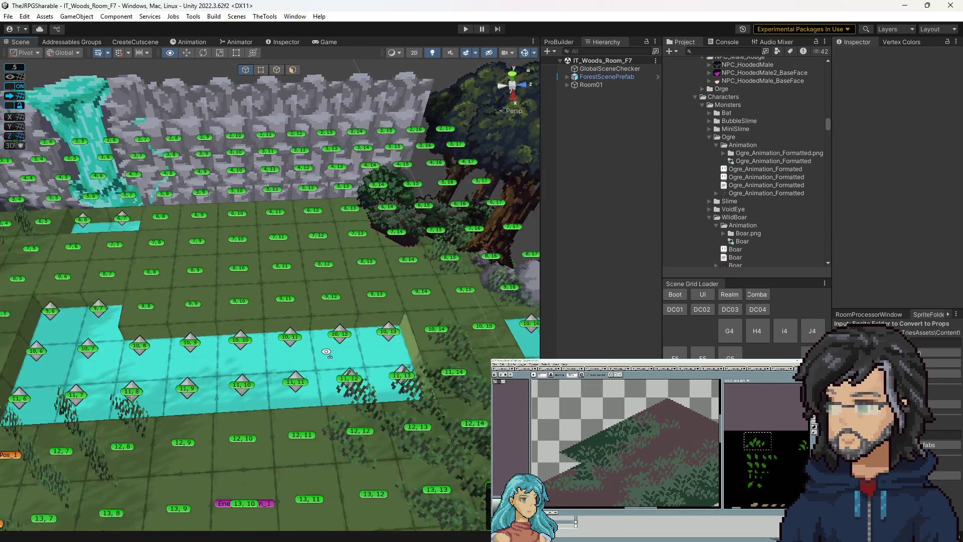
pyautogui.scroll(-5, 326, 353)
pyautogui.moveTo(326, 353); pyautogui.dragTo(382, 357)
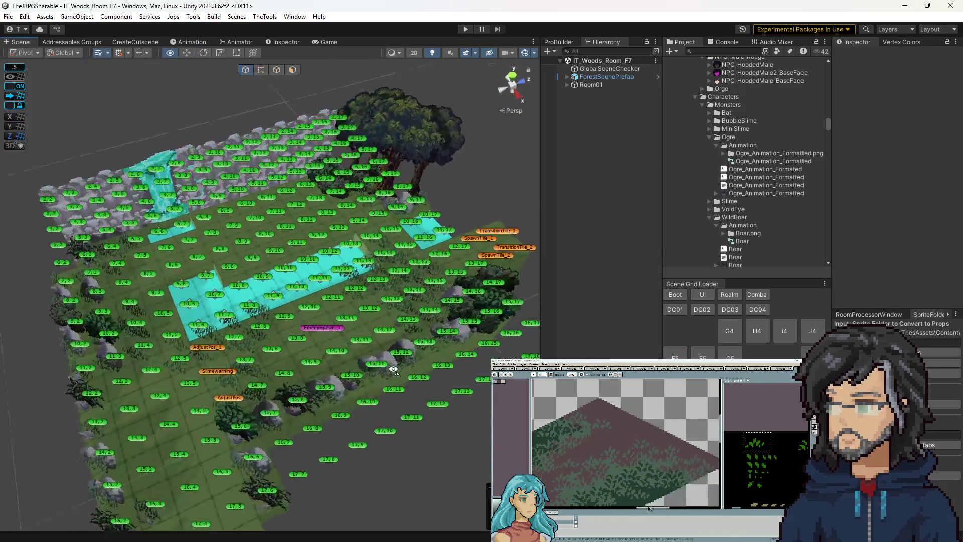
pyautogui.scroll(5, 381, 357)
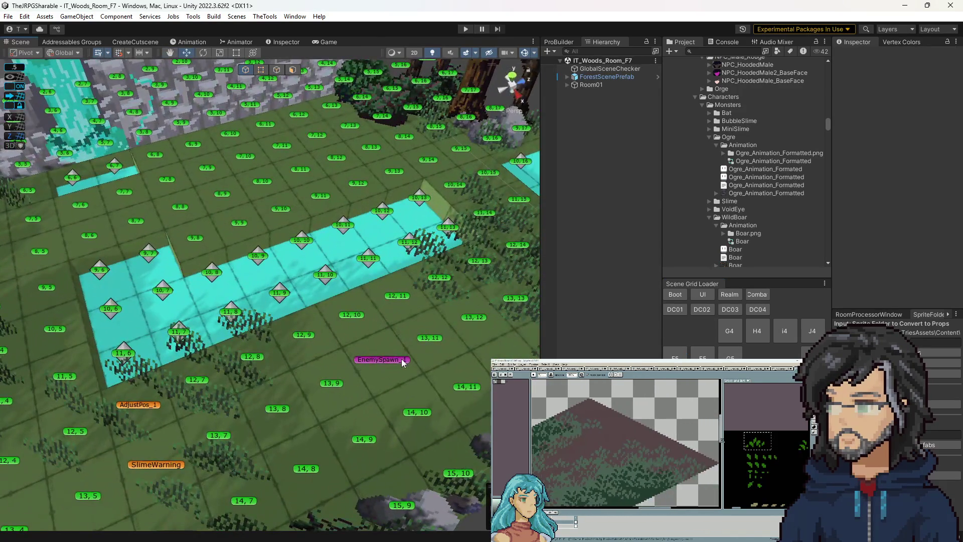
pyautogui.click(402, 361)
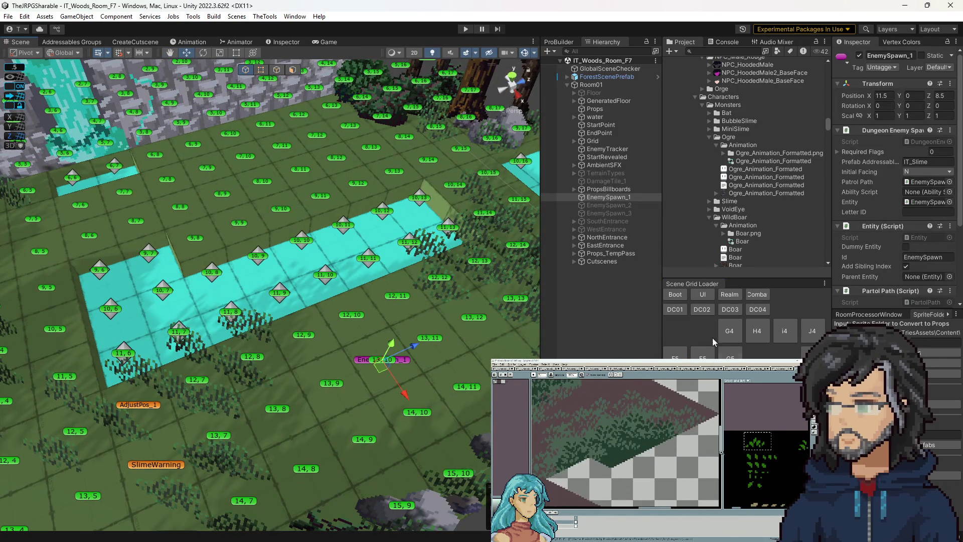
pyautogui.click(752, 310)
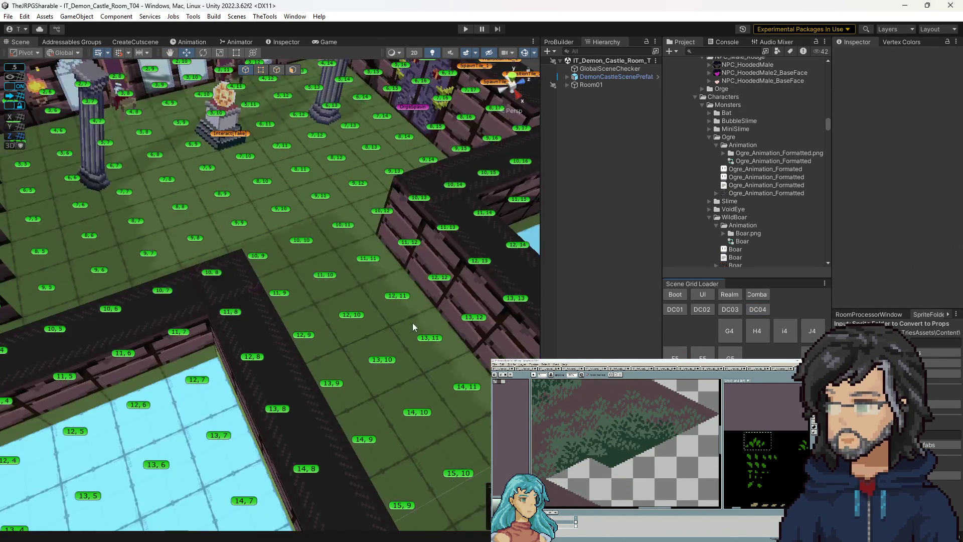
pyautogui.scroll(-5, 415, 226)
pyautogui.scroll(5, 367, 273)
pyautogui.scroll(-2, 365, 271)
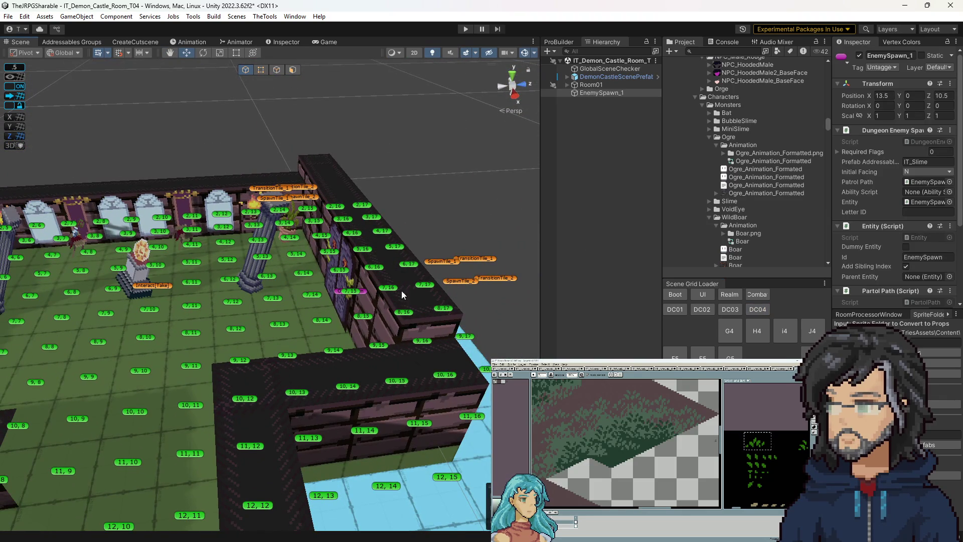
pyautogui.click(567, 84)
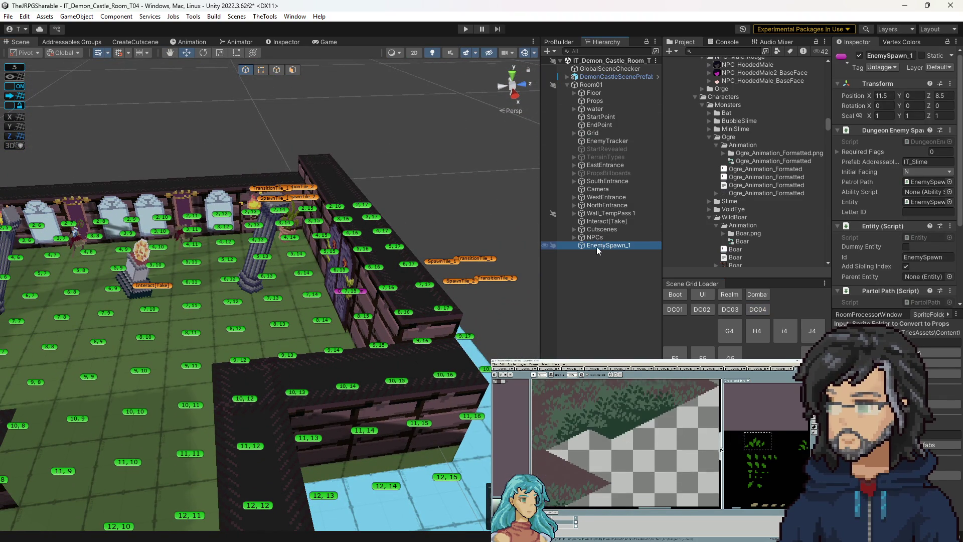
pyautogui.click(721, 334)
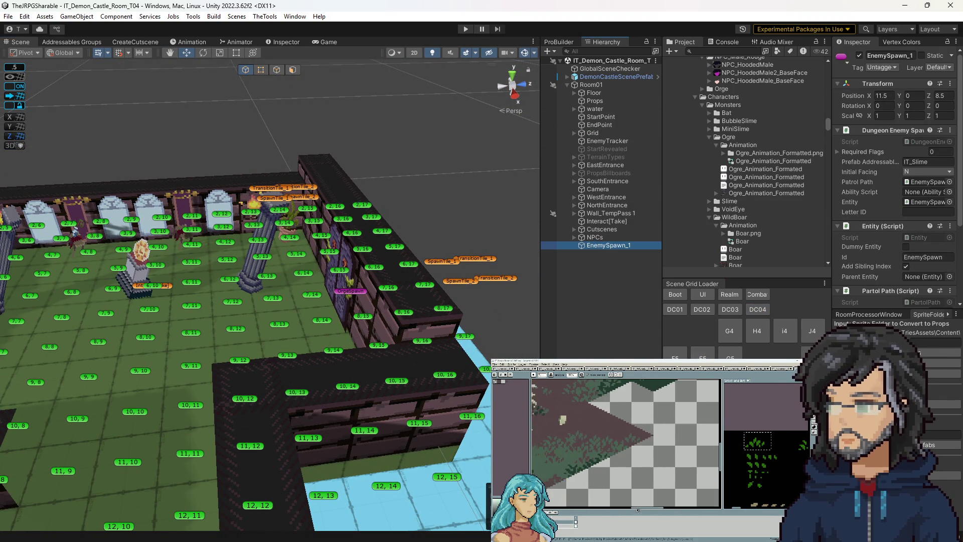
pyautogui.click(568, 85)
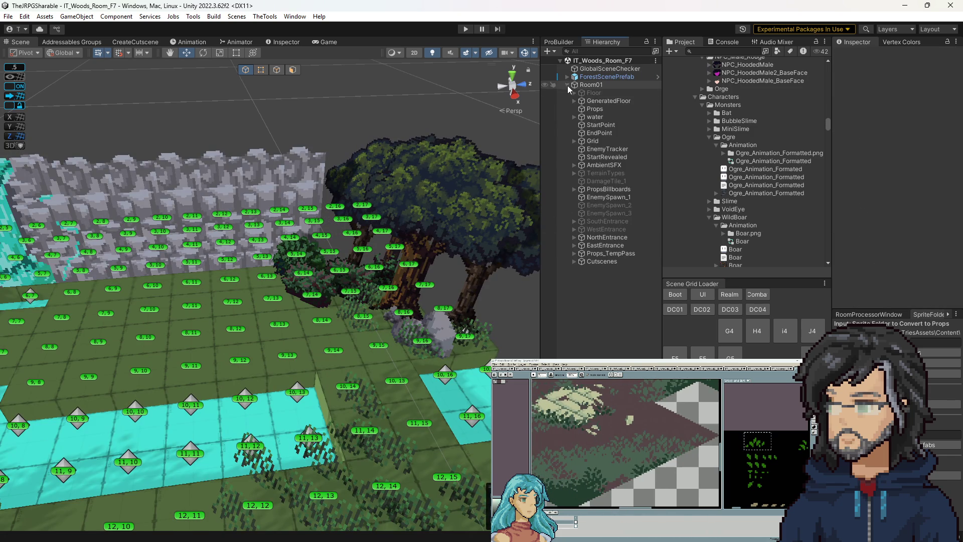
pyautogui.moveTo(381, 271); pyautogui.dragTo(416, 287)
pyautogui.click(415, 288)
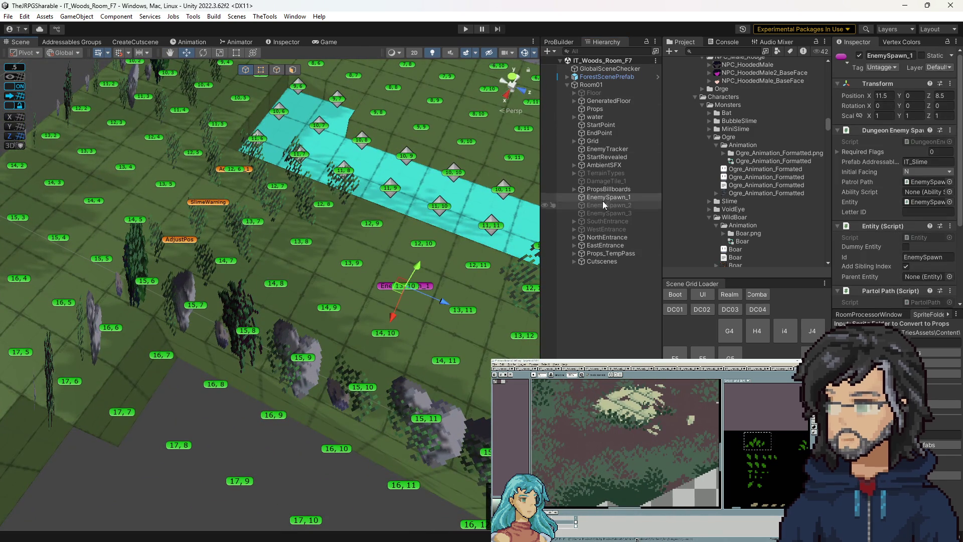
pyautogui.click(725, 312)
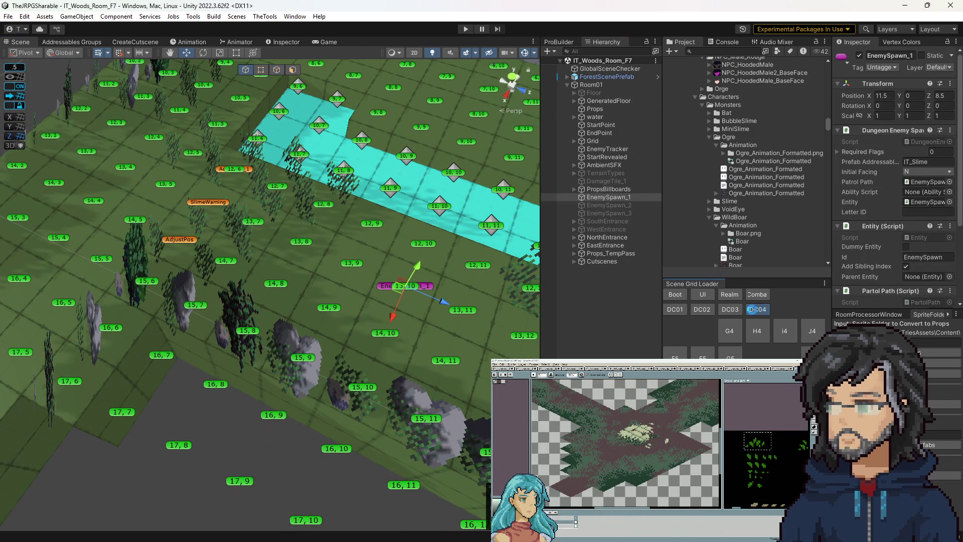
pyautogui.scroll(-10, 351, 296)
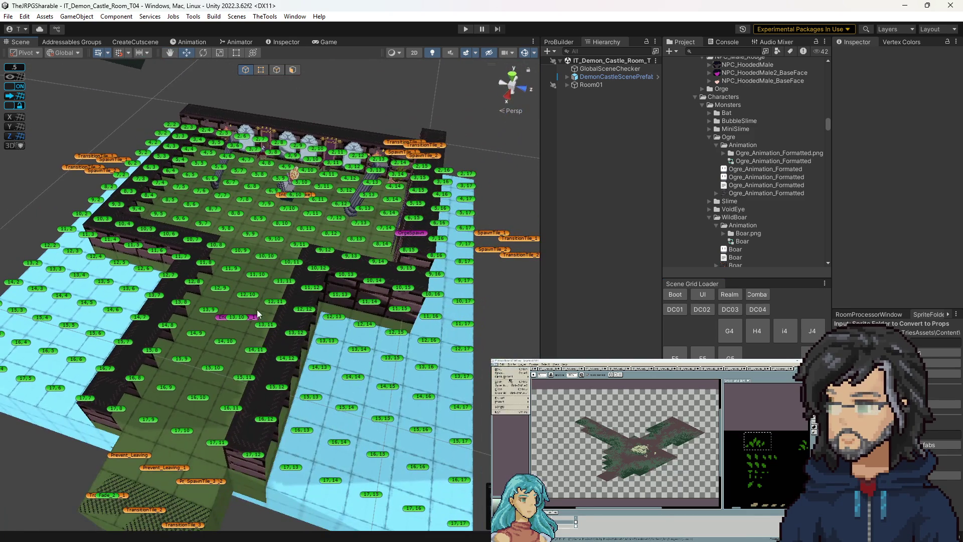
# Move EnemySpawn_1 to 5.5, 0, 13.5 beside tile 8, 15, frame it, then select Cutscenes.
pyautogui.click(255, 317)
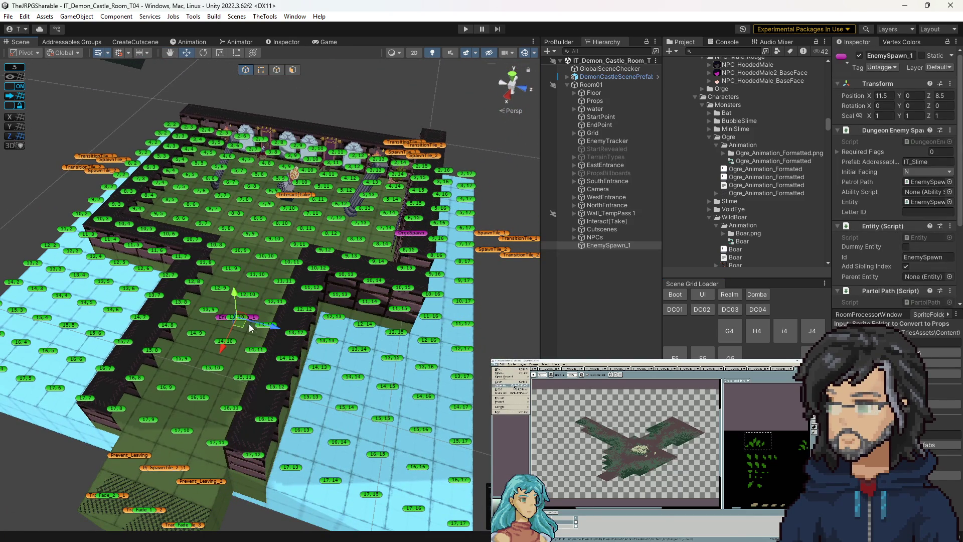
pyautogui.moveTo(236, 332)
pyautogui.mouseDown()
pyautogui.moveTo(297, 332)
pyautogui.moveTo(402, 282)
pyautogui.mouseUp()
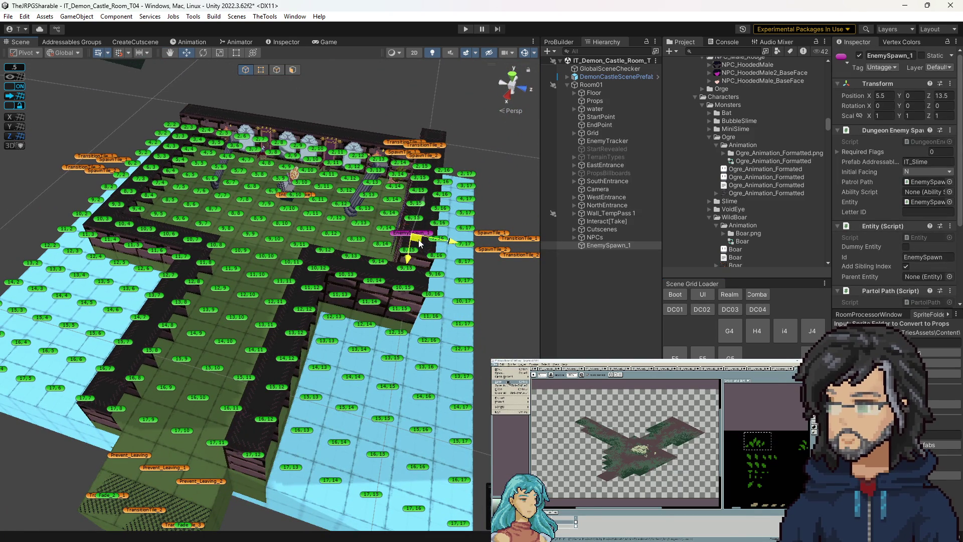
pyautogui.moveTo(429, 230); pyautogui.dragTo(510, 237)
pyautogui.press('f')
pyautogui.scroll(3, 355, 305)
pyautogui.scroll(-3, 354, 305)
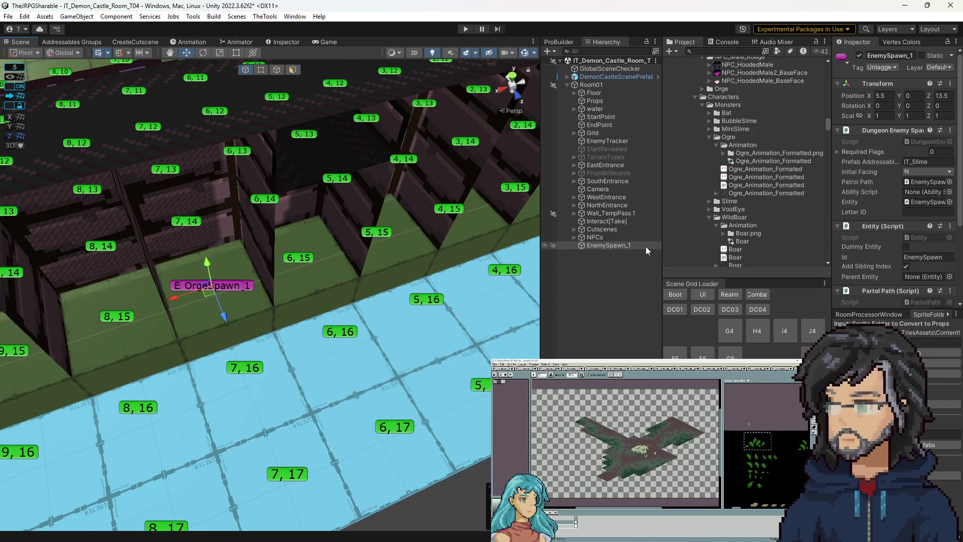
pyautogui.click(602, 229)
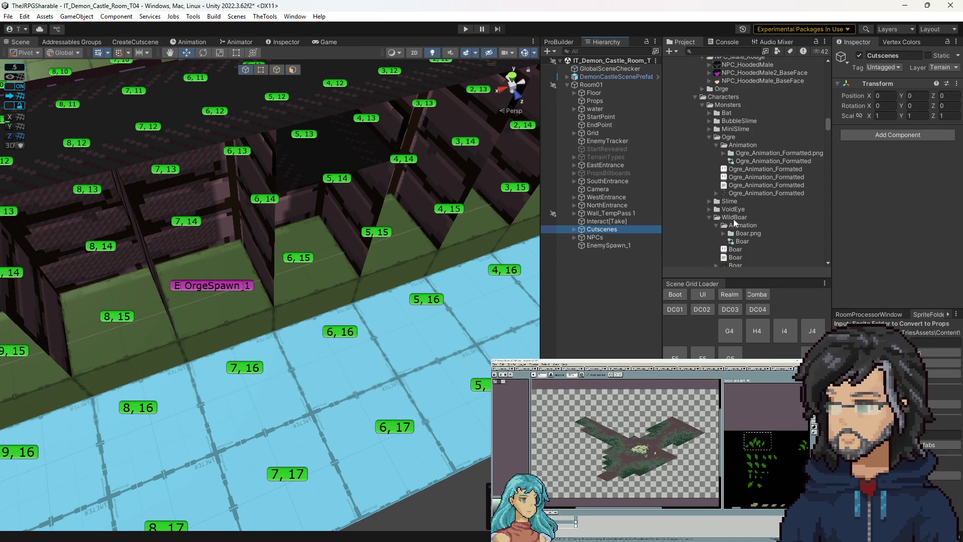
# Set the IT_Orge enemy prefab's addressable address to IT_Orge.
pyautogui.scroll(-8, 709, 200)
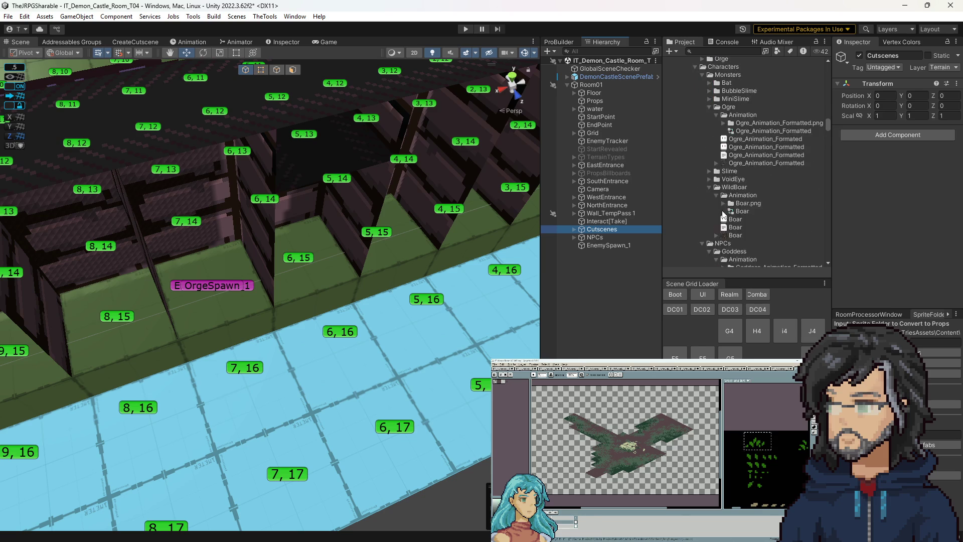
pyautogui.scroll(-15, 730, 219)
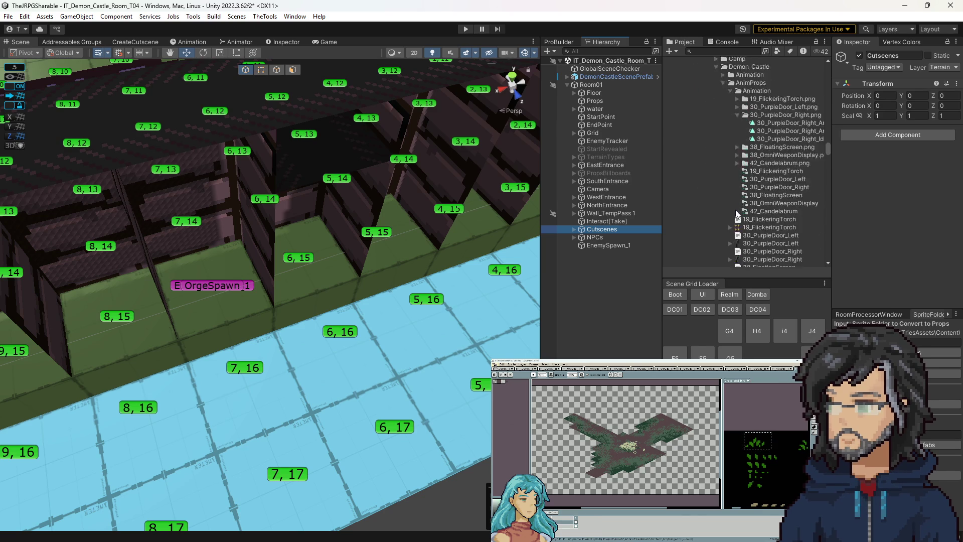
pyautogui.scroll(-15, 739, 216)
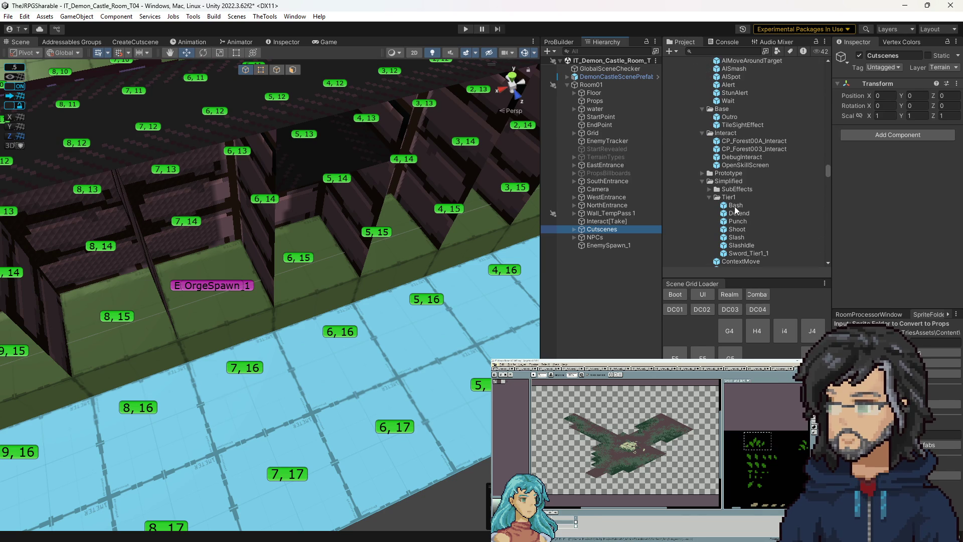
pyautogui.scroll(10, 743, 219)
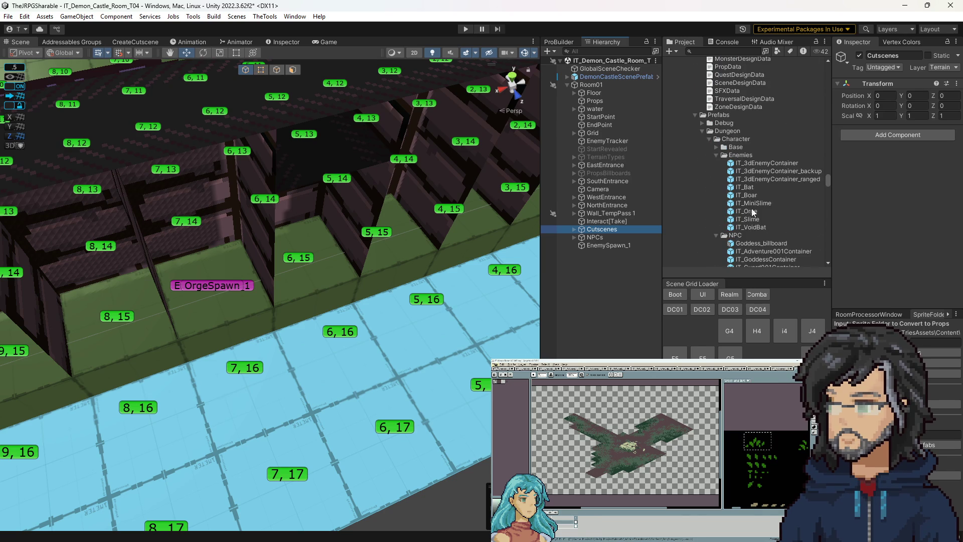
pyautogui.click(747, 211)
pyautogui.click(903, 76)
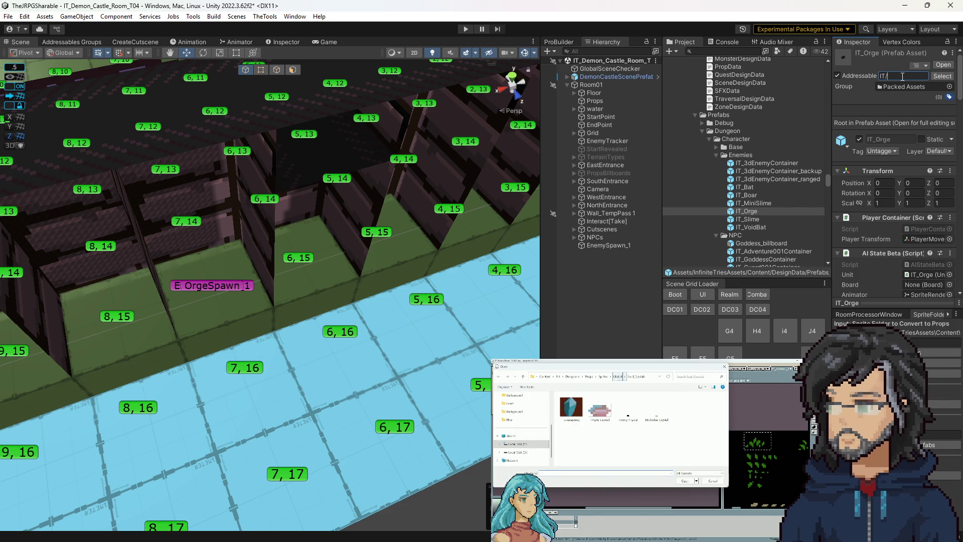
pyautogui.click(753, 212)
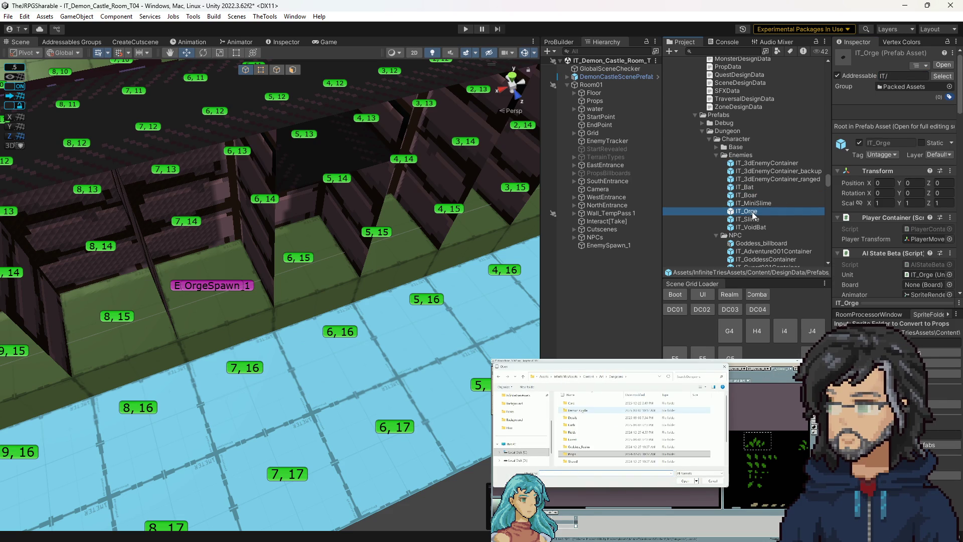
pyautogui.click(907, 76)
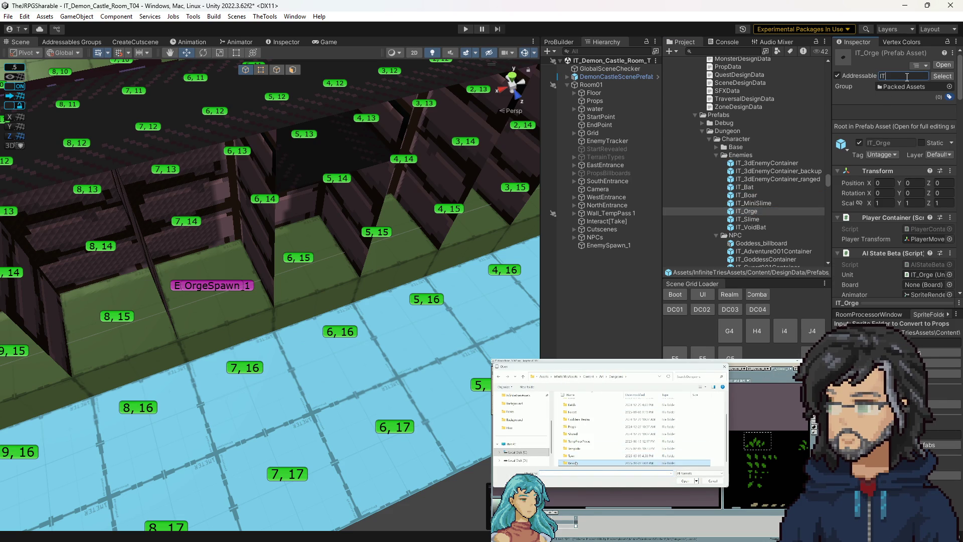
pyautogui.write('Orge')
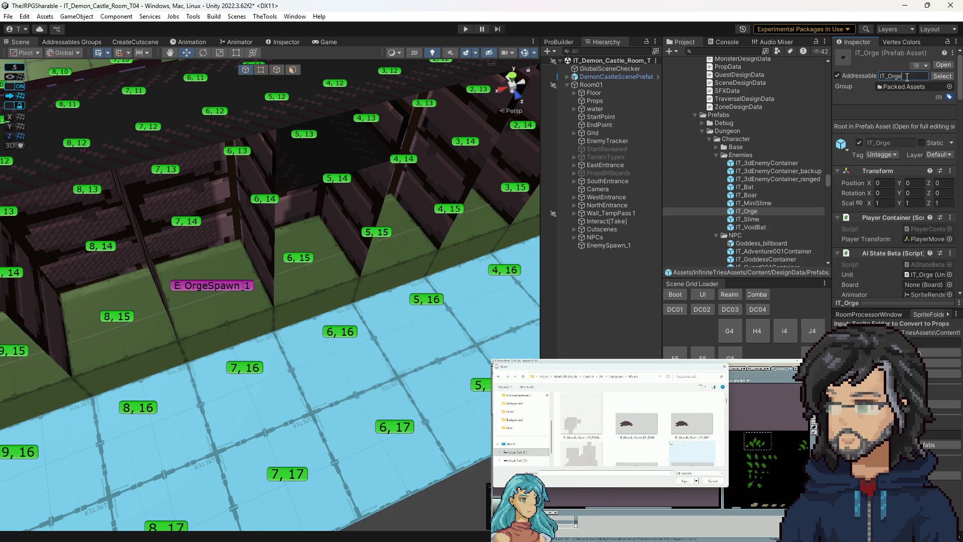
# Change EnemySpawn_1 under NPCs to spawn the IT_Orge prefab instead of IT_Slime.
pyautogui.click(596, 239)
pyautogui.click(598, 245)
pyautogui.click(920, 162)
pyautogui.moveTo(462, 269); pyautogui.dragTo(351, 291)
pyautogui.click(597, 237)
# Set EnemySpawn_1's Initial Facing to S, comparing against OrgeSpawn.
pyautogui.click(574, 236)
pyautogui.click(603, 245)
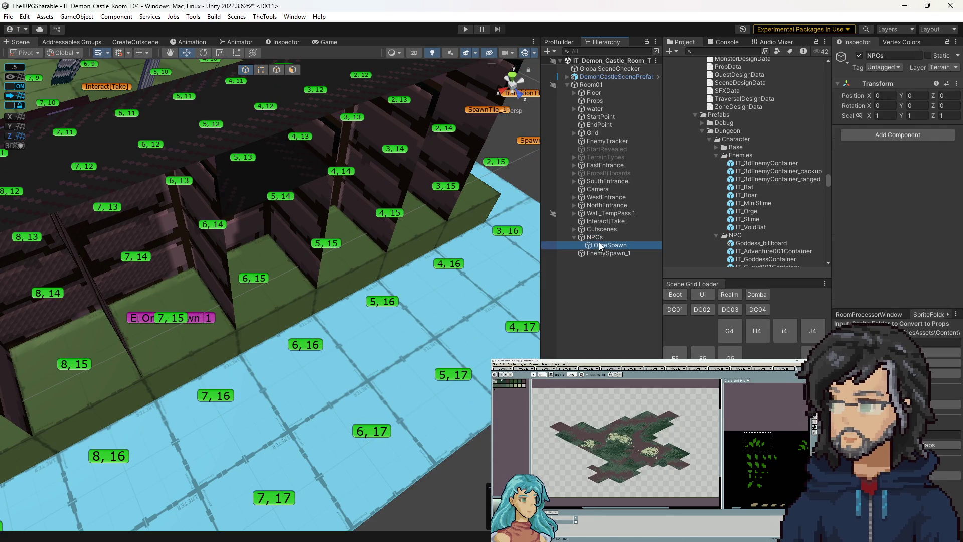
pyautogui.click(615, 253)
pyautogui.click(929, 171)
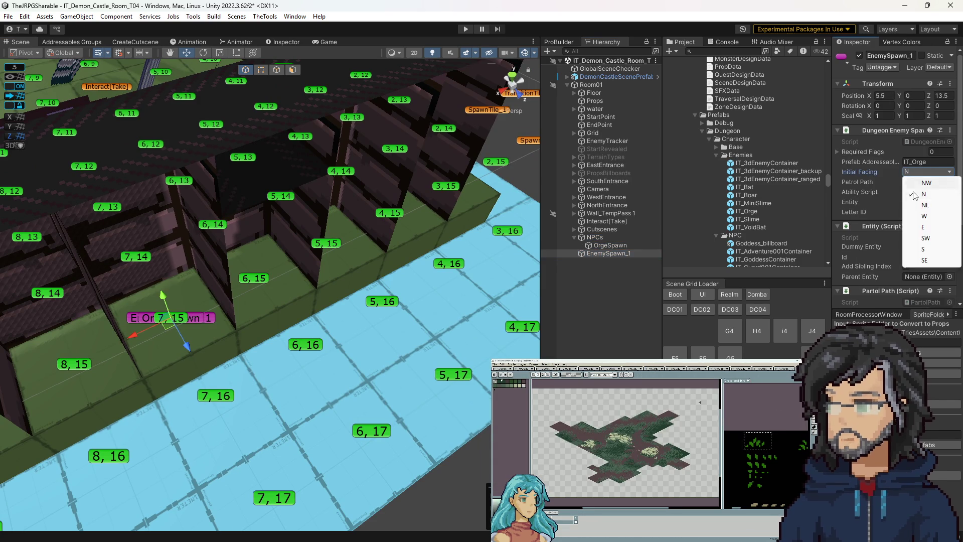
pyautogui.click(926, 251)
pyautogui.click(604, 245)
pyautogui.click(601, 254)
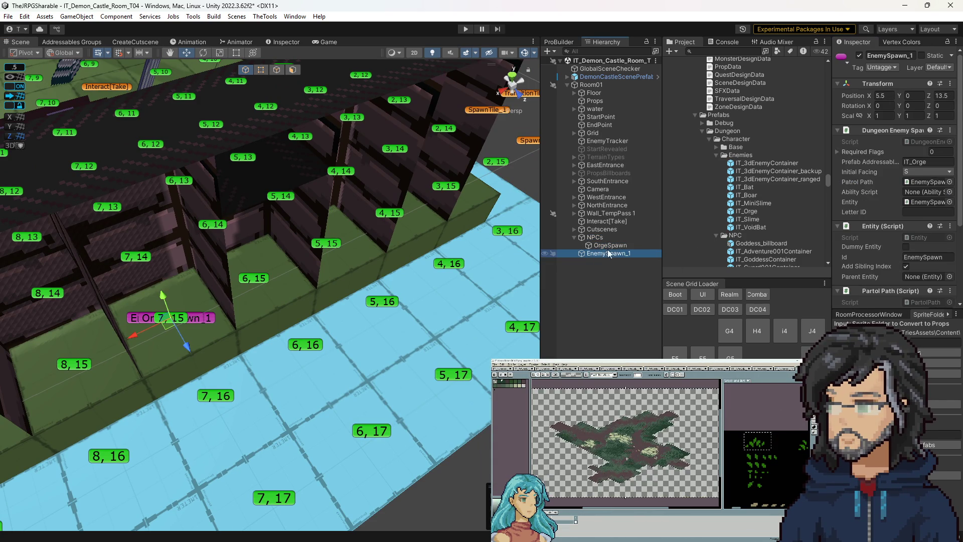
# Change EnemySpawn_1's Entity Id to Orge after checking OrgeSpawn's Id.
pyautogui.scroll(-3, 933, 190)
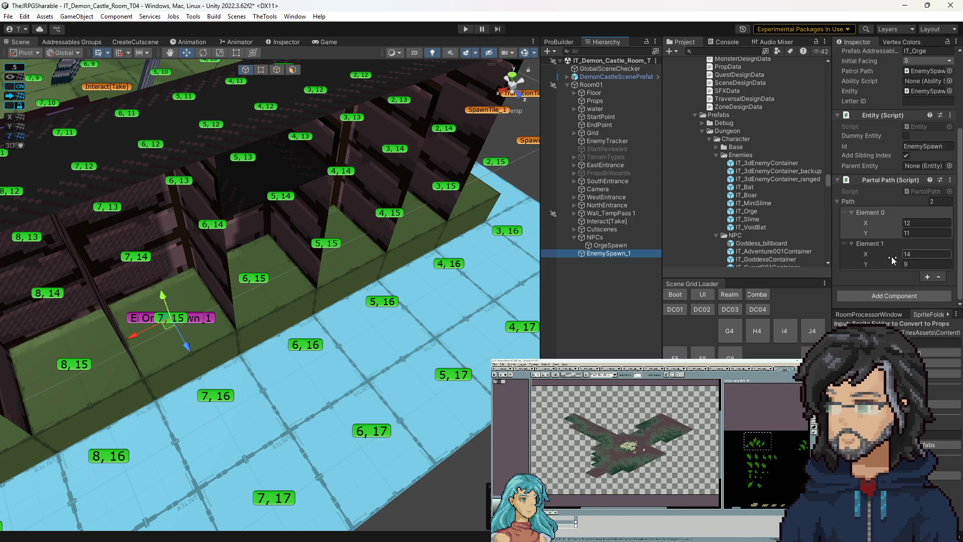
pyautogui.click(616, 247)
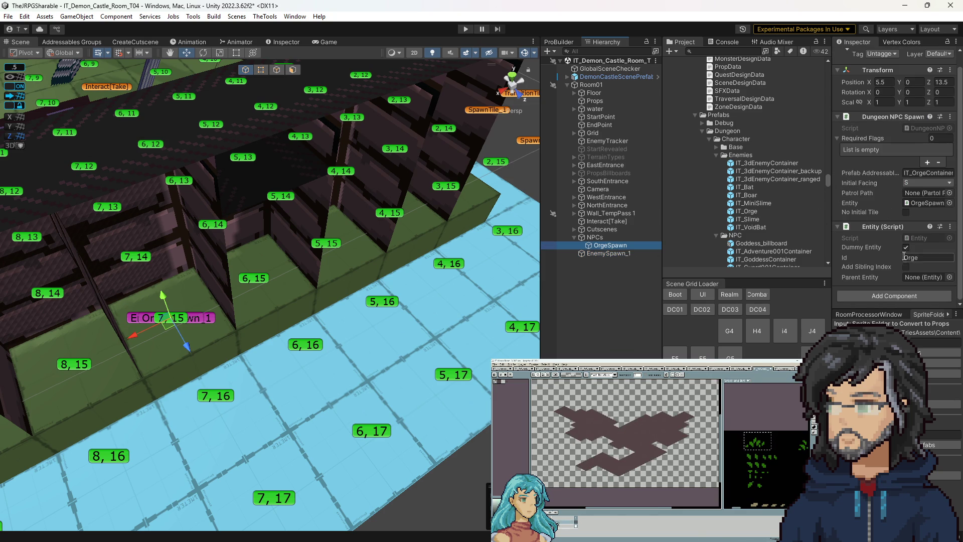
pyautogui.click(604, 253)
pyautogui.click(926, 257)
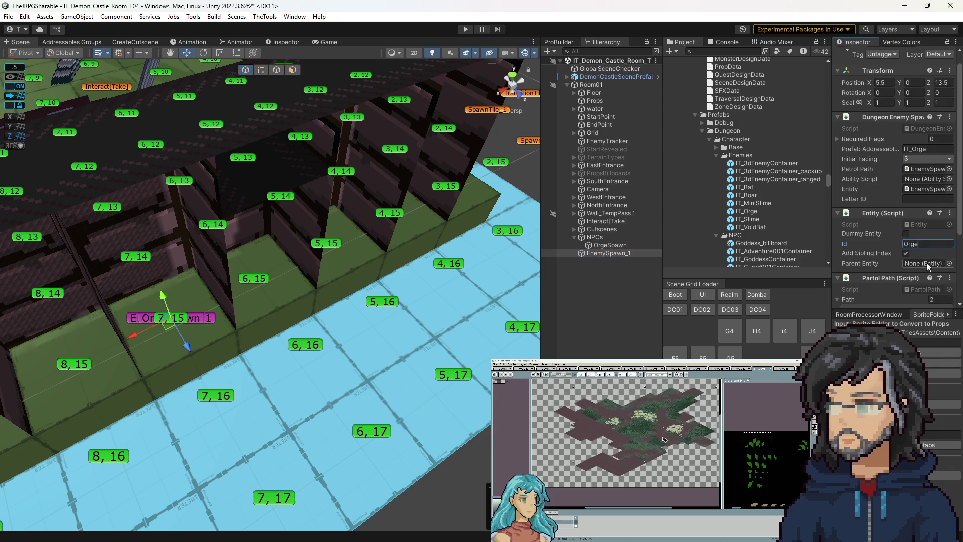
# Set both Partol Path points, Element 0 and Element 1, to X 7, Y 15.
pyautogui.scroll(-4, 882, 269)
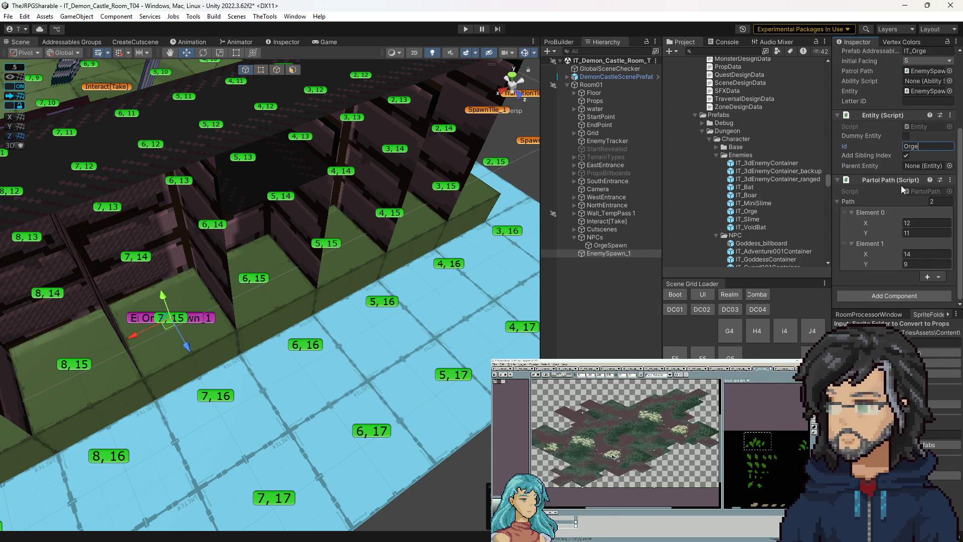
pyautogui.scroll(3, 898, 211)
pyautogui.click(917, 125)
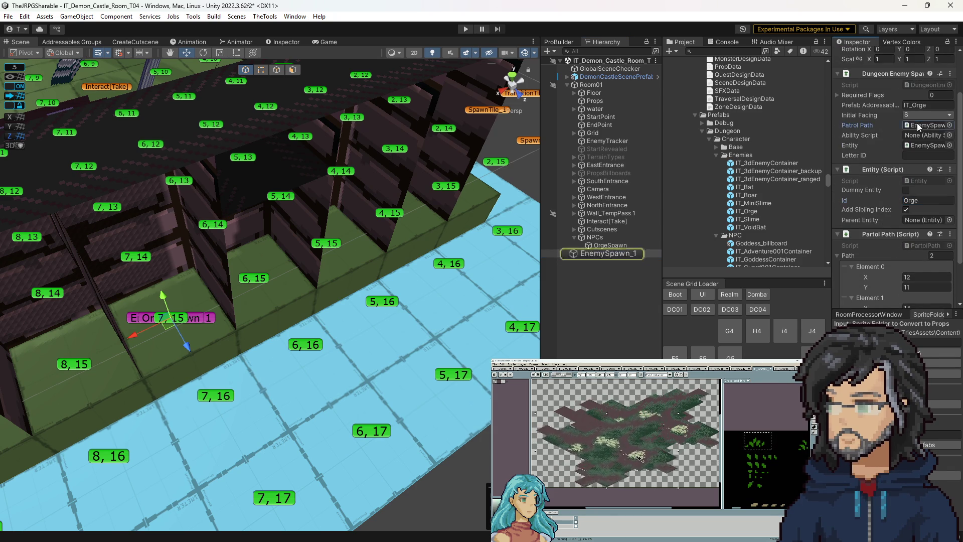
pyautogui.scroll(-3, 869, 195)
pyautogui.click(871, 263)
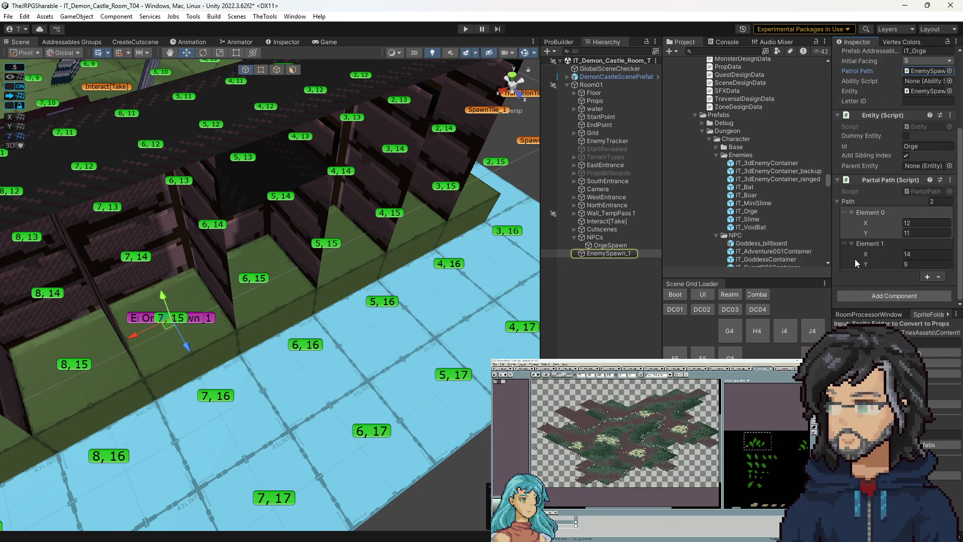
pyautogui.click(886, 231)
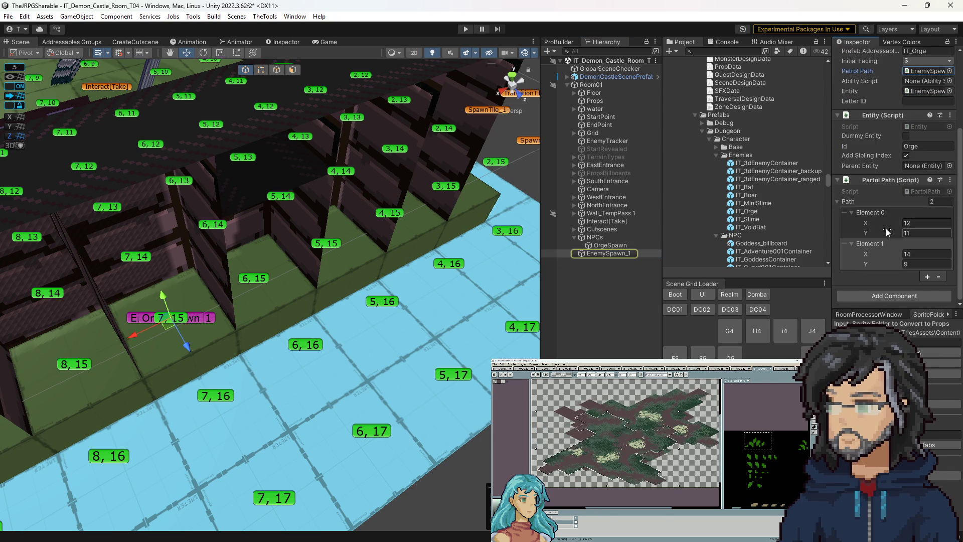
pyautogui.click(919, 224)
pyautogui.write('7')
pyautogui.click(915, 231)
pyautogui.write('15')
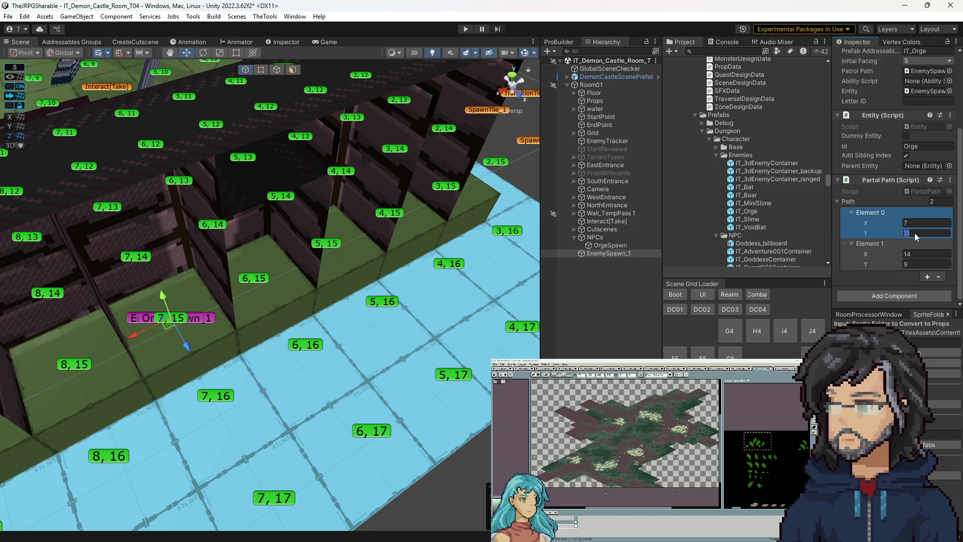
pyautogui.click(916, 255)
pyautogui.write('7')
pyautogui.click(914, 264)
pyautogui.write('15')
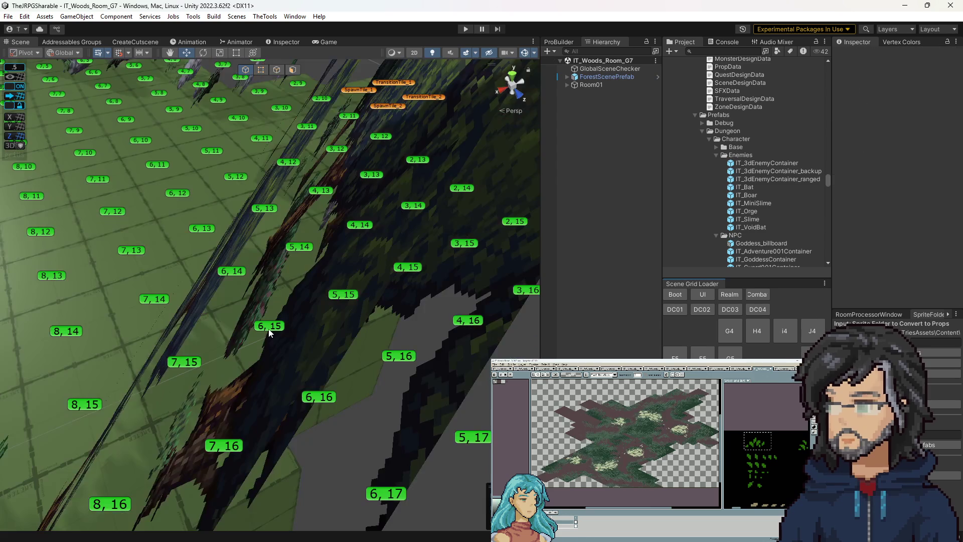
# Select the boar's enemy spawn and find its Ability Script component.
pyautogui.scroll(5, 390, 319)
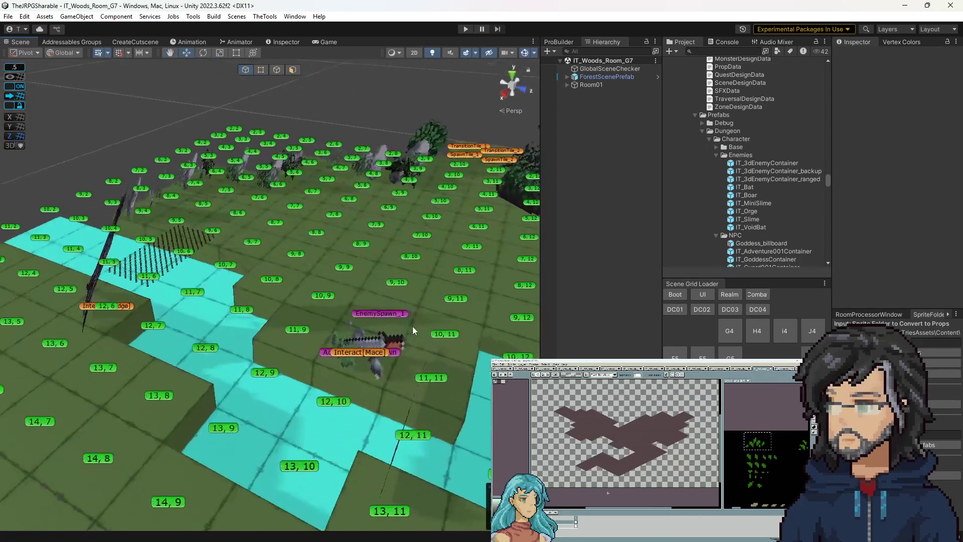
pyautogui.click(374, 346)
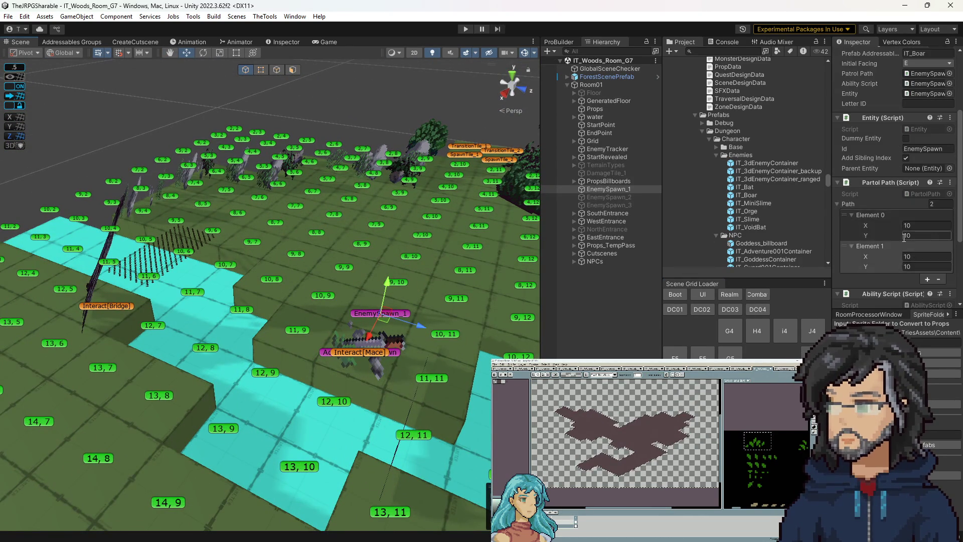
pyautogui.scroll(3, 916, 198)
pyautogui.click(920, 163)
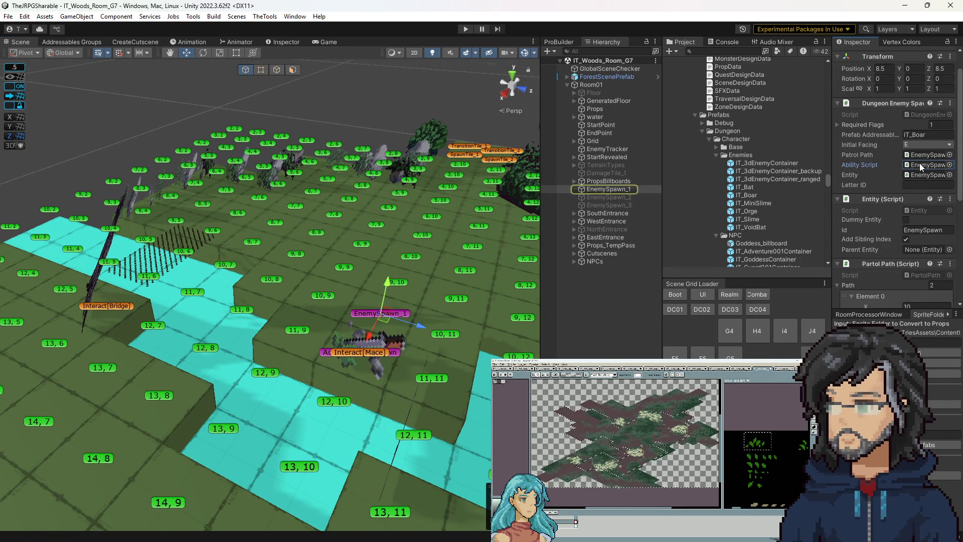
pyautogui.scroll(-2, 904, 194)
pyautogui.scroll(-5, 894, 203)
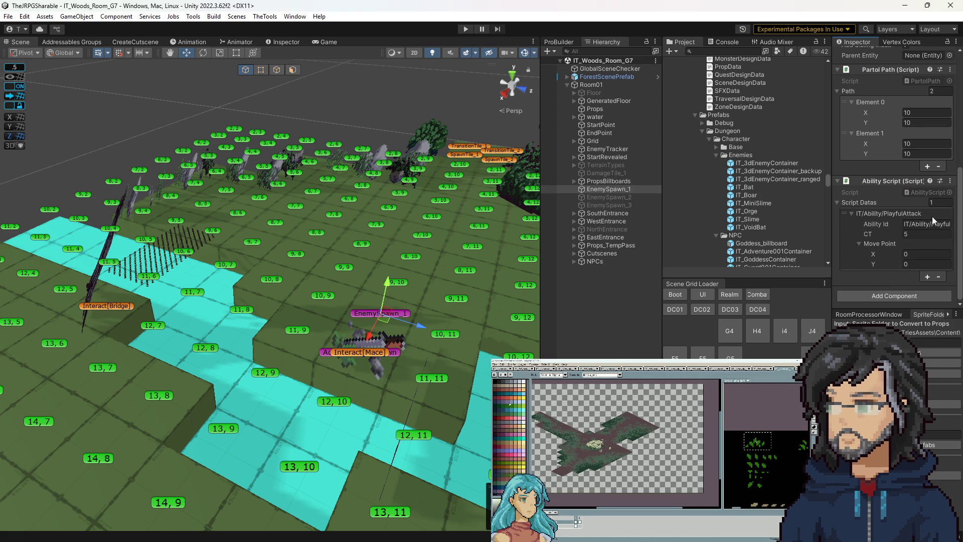
pyautogui.scroll(3, 869, 232)
pyautogui.scroll(-3, 870, 235)
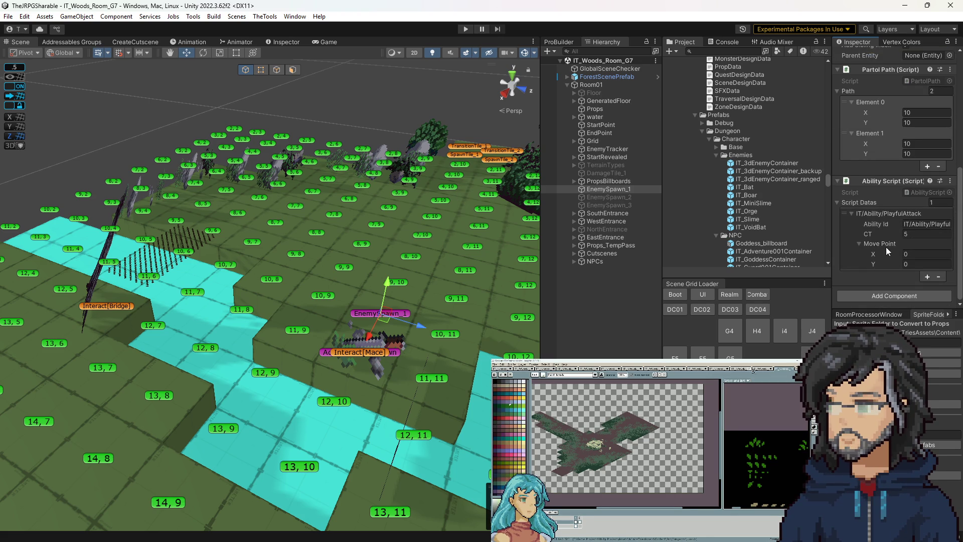
pyautogui.scroll(3, 884, 227)
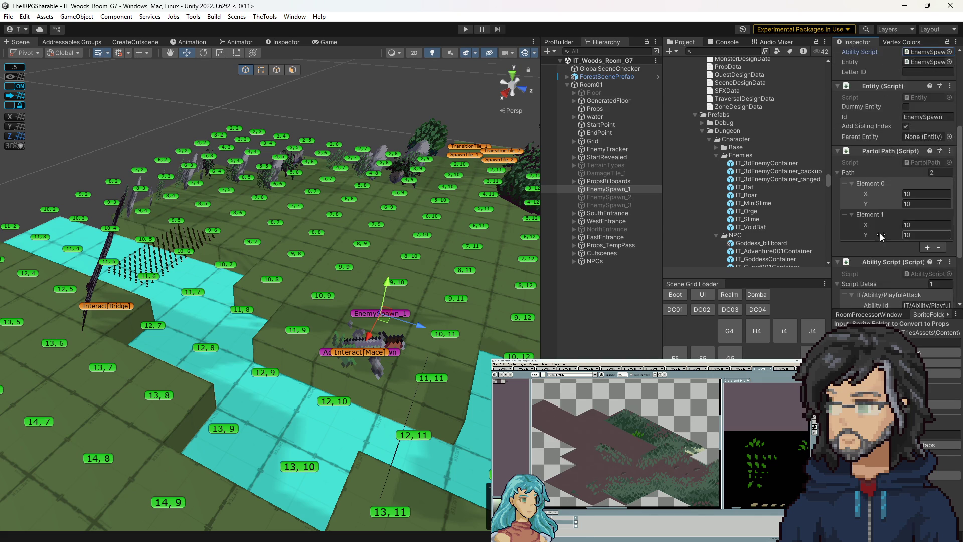
pyautogui.scroll(3, 882, 236)
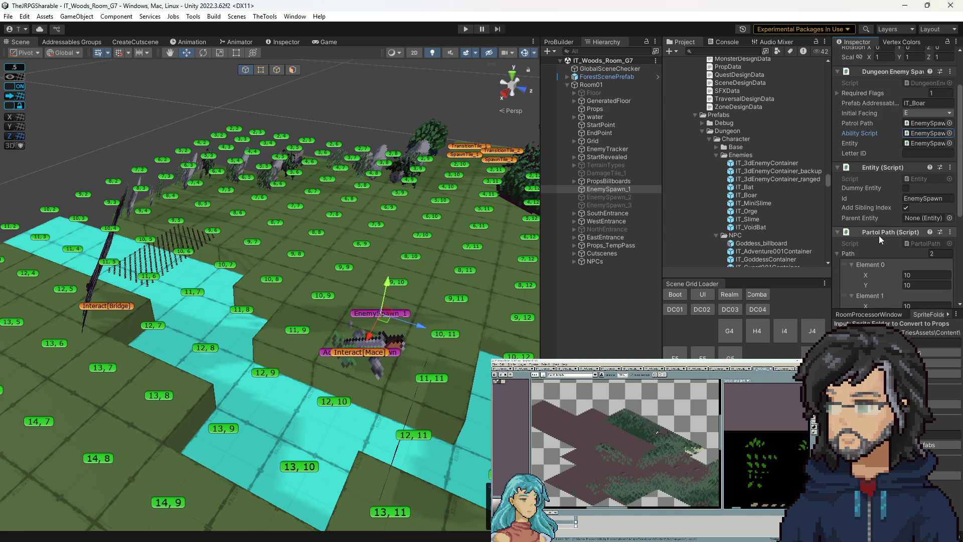
pyautogui.scroll(-5, 878, 236)
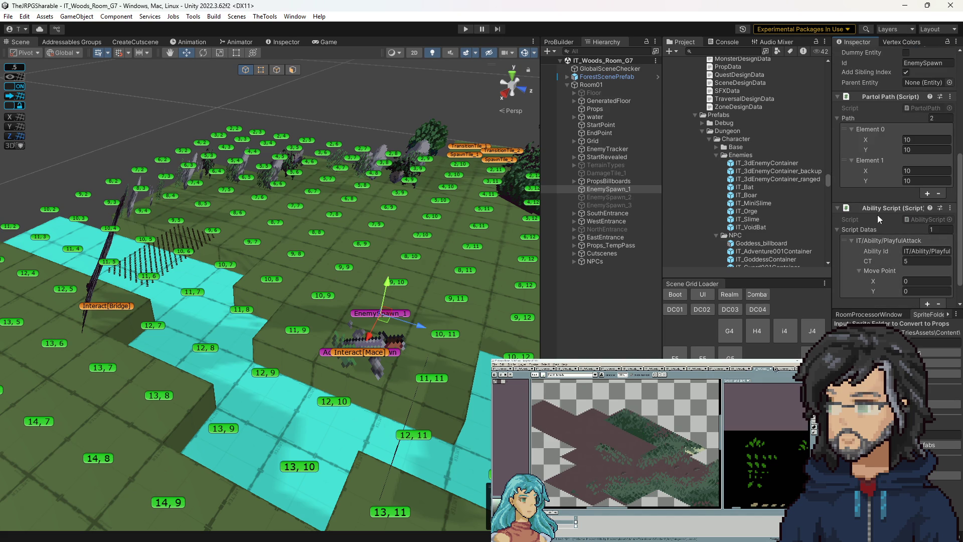
# Copy the Ability Script component, inspect the IT_Orge prefab, then return to the room.
pyautogui.rightClick(911, 219)
pyautogui.rightClick(893, 208)
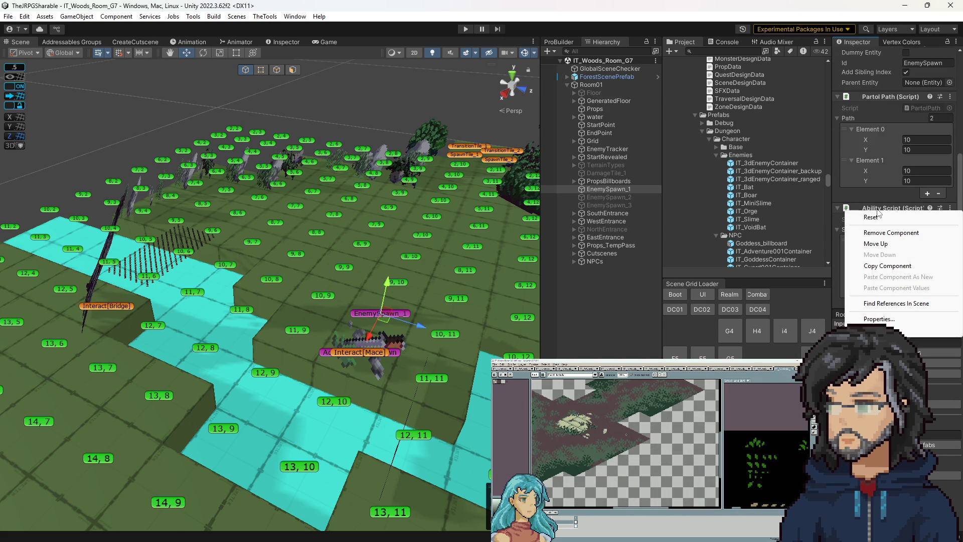
pyautogui.click(889, 267)
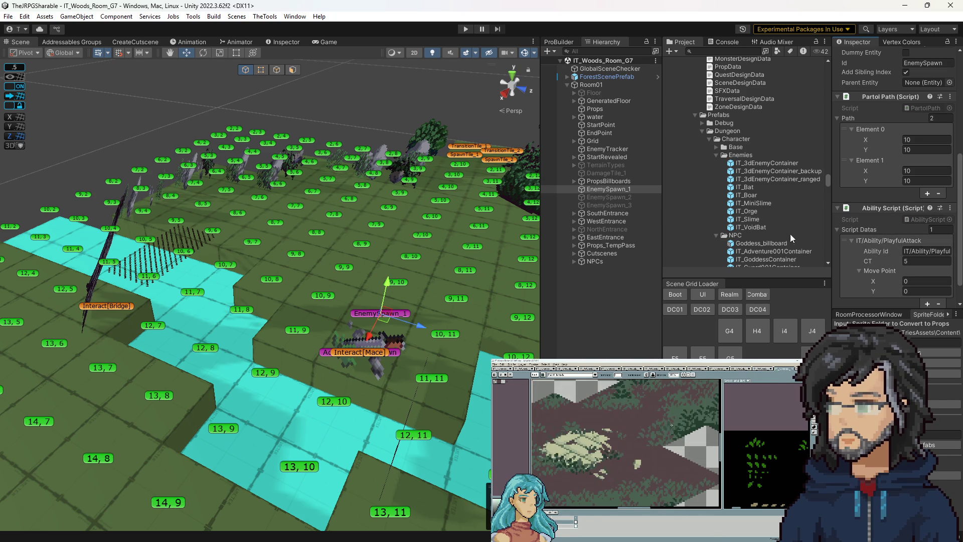
pyautogui.doubleClick(747, 211)
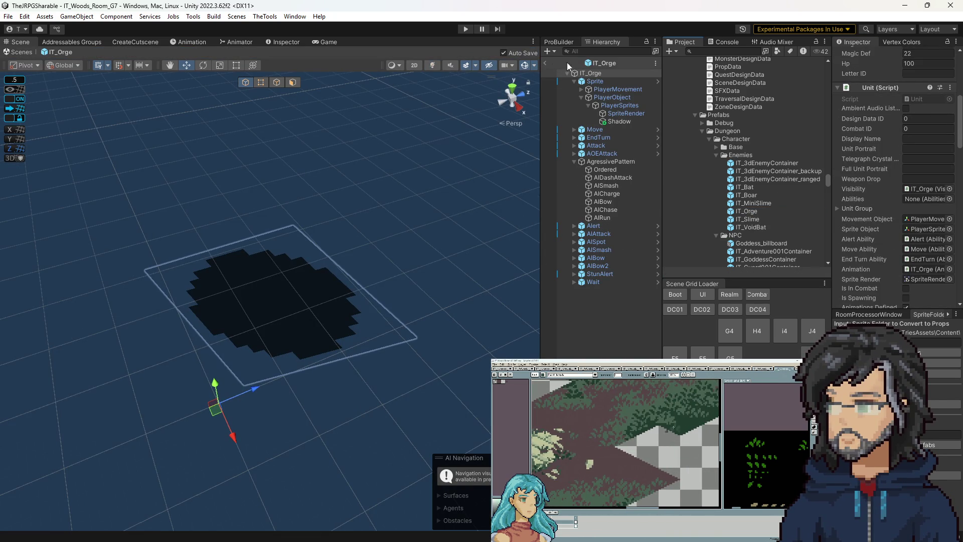
pyautogui.click(546, 63)
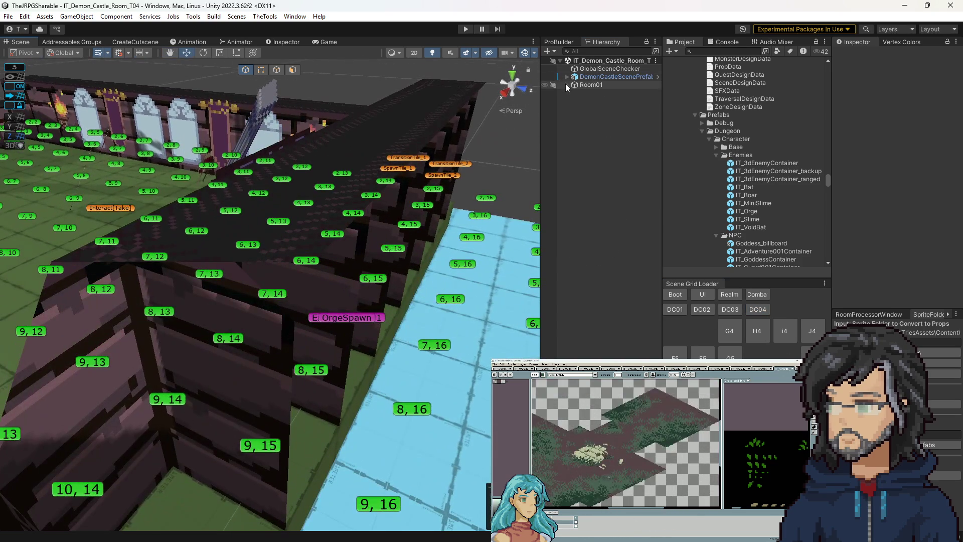
# Paste the copied Ability Script as a new component on the Orge enemy spawn.
pyautogui.click(567, 85)
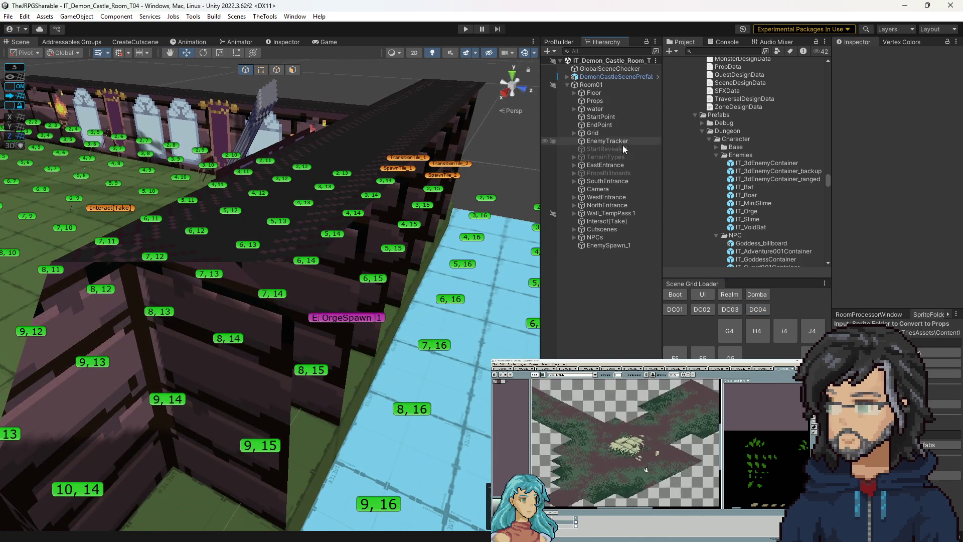
pyautogui.click(618, 244)
pyautogui.scroll(-2, 919, 234)
pyautogui.rightClick(898, 229)
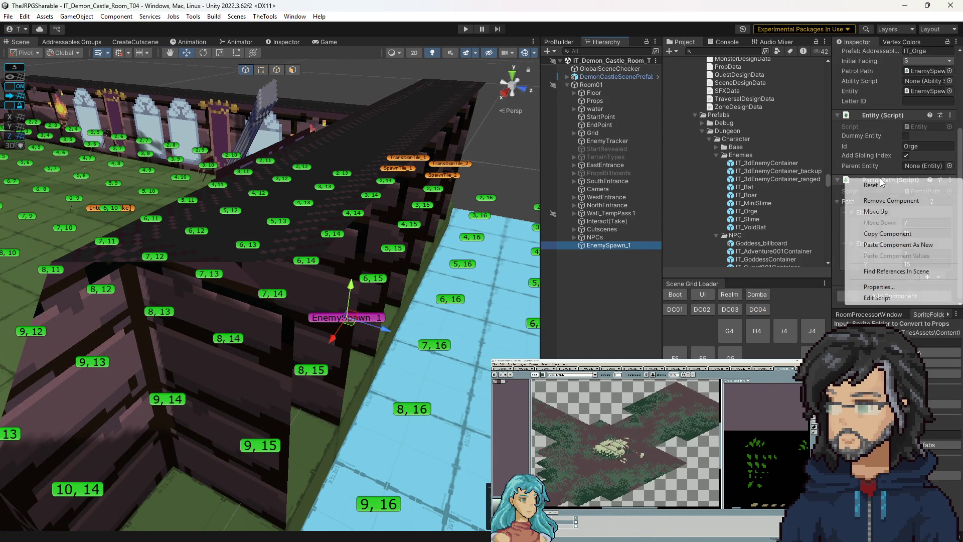
pyautogui.click(895, 245)
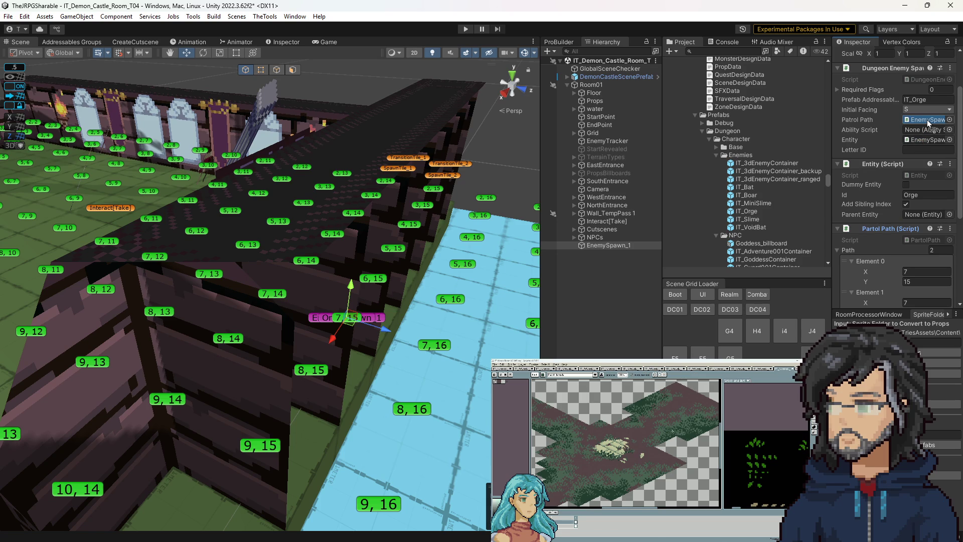
# Link the new Ability Script to the spawn's Ability Script field, set CT to 99, and save.
pyautogui.scroll(-5, 892, 202)
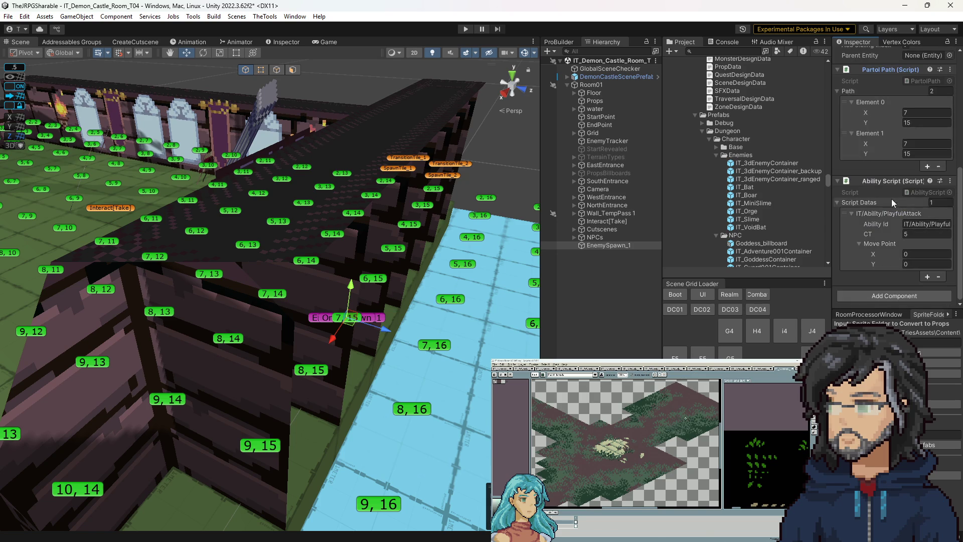
pyautogui.moveTo(891, 185); pyautogui.dragTo(921, 93)
pyautogui.moveTo(927, 191); pyautogui.dragTo(926, 192)
pyautogui.scroll(-5, 874, 216)
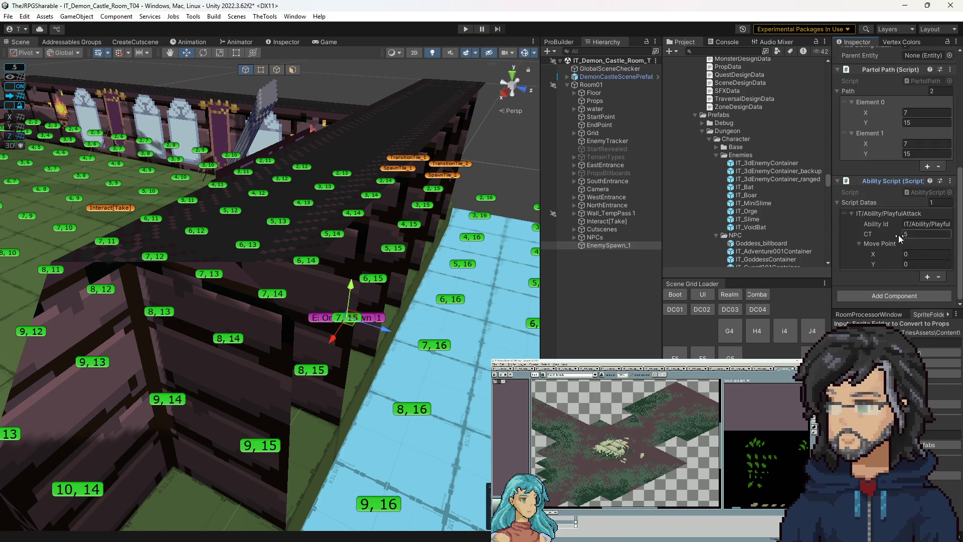
pyautogui.moveTo(428, 183); pyautogui.dragTo(490, 177)
pyautogui.click(933, 216)
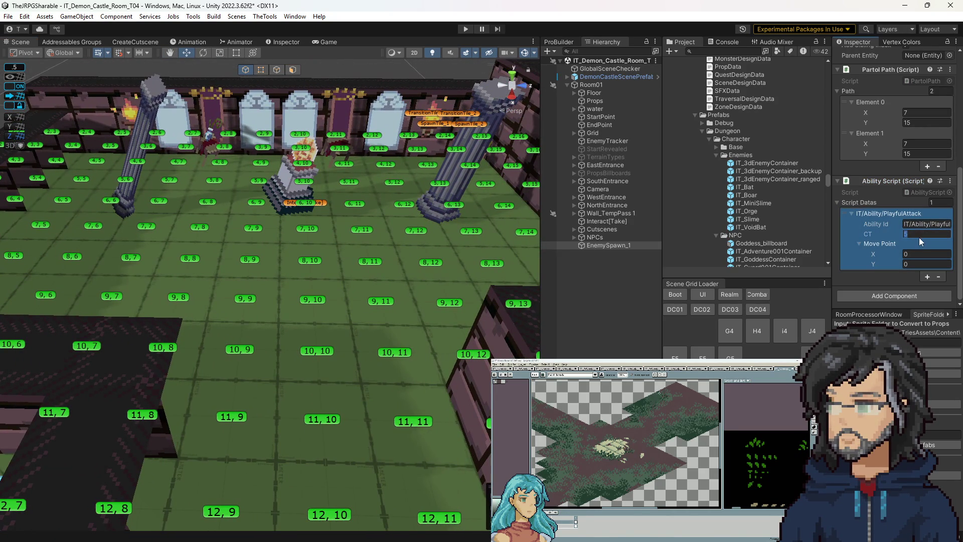
pyautogui.write('99')
pyautogui.press('Return')
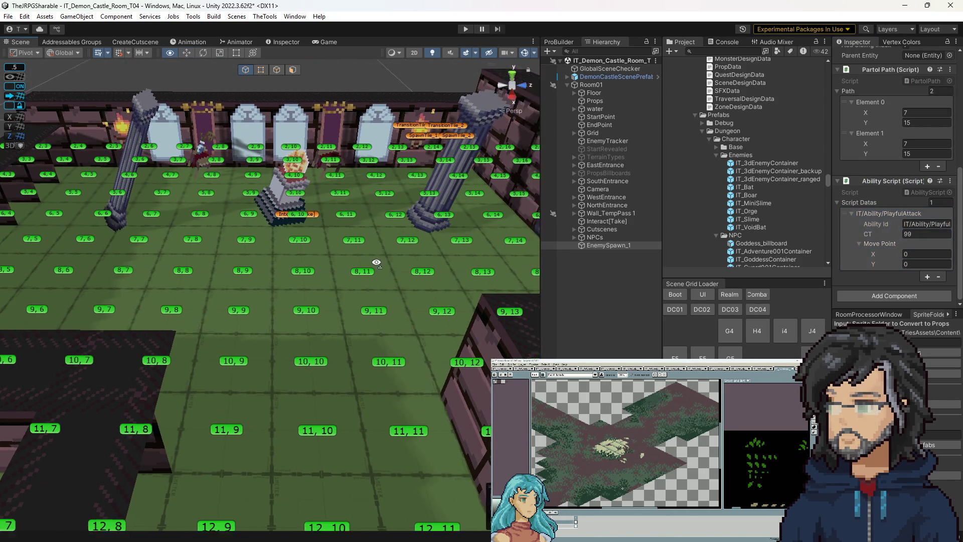
pyautogui.hotkey('ctrl', 's')
pyautogui.click(916, 250)
# Check the PlayfulAttack ability entry, then start playtesting the room.
pyautogui.moveTo(375, 282)
pyautogui.mouseDown()
pyautogui.moveTo(344, 262)
pyautogui.moveTo(334, 338)
pyautogui.moveTo(369, 315)
pyautogui.mouseUp()
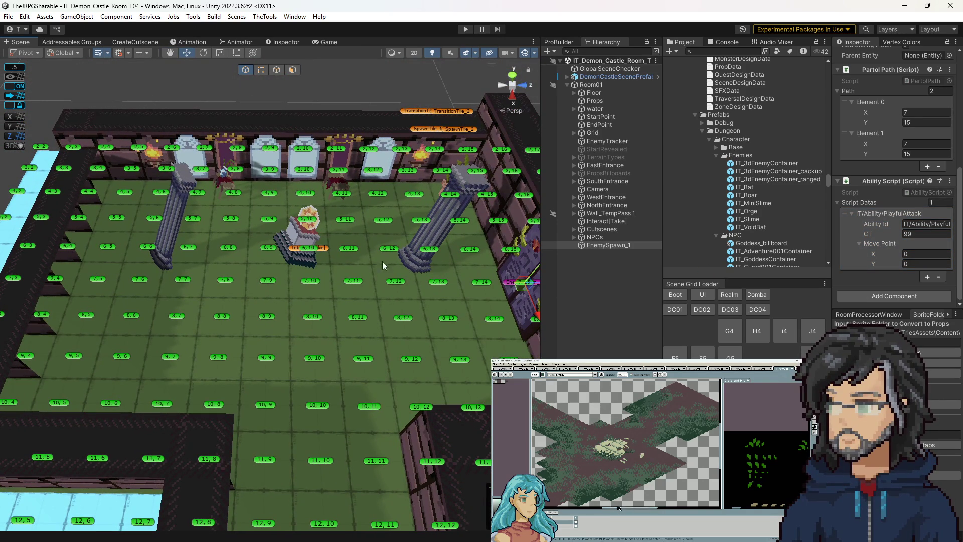
pyautogui.click(863, 226)
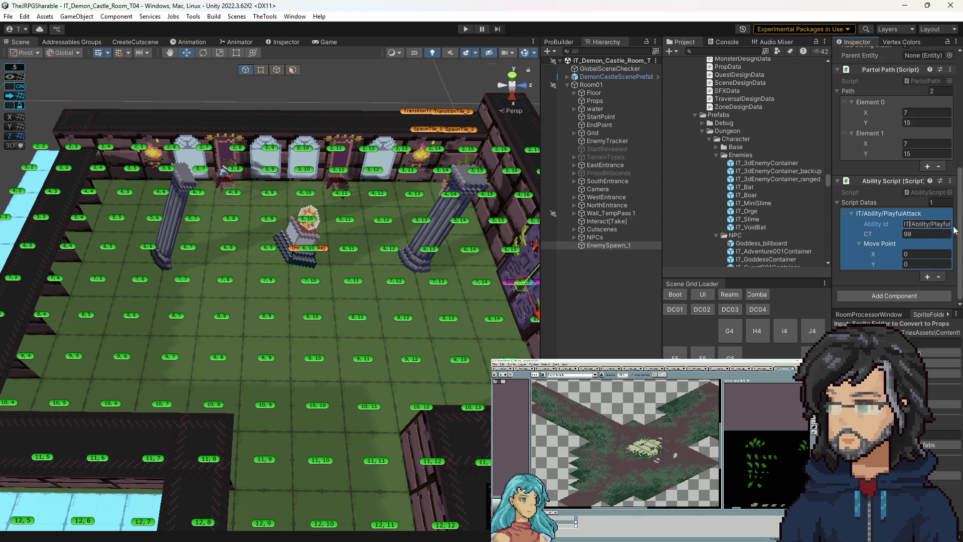
pyautogui.click(917, 228)
pyautogui.scroll(5, 898, 257)
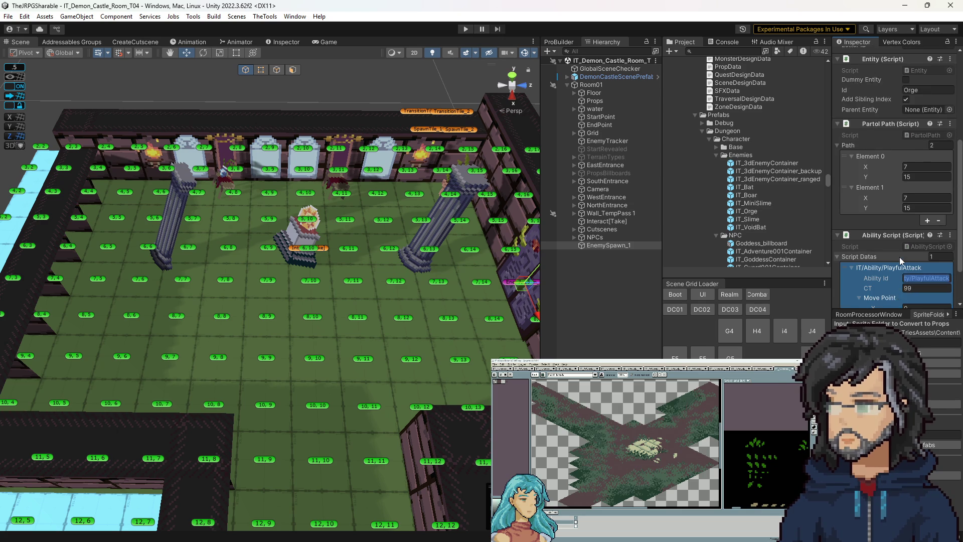
pyautogui.scroll(-5, 888, 257)
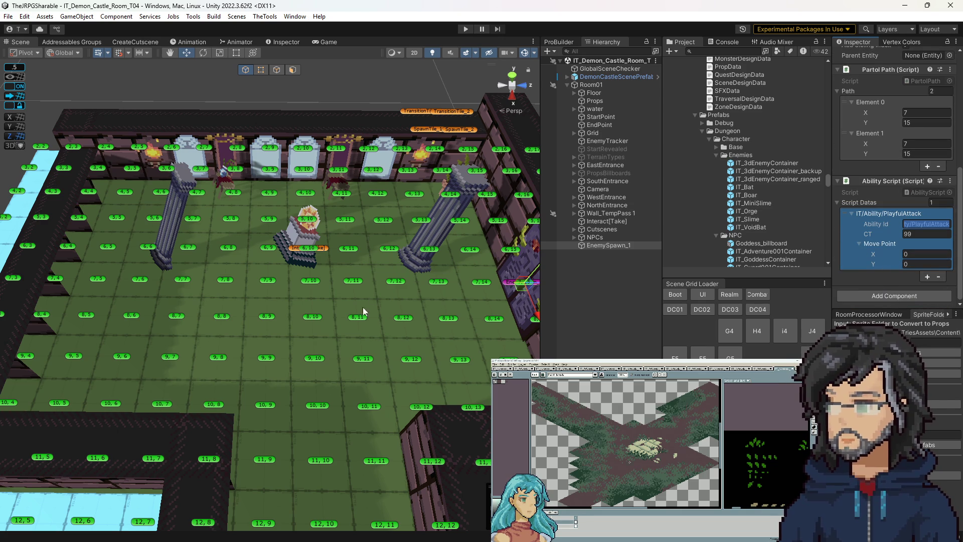
pyautogui.click(465, 29)
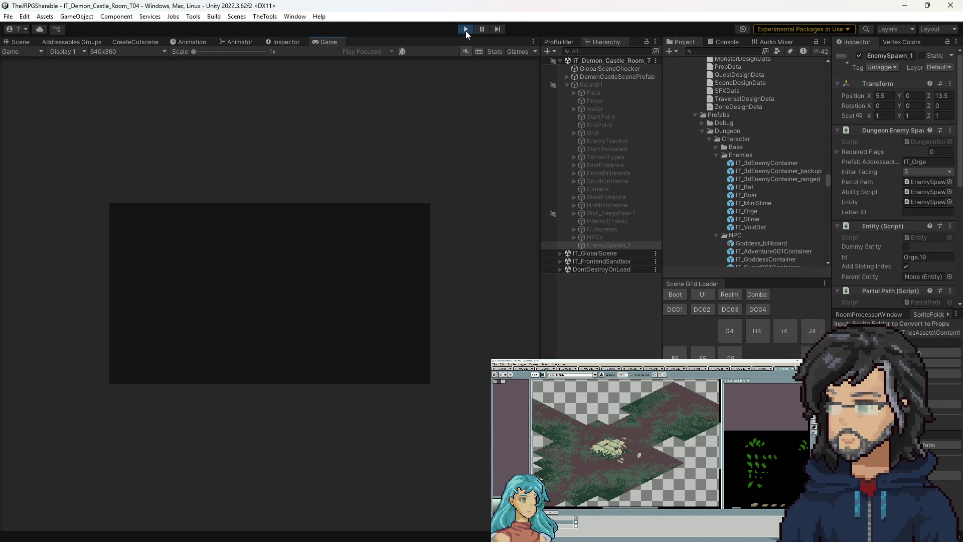
# Stop the playtest, deactivate the NPCs group, and play the room again.
pyautogui.click(466, 29)
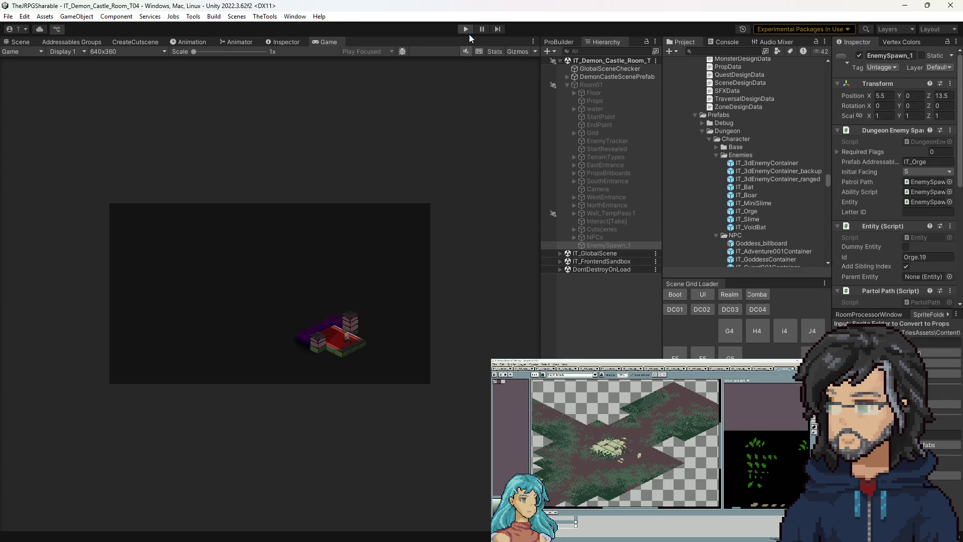
pyautogui.click(601, 236)
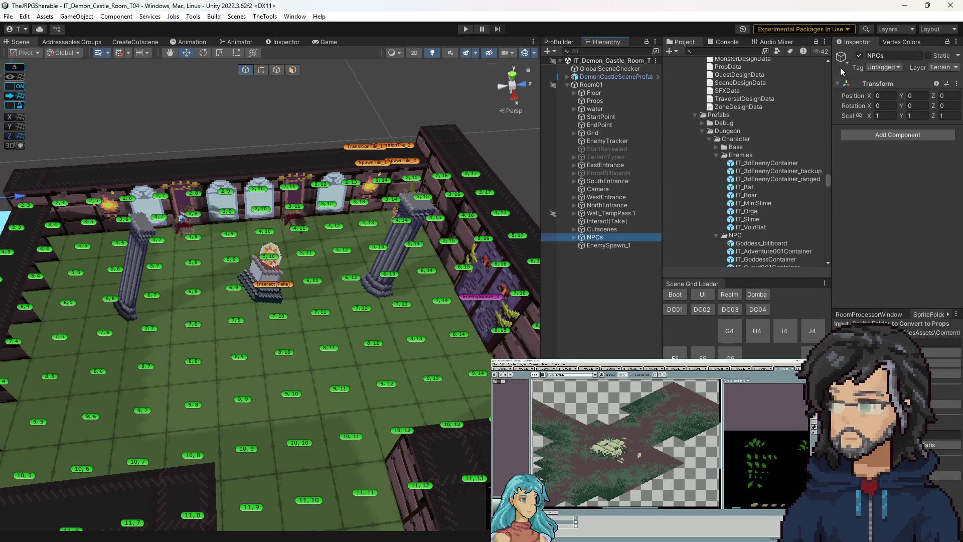
pyautogui.click(860, 56)
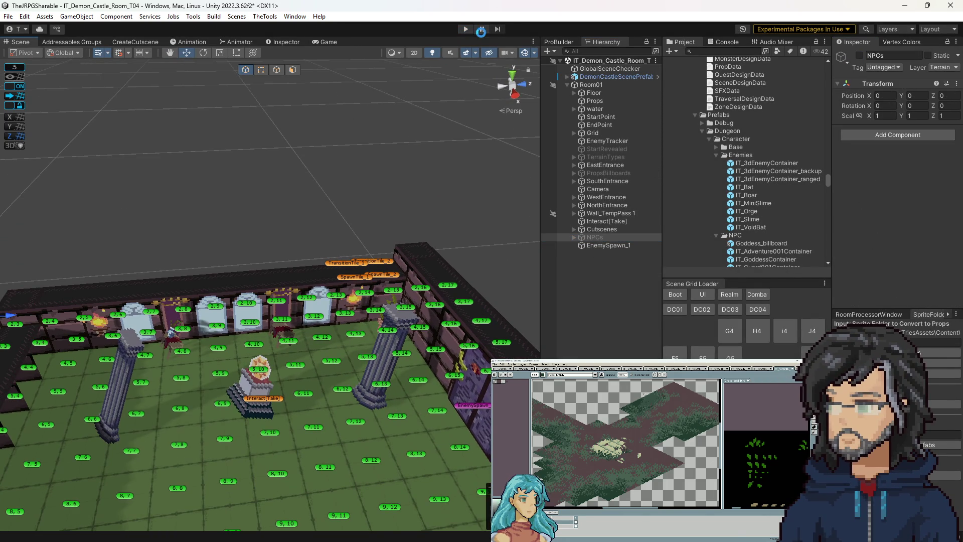
pyautogui.click(466, 29)
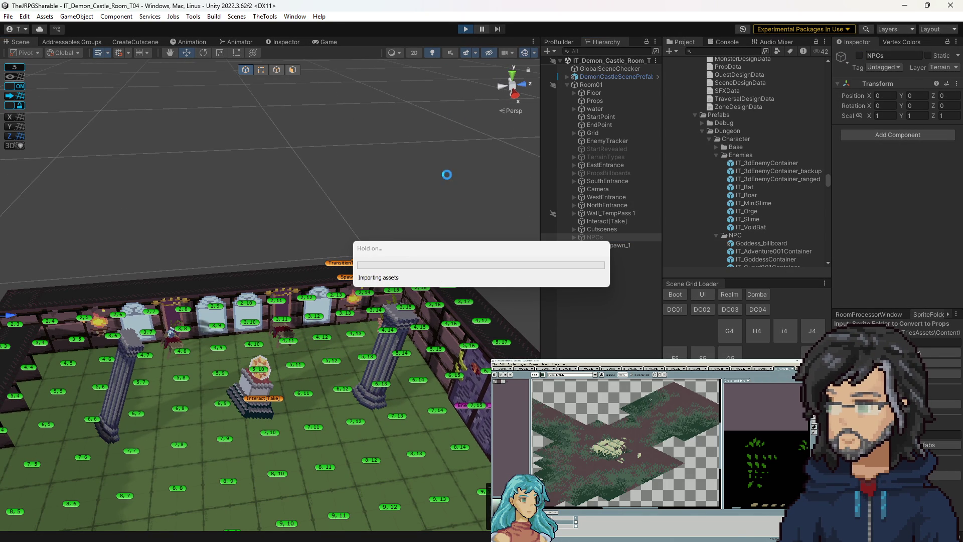
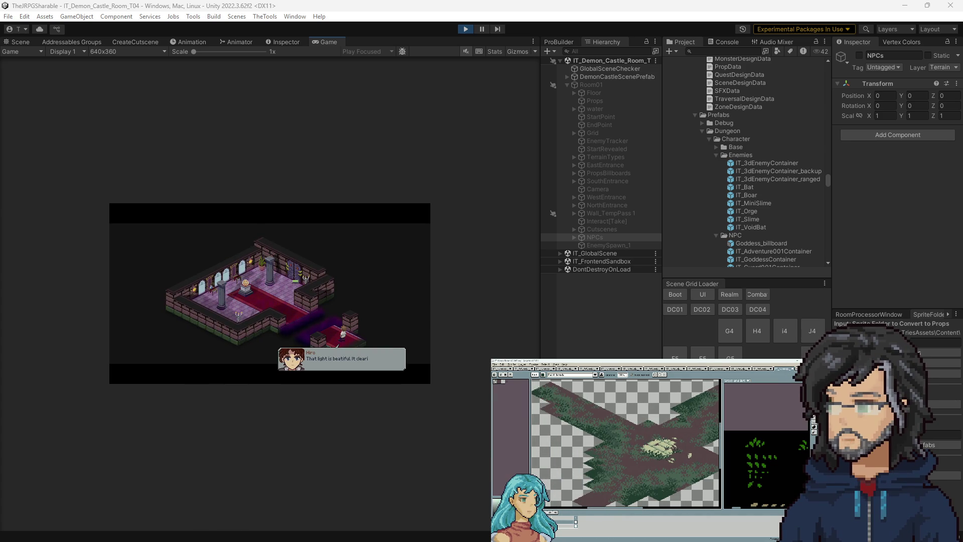
# Finish the Demon Castle cutscene dialogue and show the 'Transform child out of bounds' stack trace.
pyautogui.click(244, 350)
pyautogui.click(244, 351)
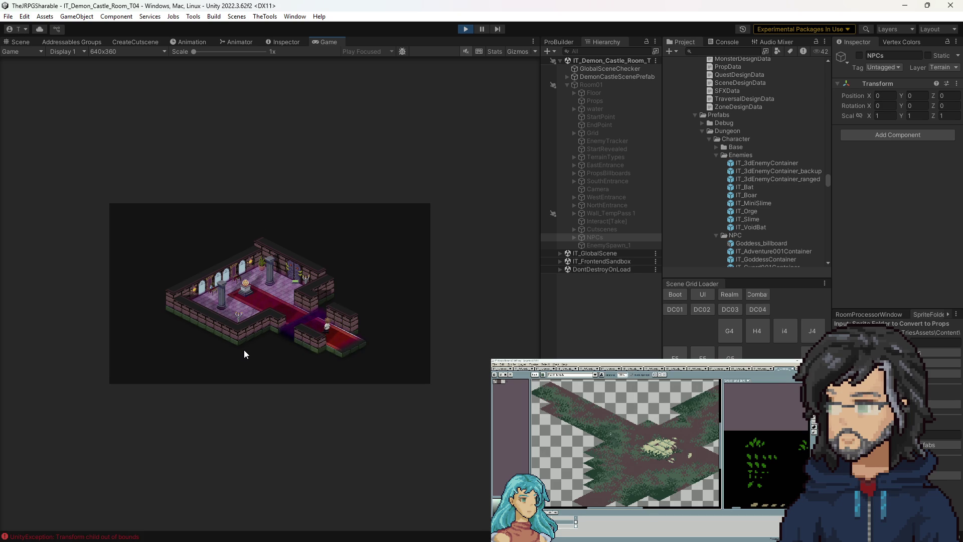
pyautogui.click(710, 42)
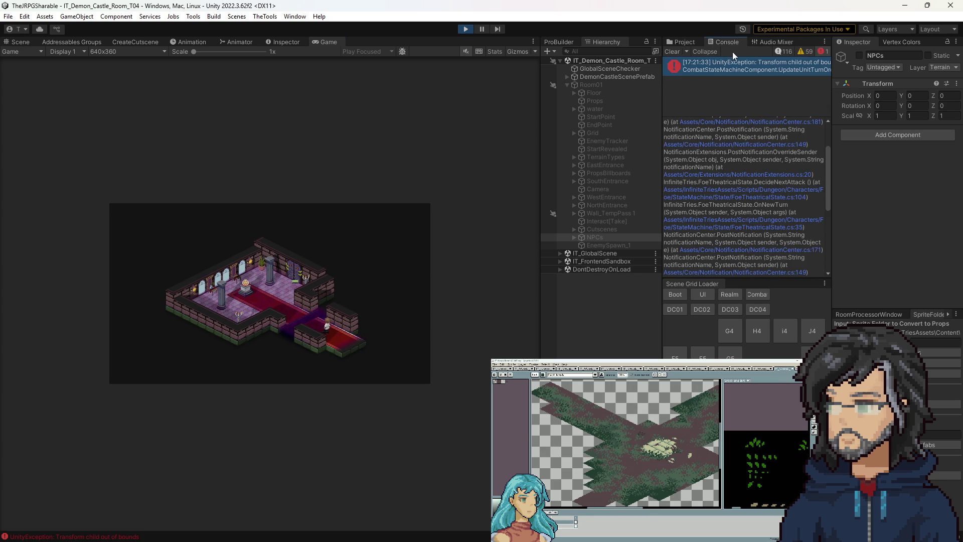
# Open CombatStateMachineComponent.cs at line 84 and highlight every use of m_TurnsParent.
pyautogui.doubleClick(739, 65)
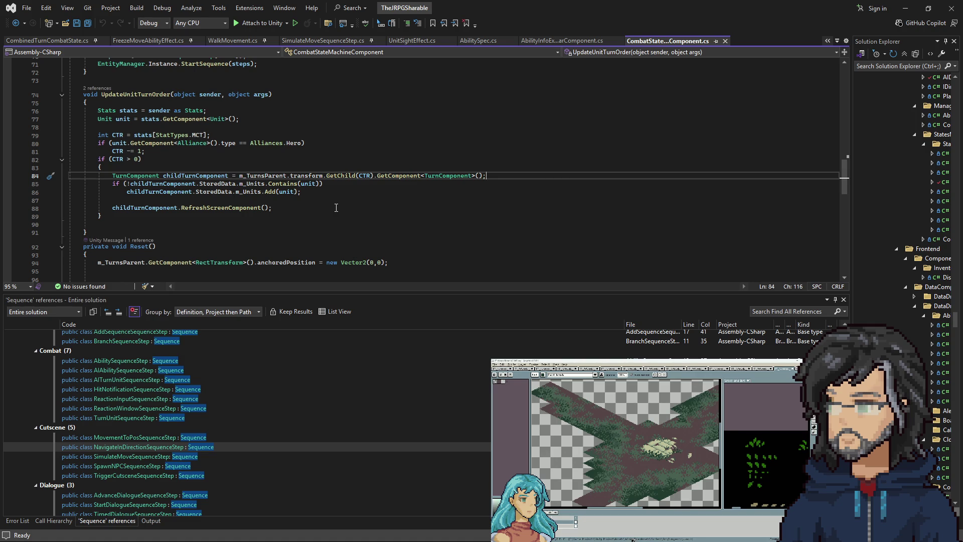
pyautogui.scroll(1, 336, 208)
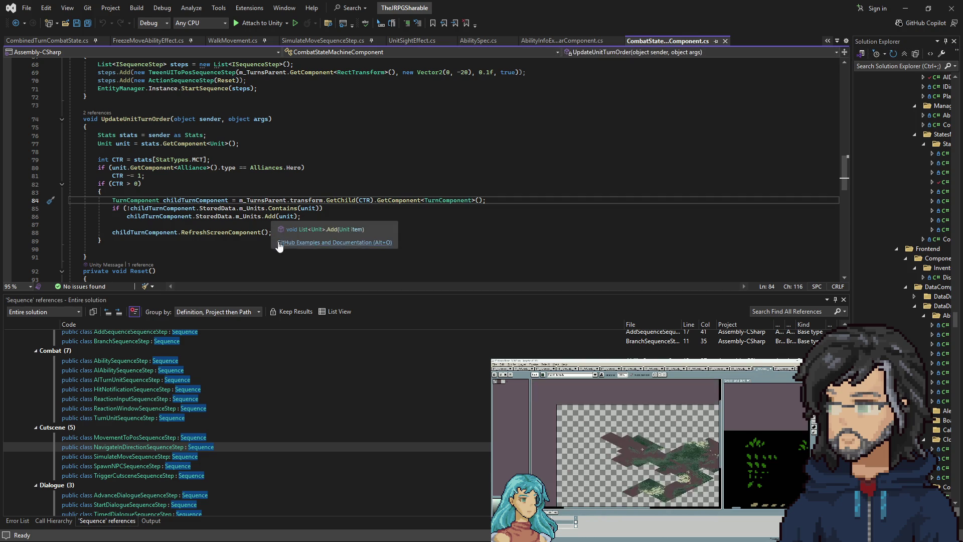
pyautogui.scroll(13, 213, 223)
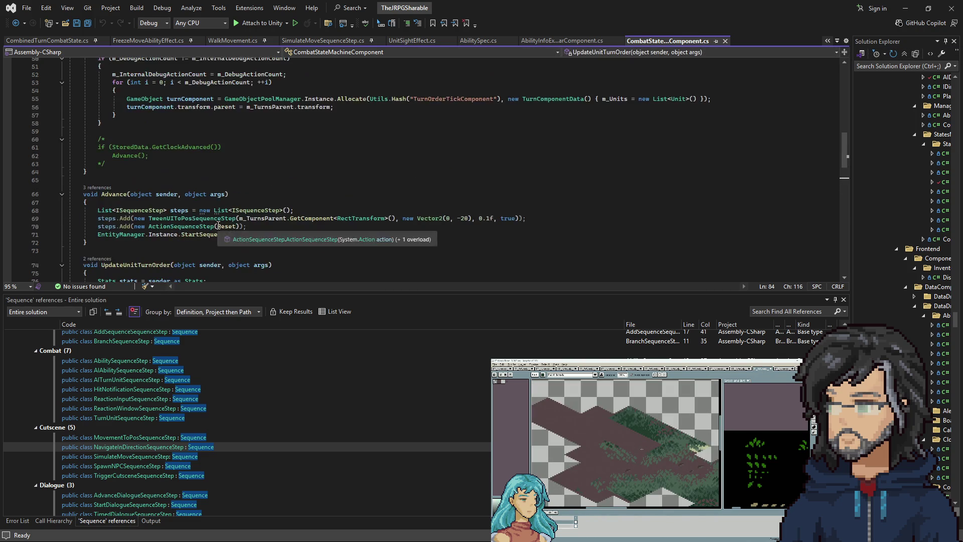
pyautogui.scroll(9, 236, 235)
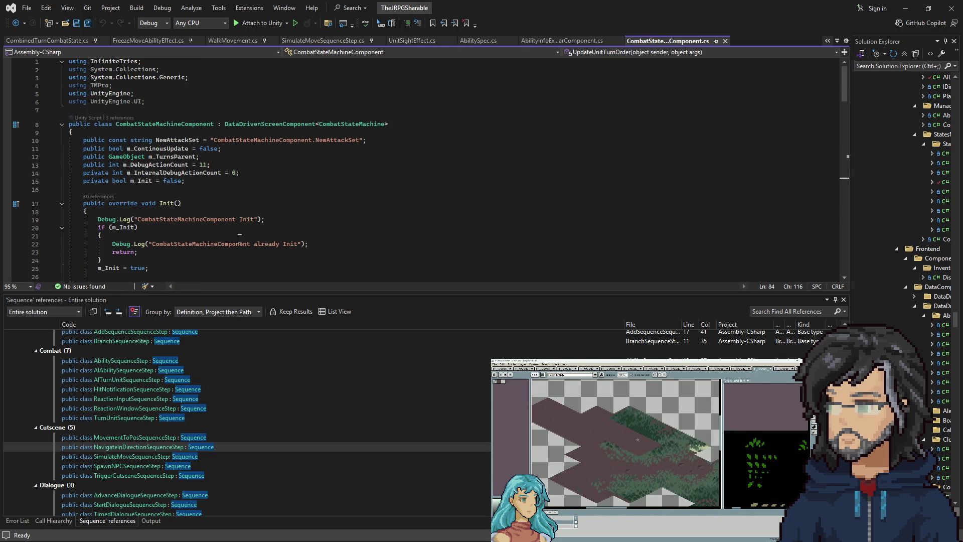
pyautogui.scroll(-19, 239, 238)
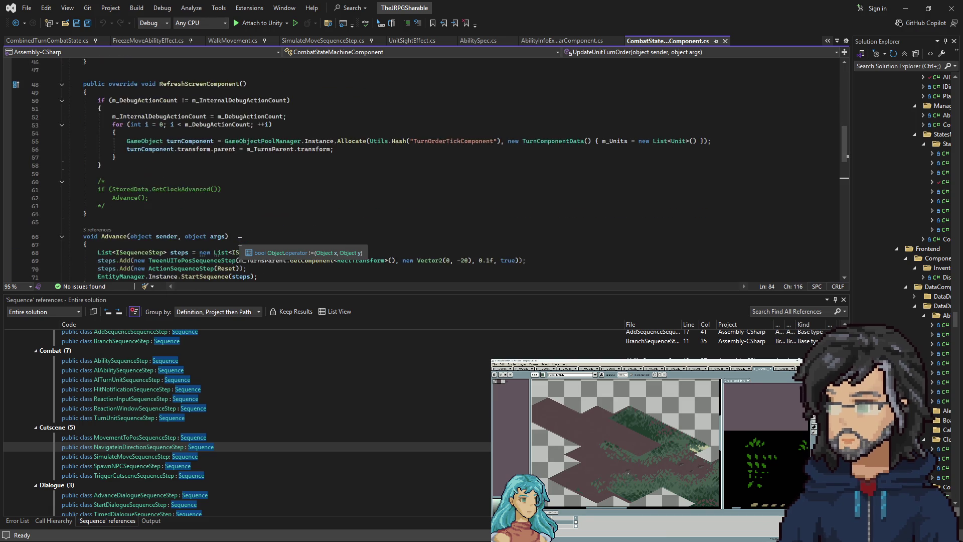
pyautogui.scroll(-3, 240, 242)
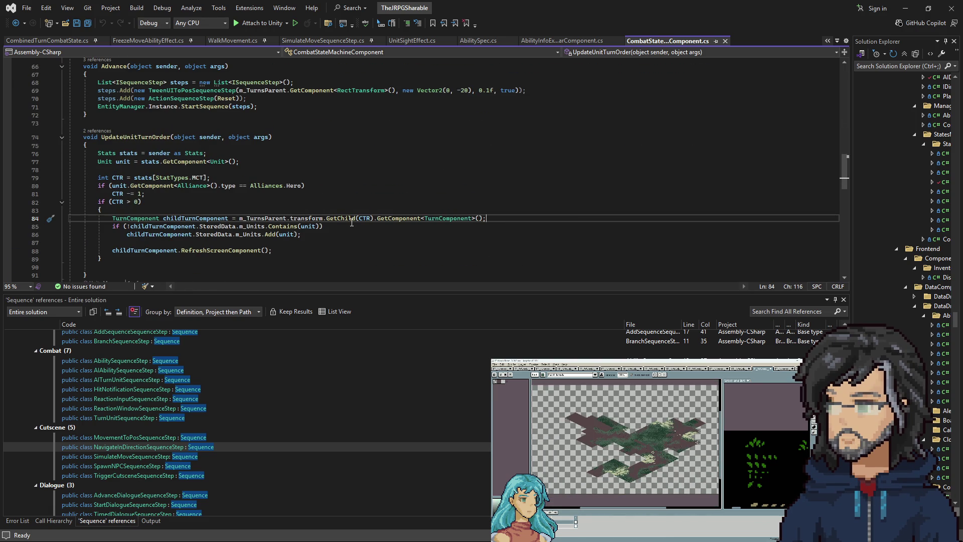
pyautogui.doubleClick(261, 219)
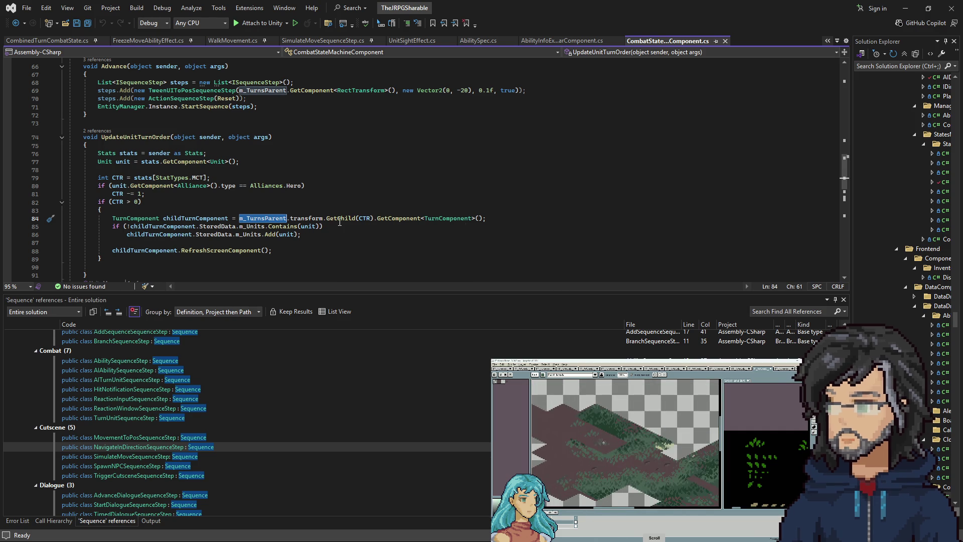
pyautogui.moveTo(340, 221)
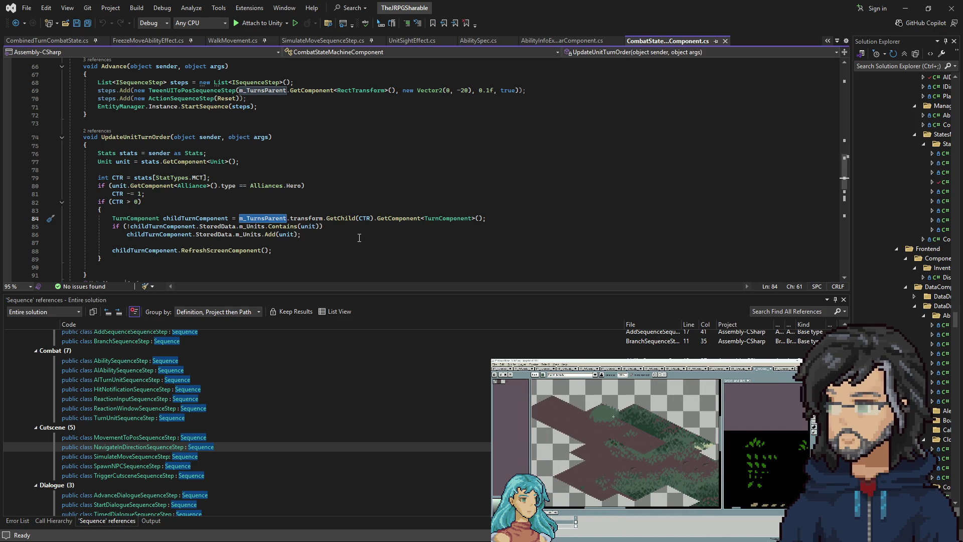
# Review UpdateUnitTurnOrder, Advance and Reset around the line 88 RefreshScreenComponent call, then return to Unity.
pyautogui.scroll(-4, 361, 237)
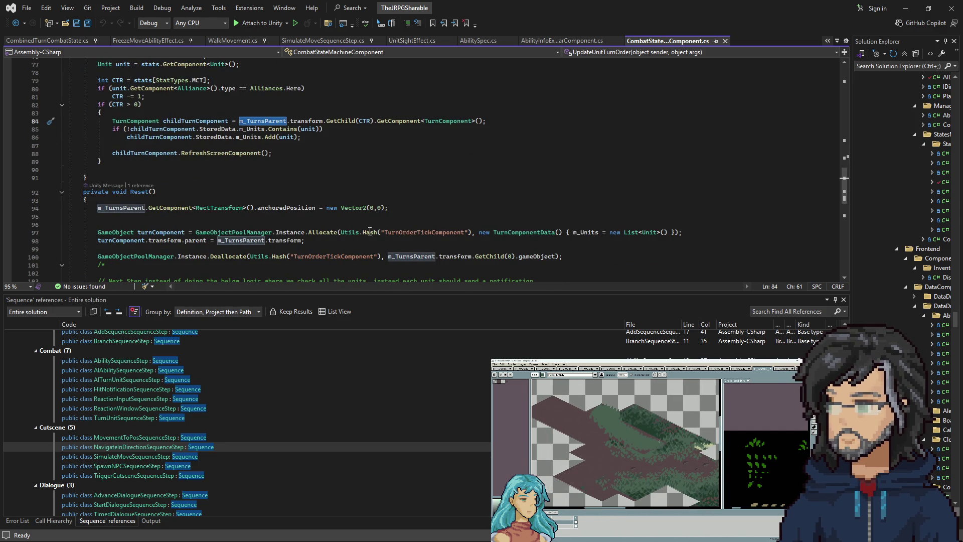
pyautogui.scroll(6, 371, 233)
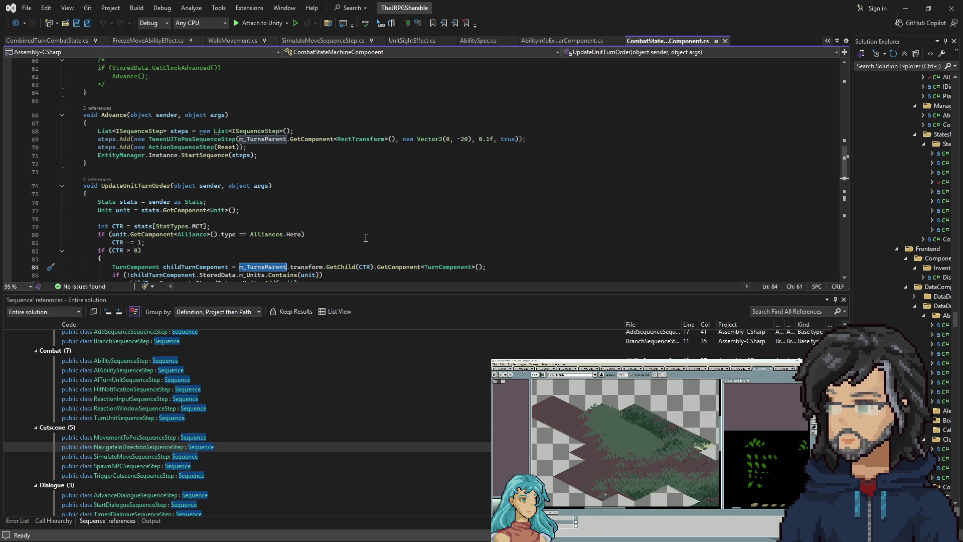
pyautogui.scroll(-1, 340, 219)
pyautogui.scroll(-4, 340, 219)
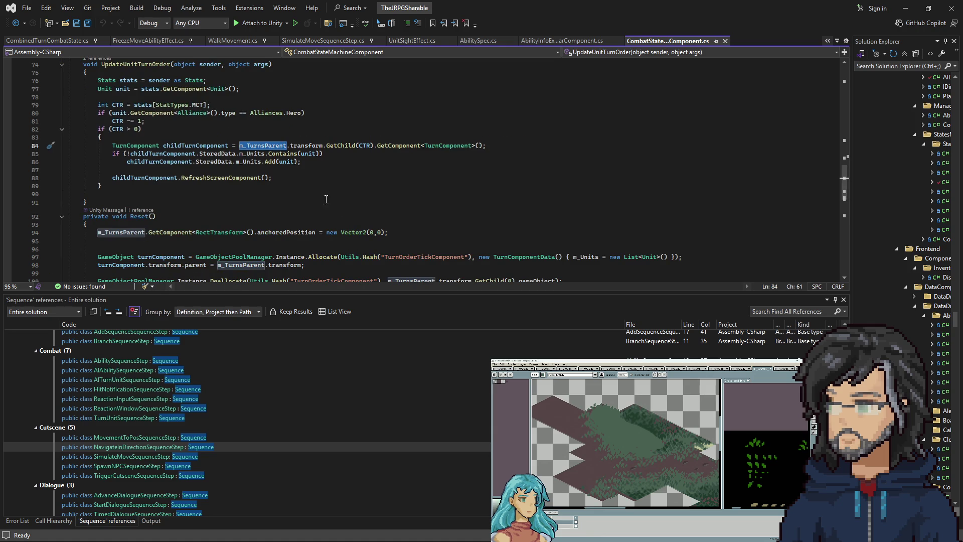
pyautogui.click(285, 180)
pyautogui.scroll(-3, 281, 188)
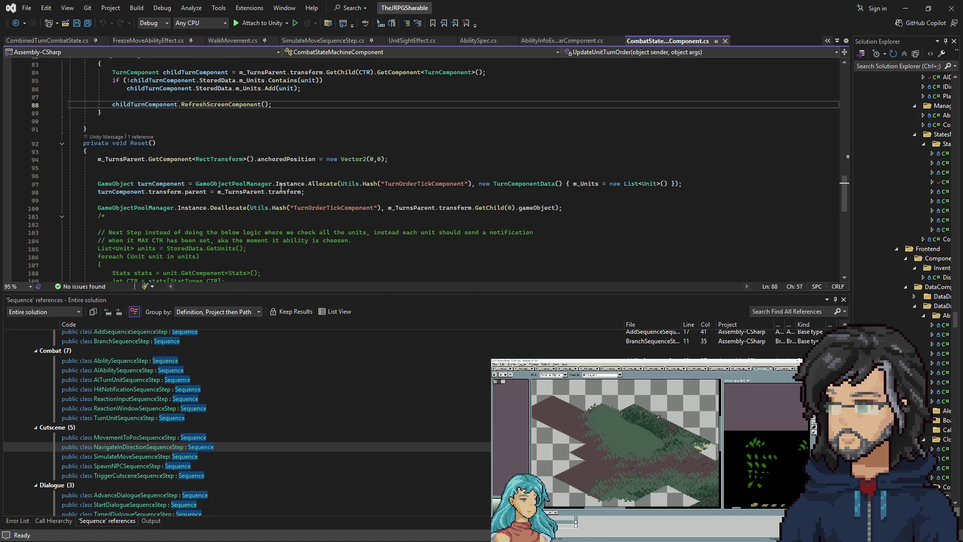
pyautogui.scroll(-3, 282, 188)
pyautogui.scroll(6, 282, 203)
pyautogui.scroll(3, 282, 204)
pyautogui.scroll(-3, 281, 205)
pyautogui.scroll(3, 280, 206)
pyautogui.scroll(5, 280, 205)
pyautogui.scroll(-4, 279, 208)
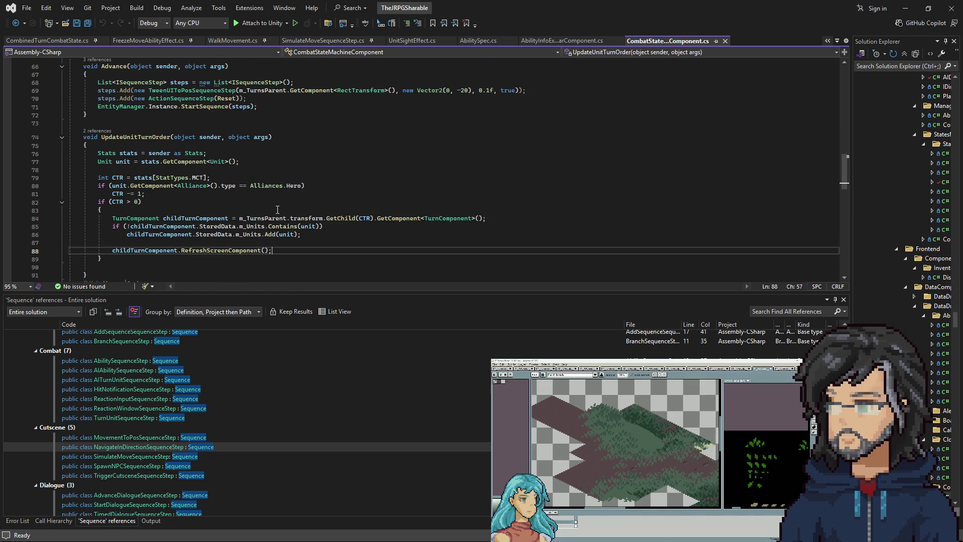
pyautogui.scroll(-2, 277, 210)
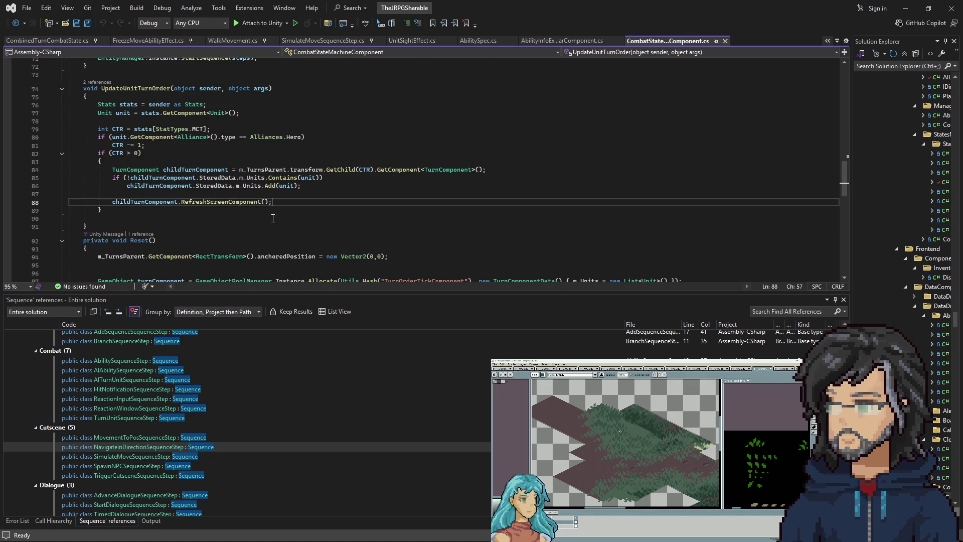
pyautogui.scroll(3, 281, 211)
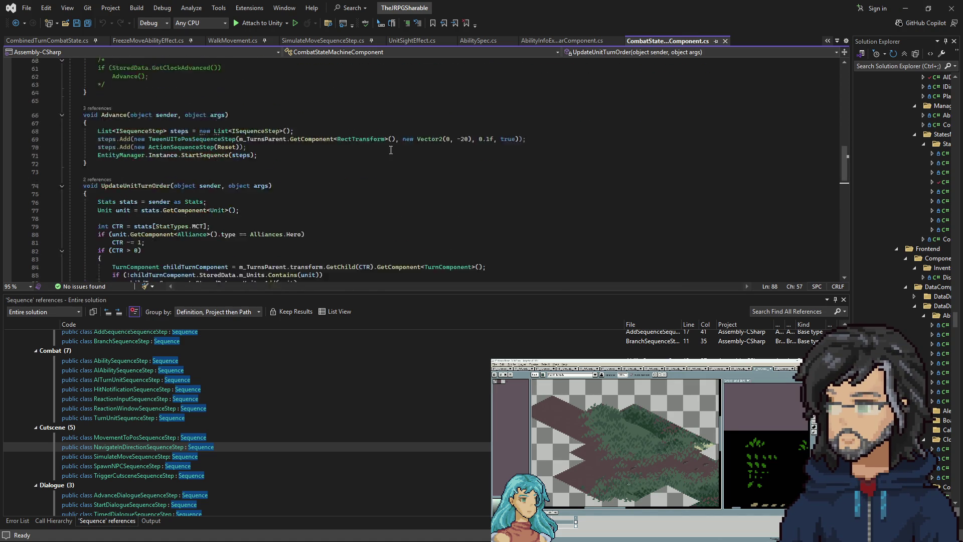
pyautogui.hotkey('alt', 'Tab')
# Jump from the Console exception back to line 84 of CombatStateMachineComponent.cs.
pyautogui.scroll(3, 758, 132)
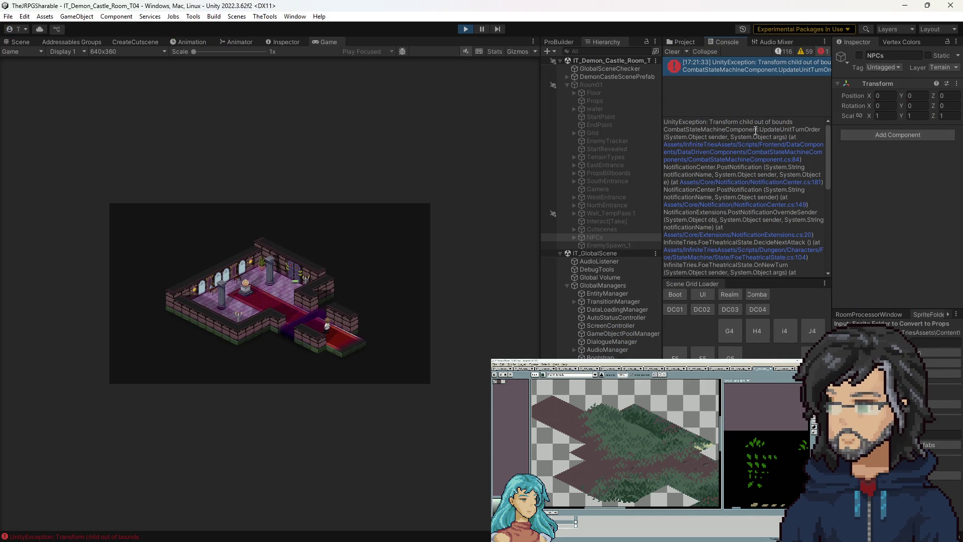
pyautogui.doubleClick(739, 65)
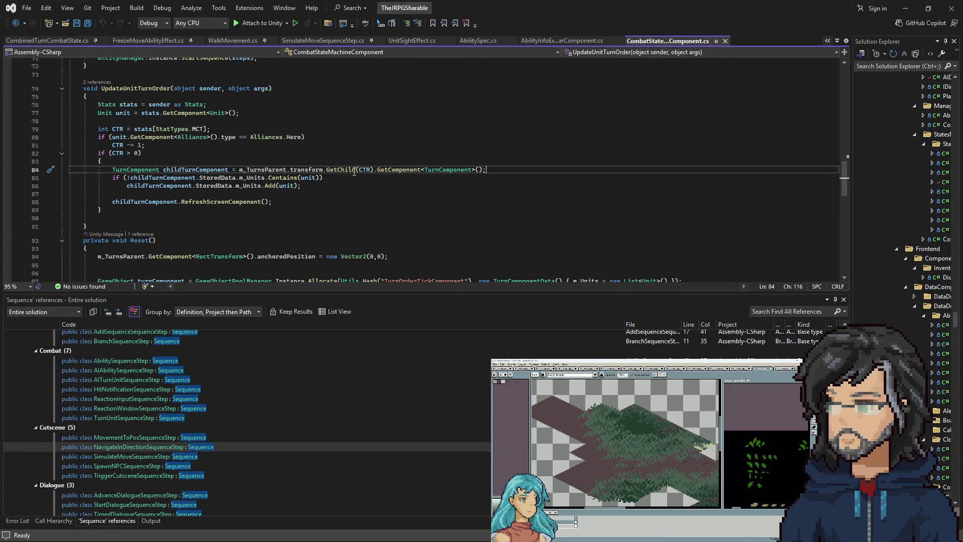
# Inspect CTR and m_TurnsParent in line 84's GetChild(CTR) call, highlighting CTR's uses, then return to Unity.
pyautogui.moveTo(366, 168)
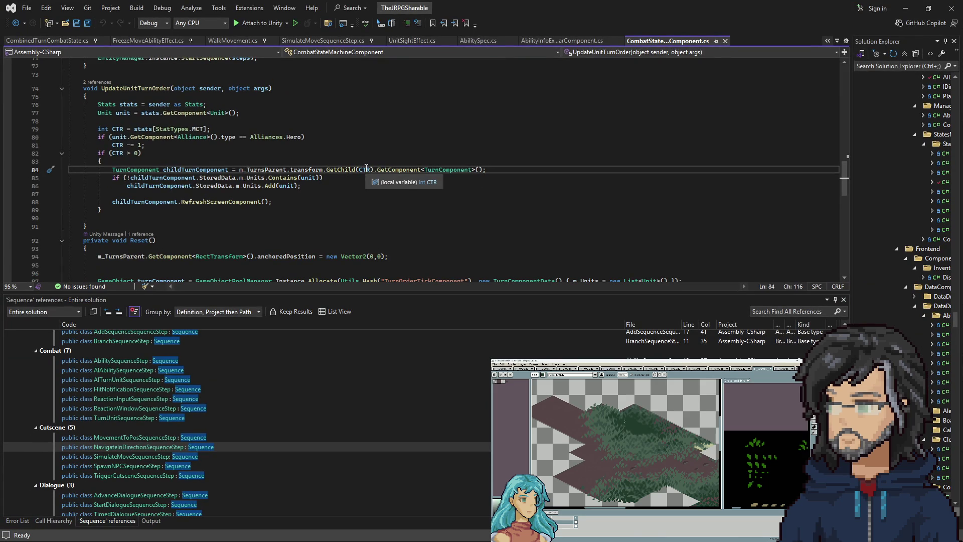
pyautogui.moveTo(250, 167)
pyautogui.moveTo(239, 170); pyautogui.dragTo(362, 172)
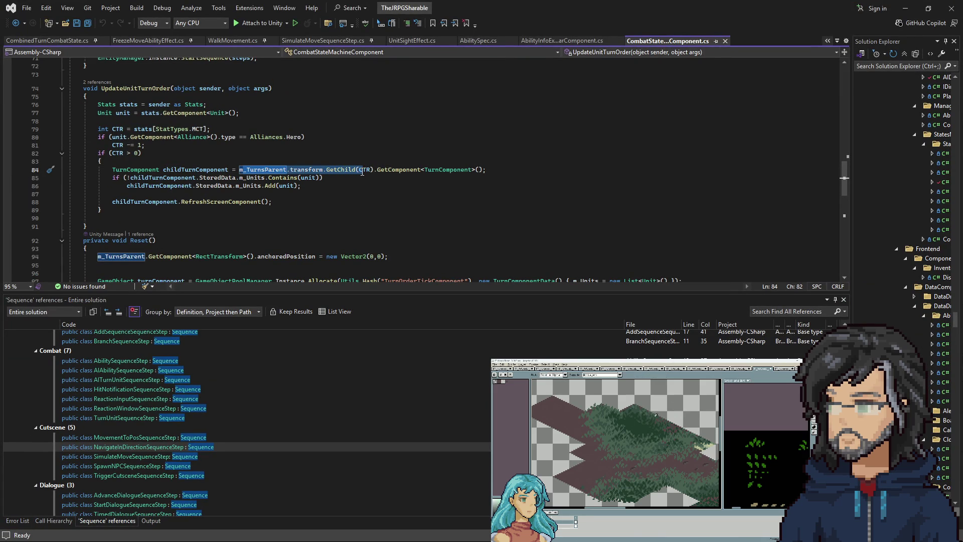
pyautogui.doubleClick(363, 170)
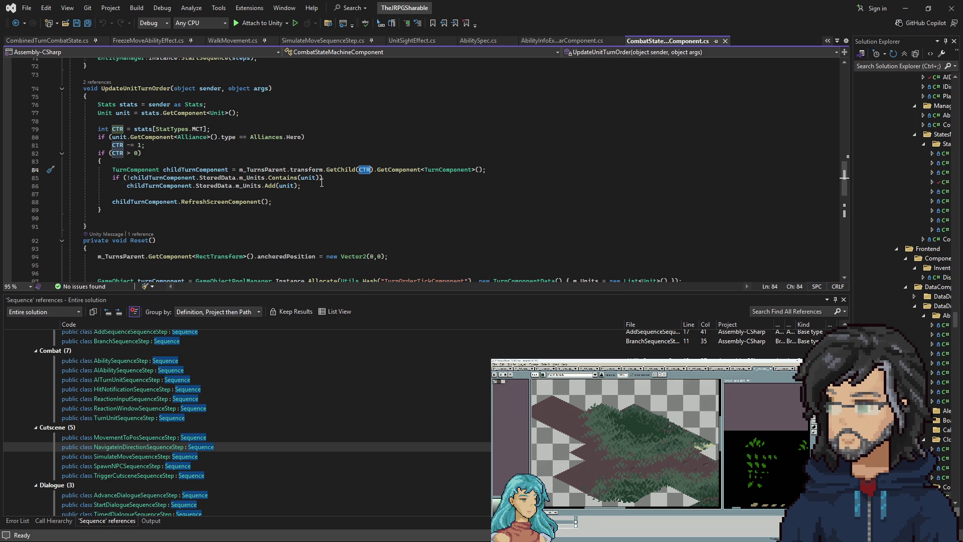
pyautogui.click(906, 8)
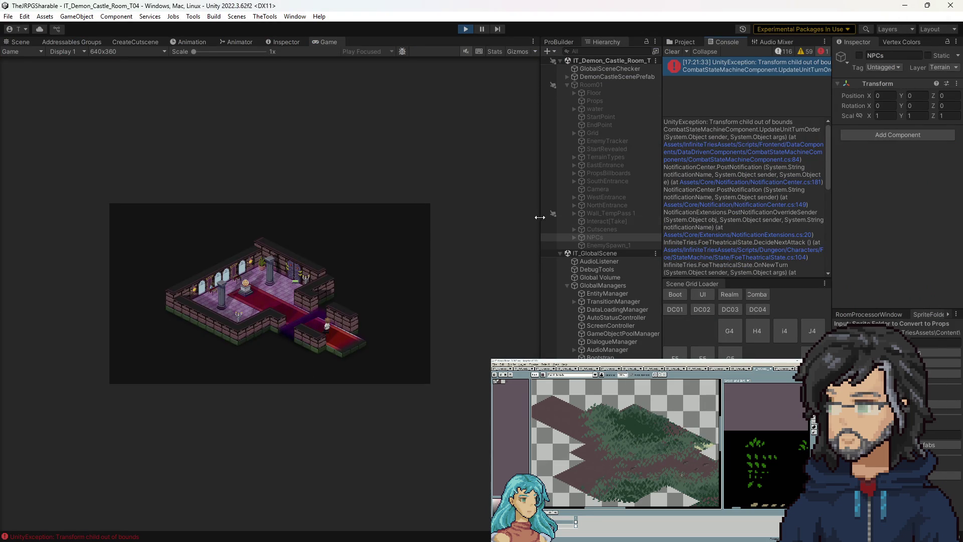
pyautogui.scroll(-3, 750, 219)
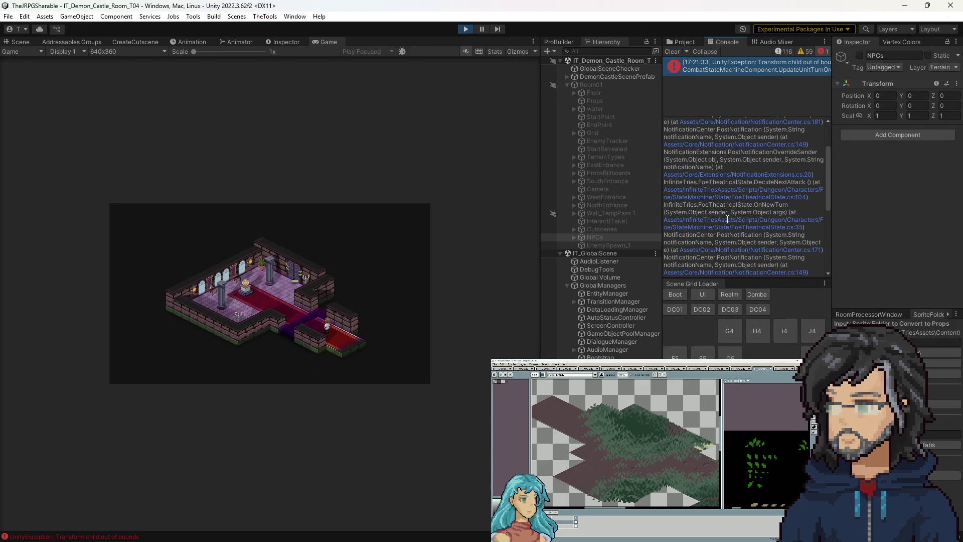
pyautogui.scroll(3, 722, 216)
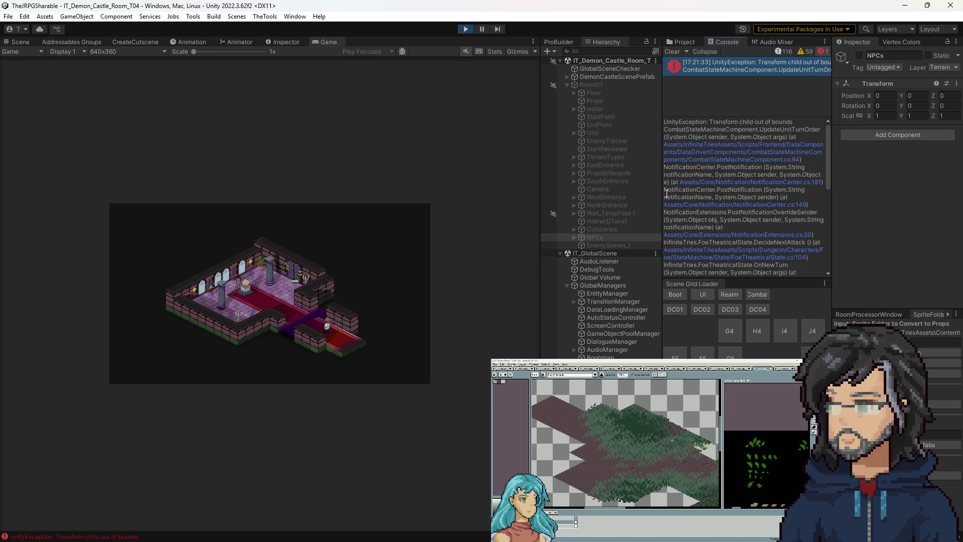
pyautogui.scroll(-4, 755, 209)
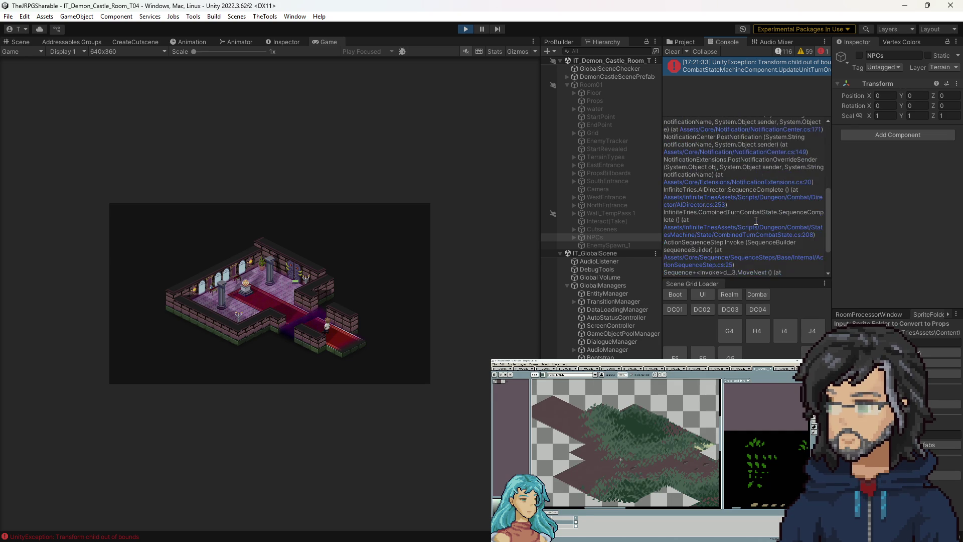
pyautogui.scroll(4, 751, 217)
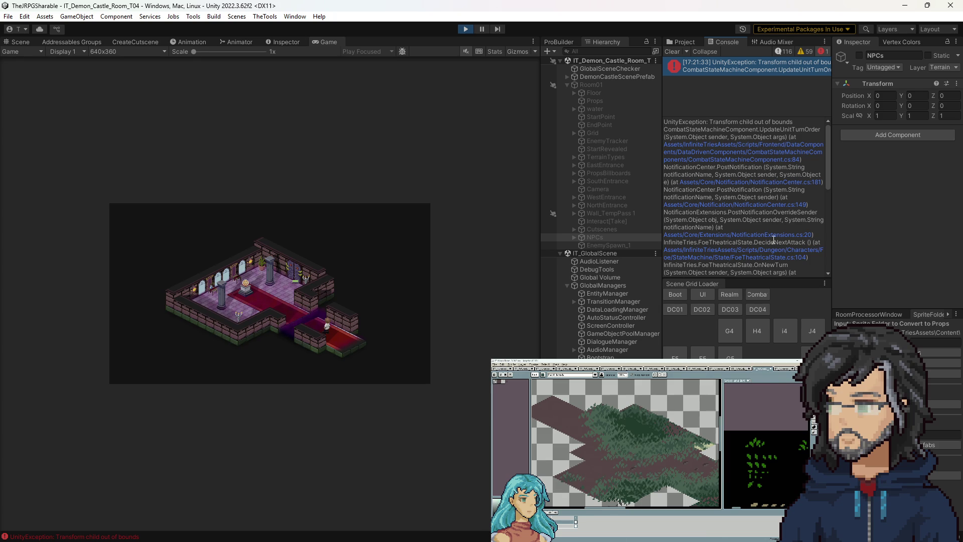
pyautogui.doubleClick(763, 236)
# Open FoeTheatricalState.cs at line 104 and find all references to NewAttackSet.
pyautogui.click(763, 239)
pyautogui.click(759, 257)
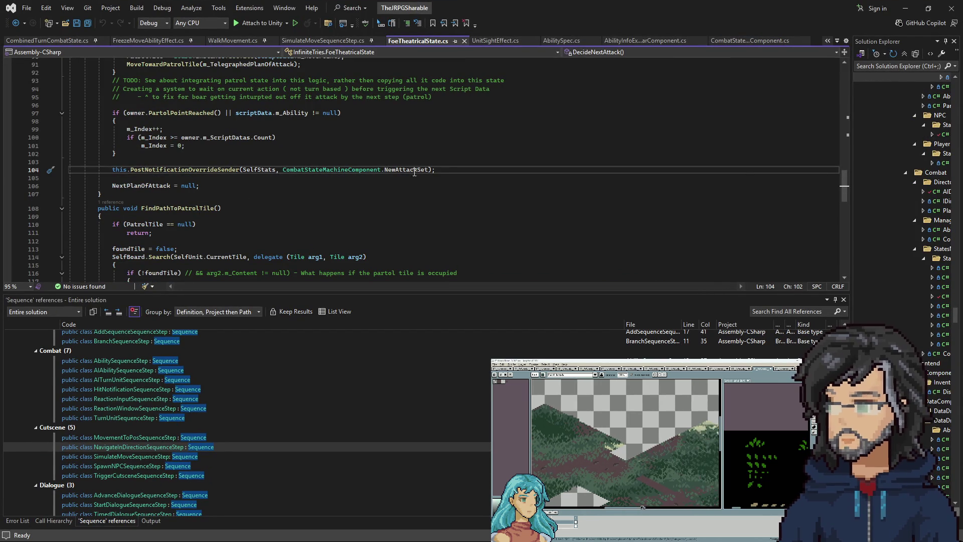
pyautogui.rightClick(417, 170)
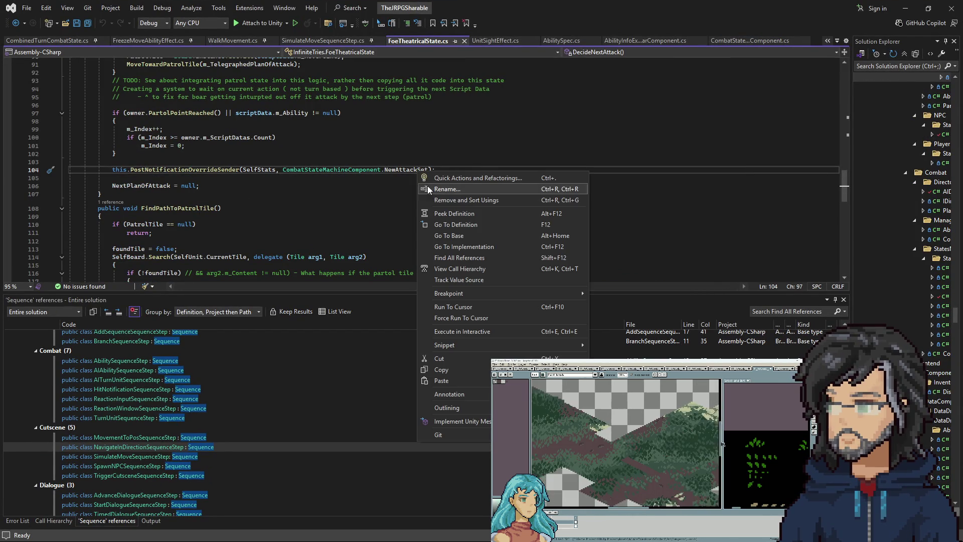
pyautogui.click(462, 258)
pyautogui.scroll(-6, 316, 220)
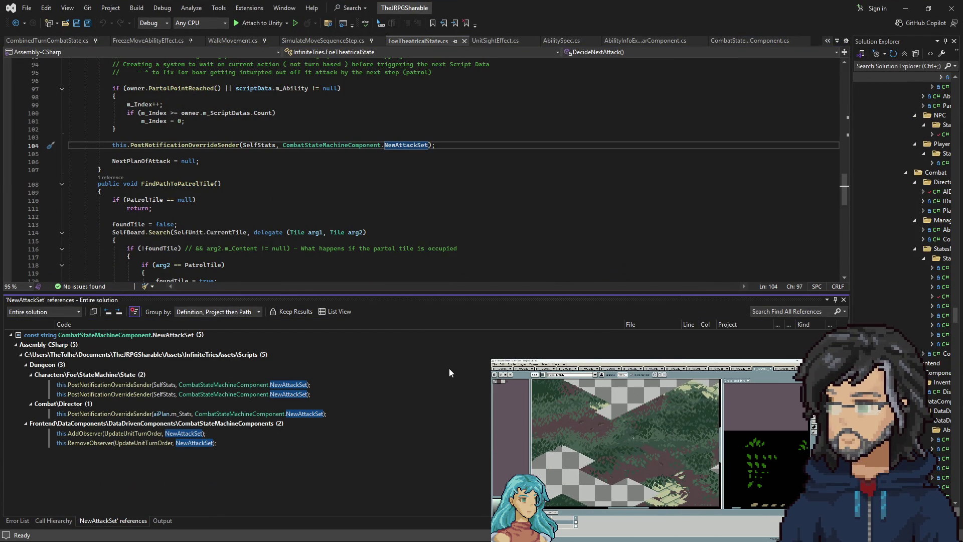
# Follow the AddObserver reference to UpdateUnitTurnOrder and highlight the m_TurnsParent and CTR uses.
pyautogui.doubleClick(198, 435)
pyautogui.keyDown('ctrl'); pyautogui.click(189, 174); pyautogui.keyUp('ctrl')
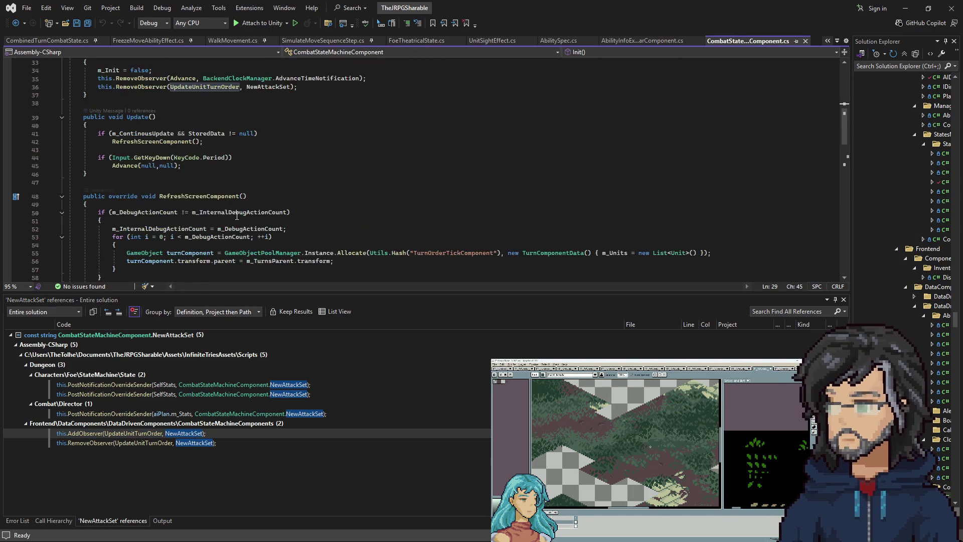
pyautogui.scroll(-2, 252, 219)
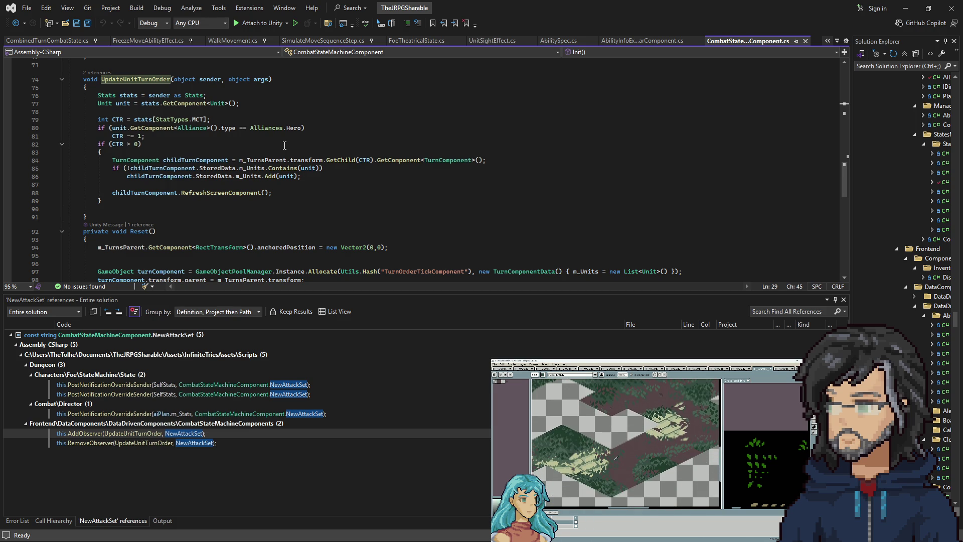
pyautogui.click(284, 160)
pyautogui.scroll(15, 355, 124)
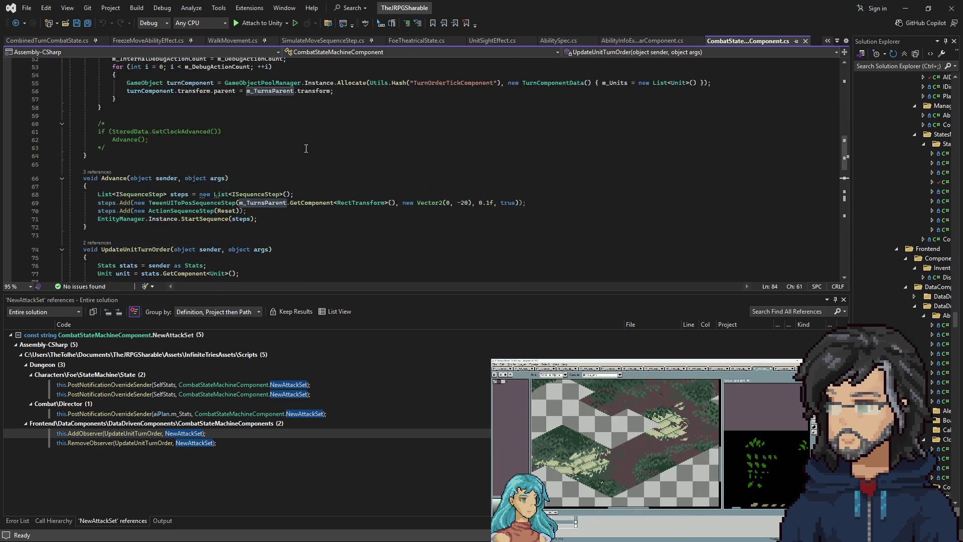
pyautogui.scroll(9, 355, 124)
pyautogui.scroll(-19, 297, 164)
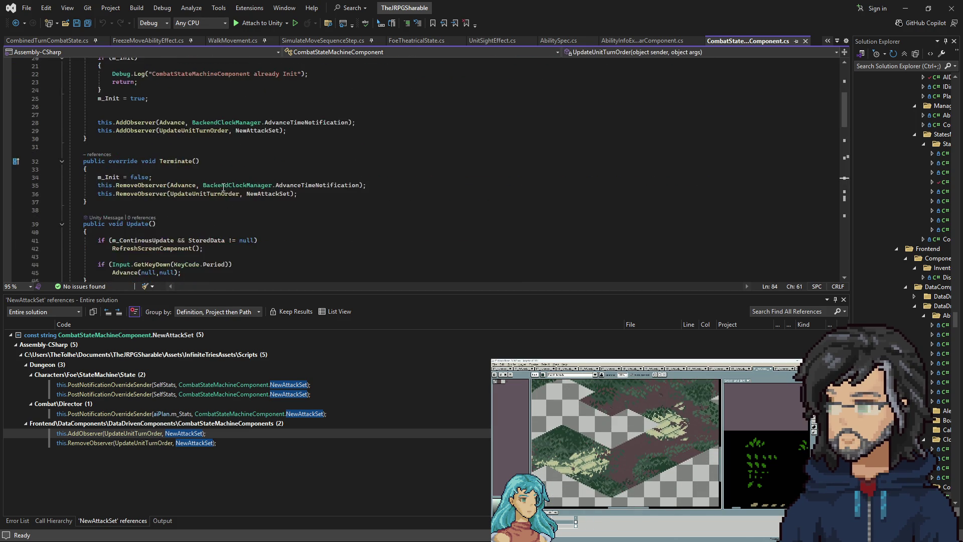
pyautogui.scroll(-4, 282, 190)
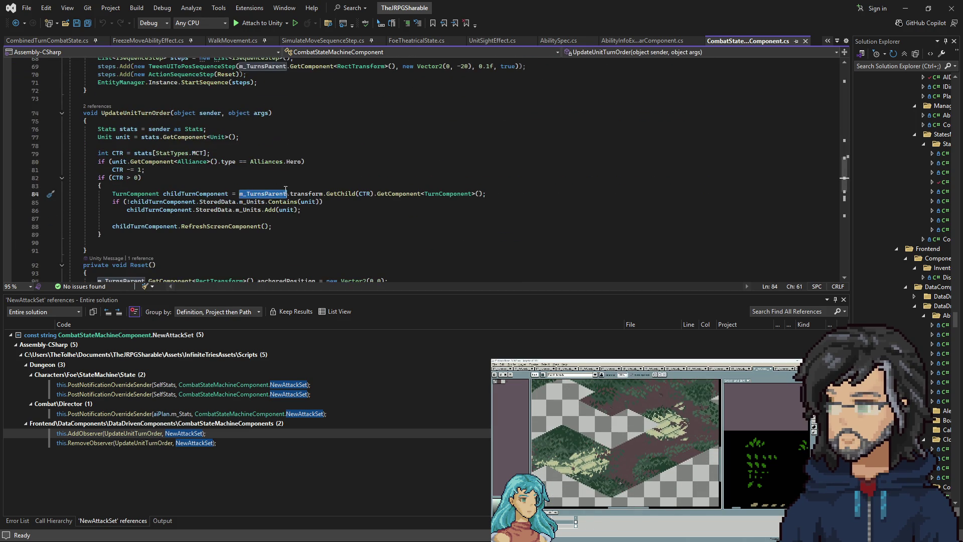
pyautogui.click(362, 193)
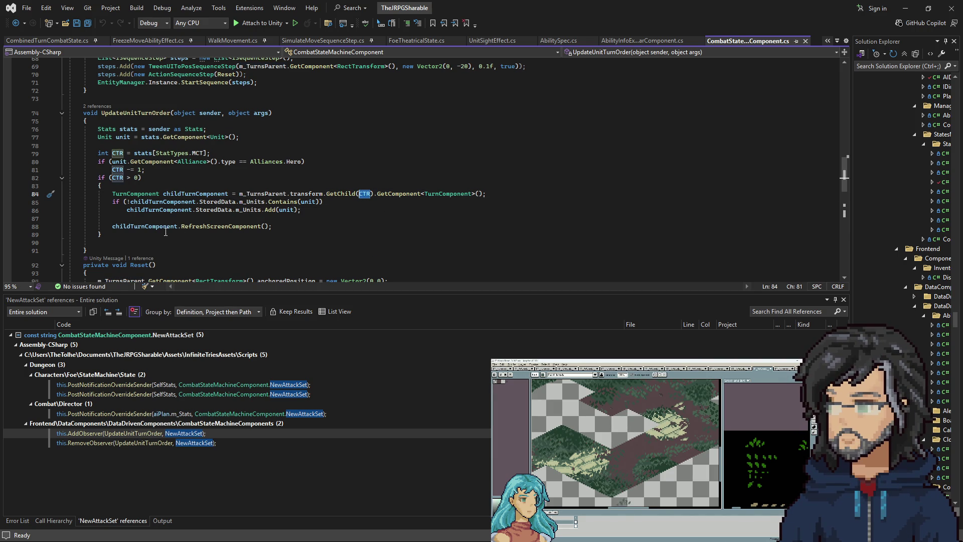
pyautogui.scroll(-6, 262, 204)
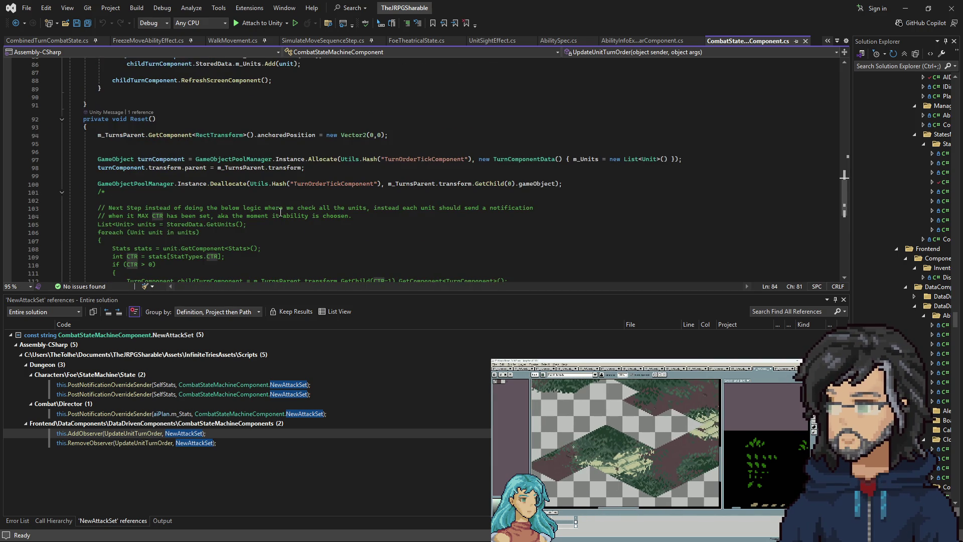
pyautogui.scroll(-5, 281, 212)
pyautogui.scroll(6, 279, 218)
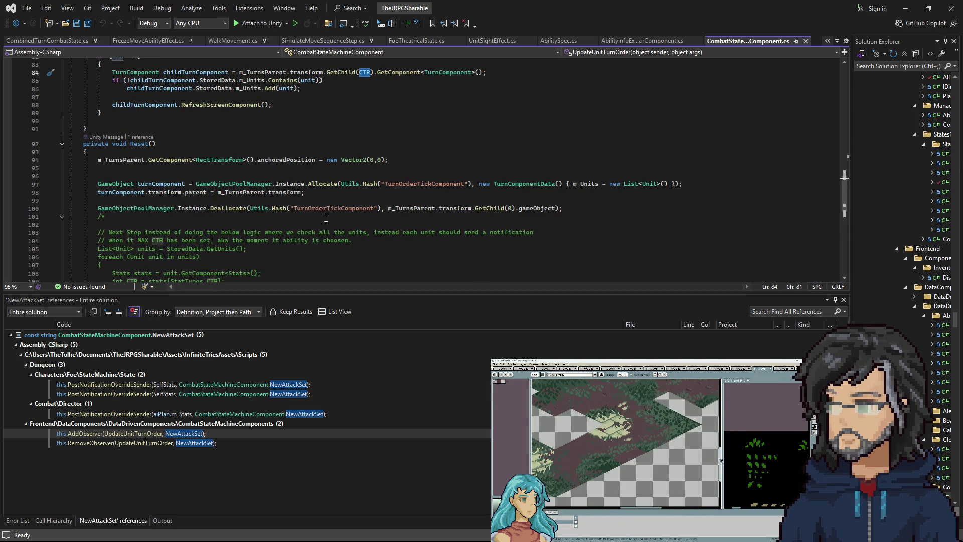
pyautogui.scroll(13, 321, 217)
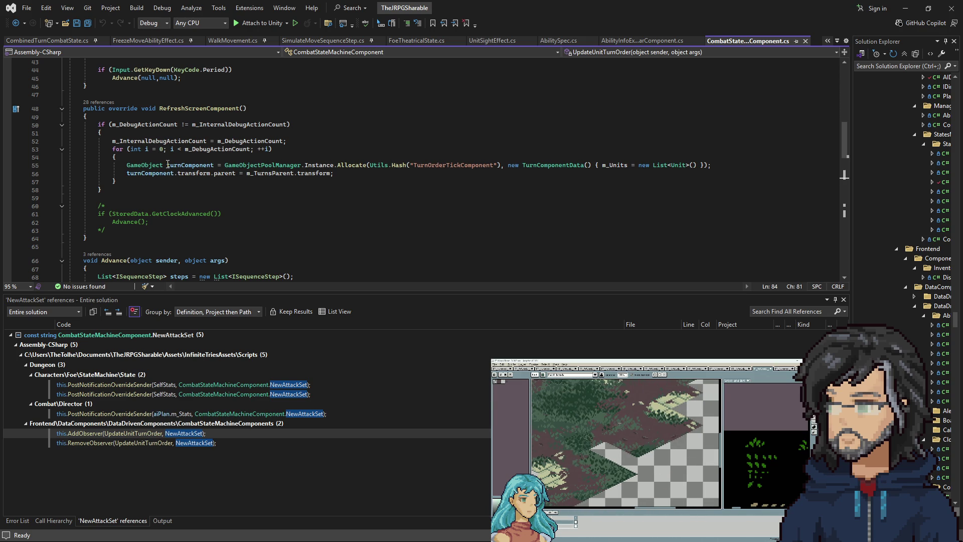
# Back in Unity, select the IT_Orge enemy prefab among the Project assets.
pyautogui.click(903, 8)
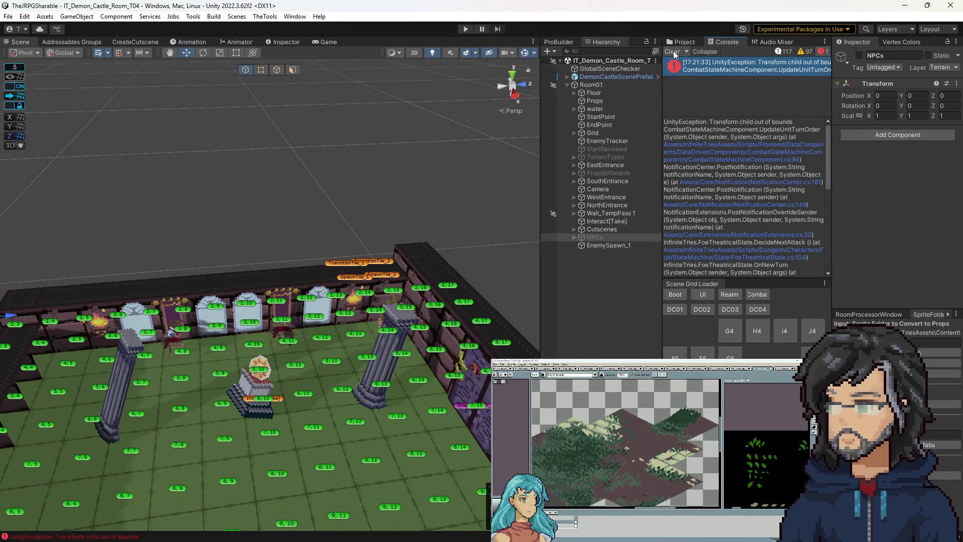
pyautogui.click(680, 42)
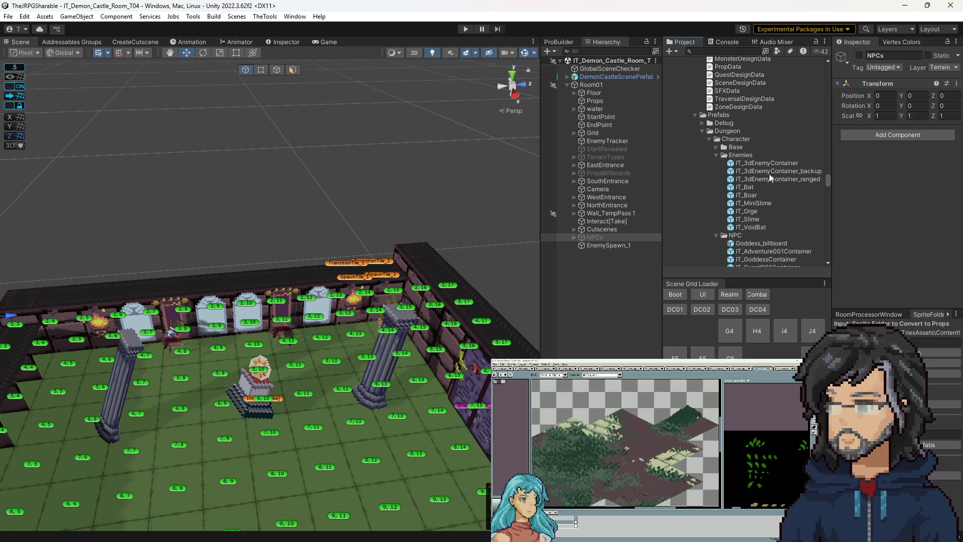
pyautogui.click(748, 211)
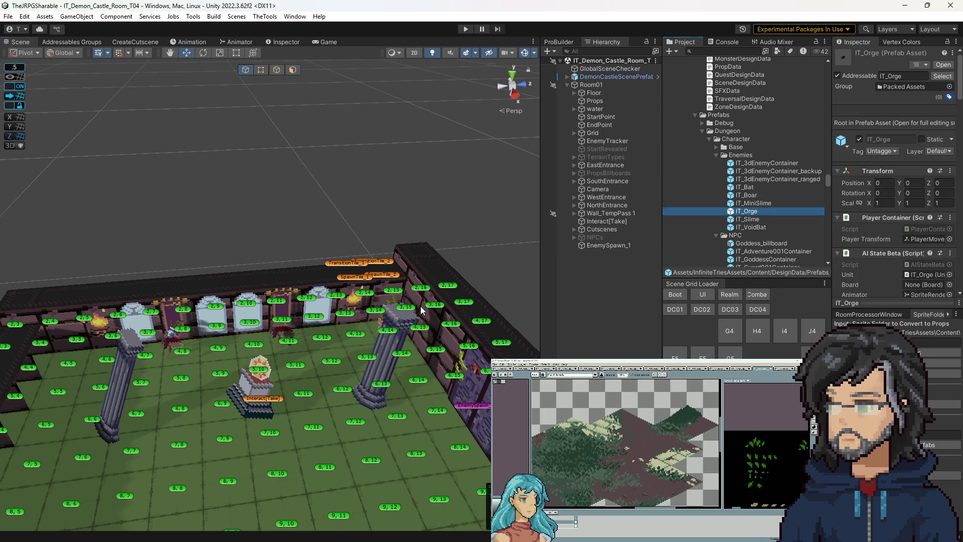
# Frame EnemySpawn_1, check its PlayfulAttack ability's CT value, and start Play mode.
pyautogui.doubleClick(609, 246)
pyautogui.scroll(-5, 924, 200)
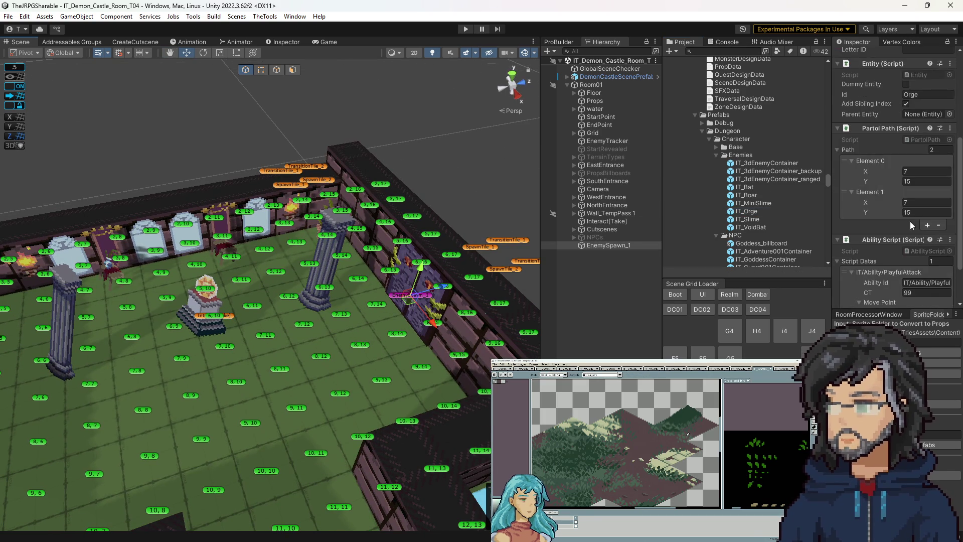
pyautogui.scroll(-3, 914, 221)
pyautogui.click(920, 235)
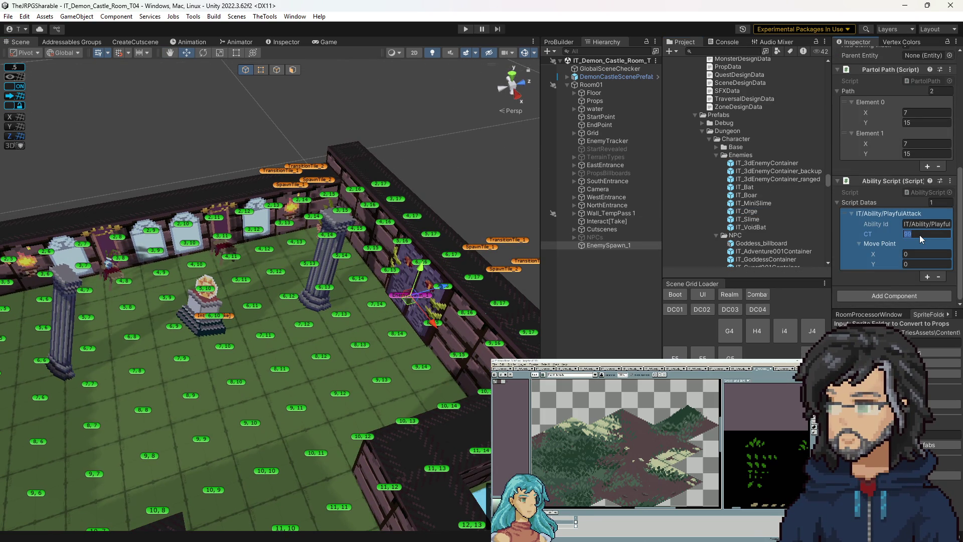
pyautogui.write('10')
pyautogui.click(465, 28)
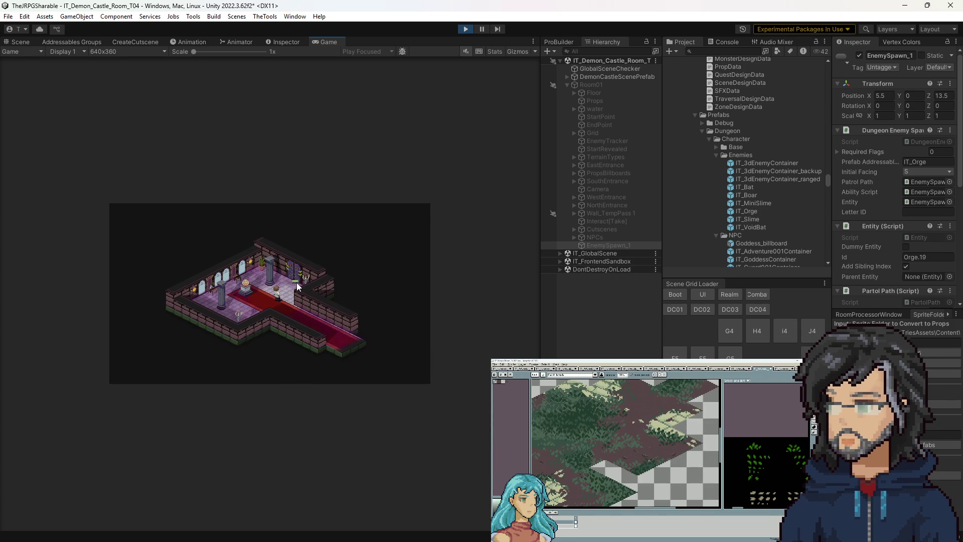
# Set the Game view to 2x scale and have the hero interact with the pedestal.
pyautogui.moveTo(214, 52); pyautogui.dragTo(222, 55)
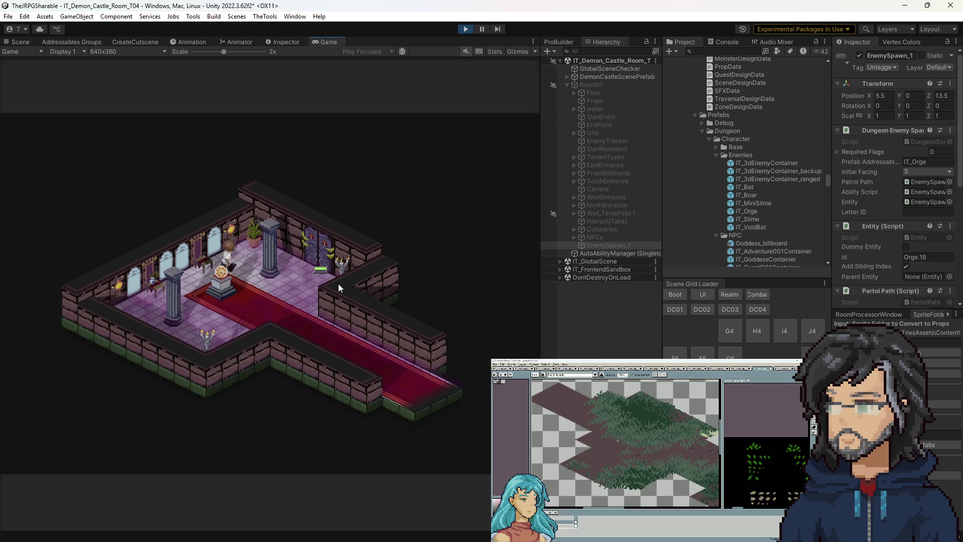
pyautogui.press('e')
pyautogui.press('e')
pyautogui.press('e')
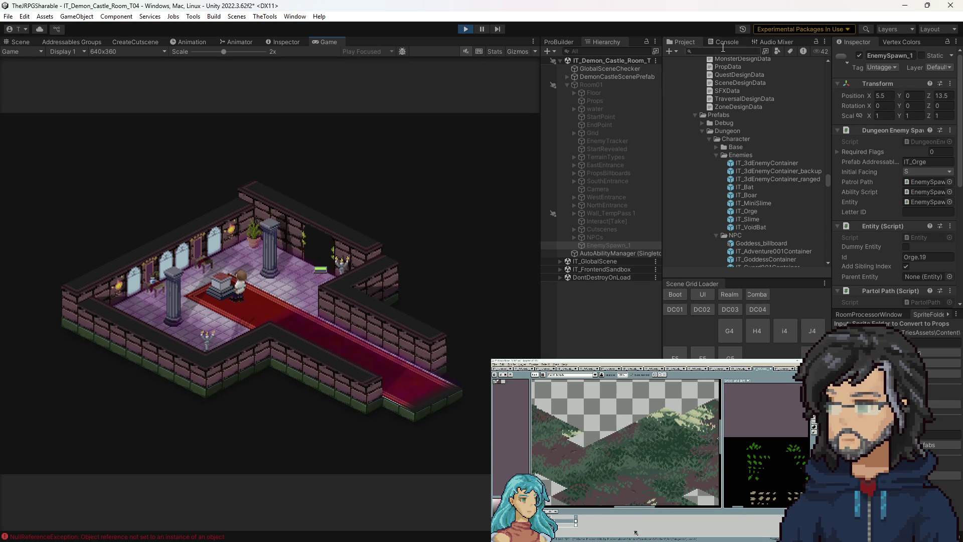
# Open the NullReferenceException at NavigateToTileSequenceStep.cs line 64, then inspect EnemySpawn_1's components.
pyautogui.click(723, 43)
pyautogui.click(721, 70)
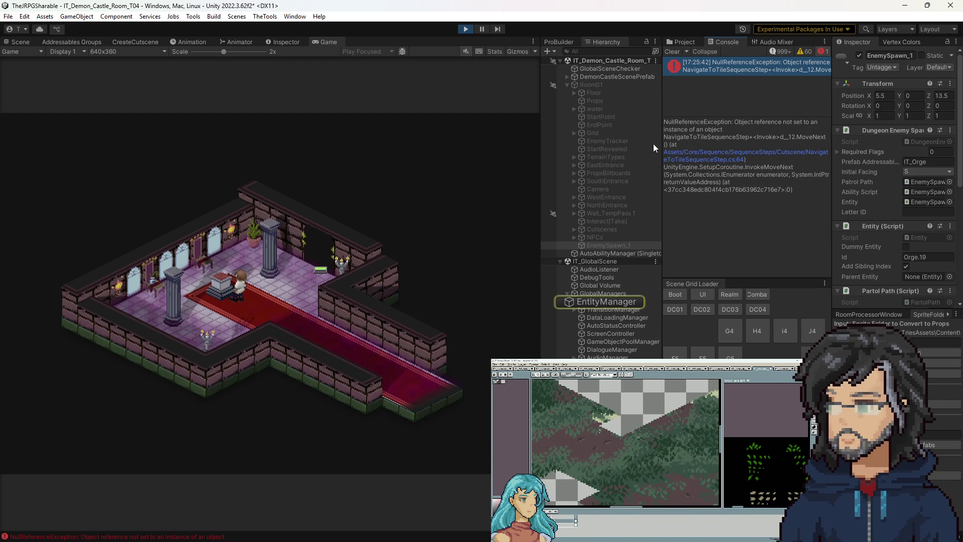
pyautogui.click(668, 153)
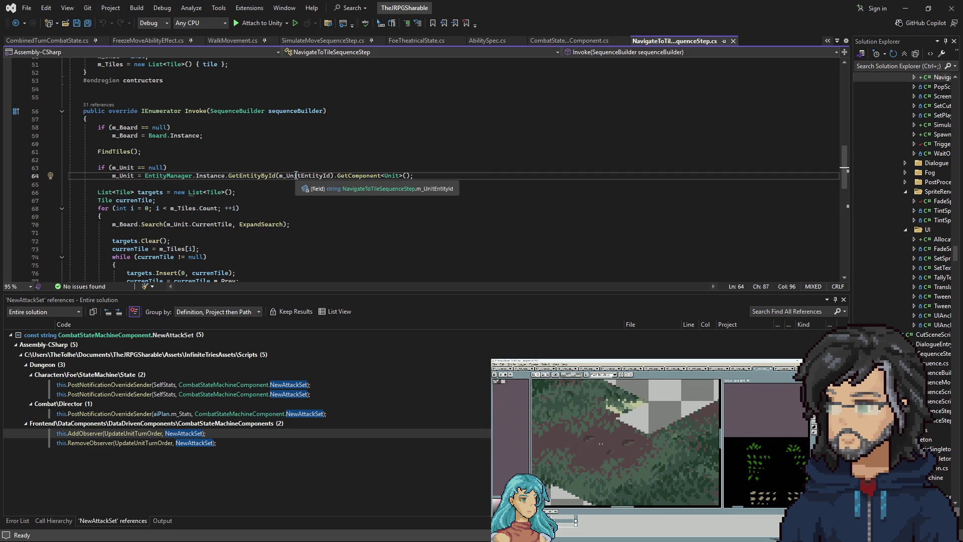
pyautogui.click(906, 8)
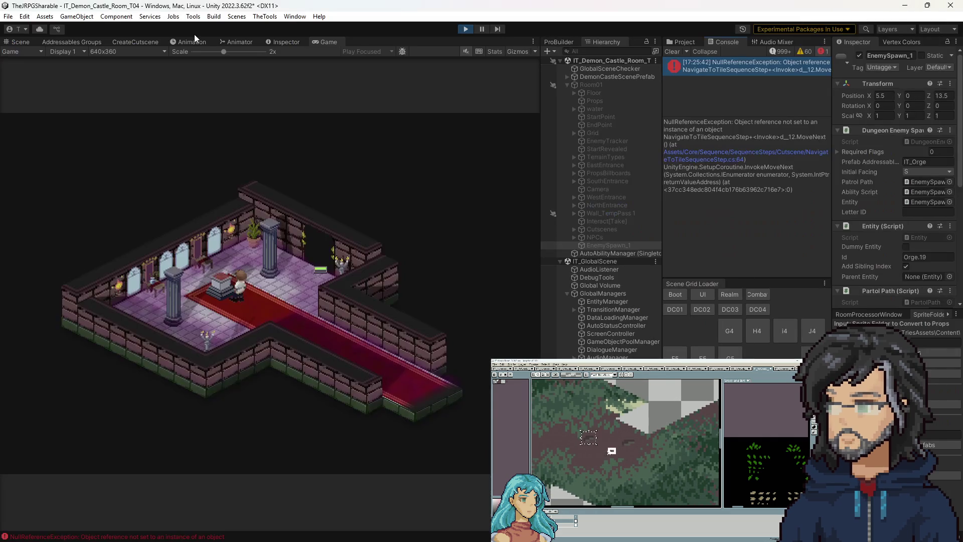
pyautogui.click(290, 42)
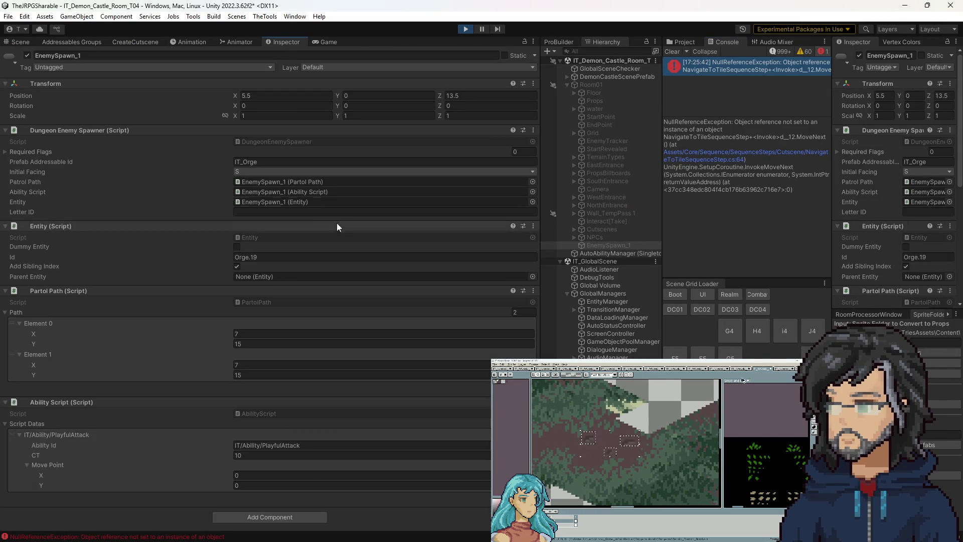
# In the Scene view, orbit closer to the room walls, select the sword sprite and widen the Hierarchy.
pyautogui.click(20, 41)
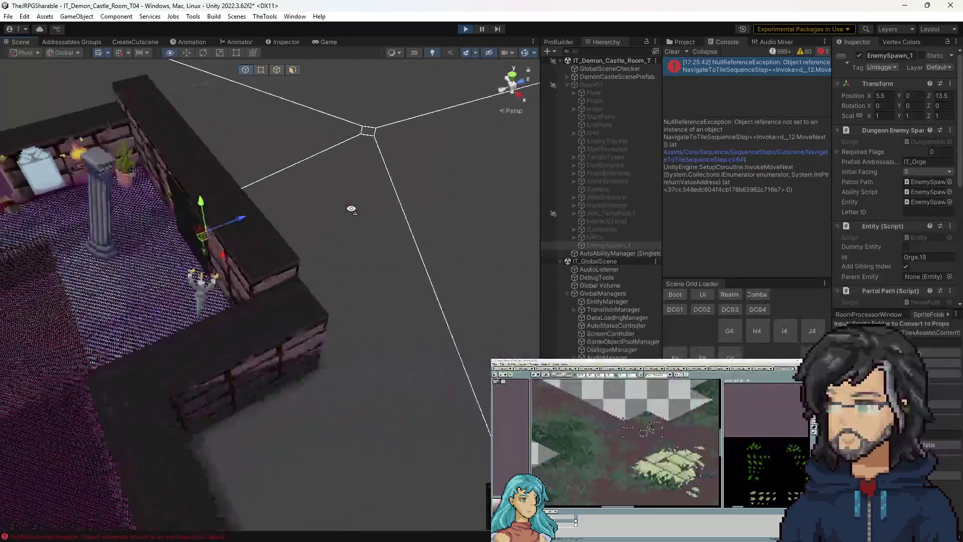
pyautogui.moveTo(204, 171); pyautogui.dragTo(53, 89)
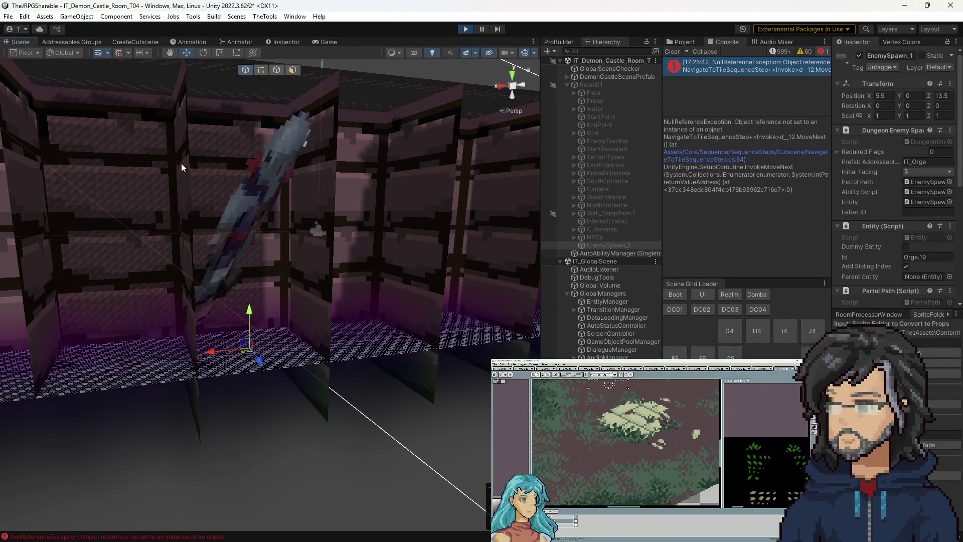
pyautogui.click(254, 186)
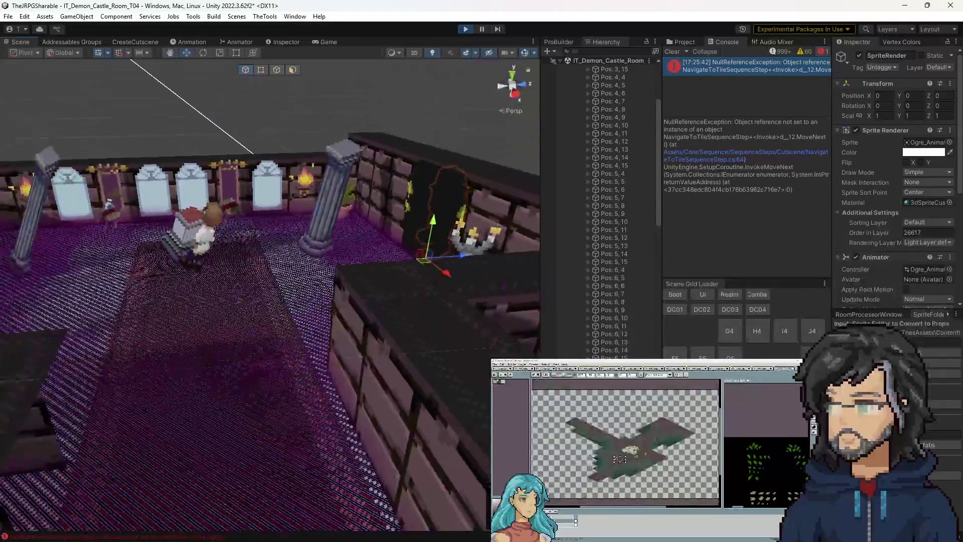
pyautogui.moveTo(662, 201); pyautogui.dragTo(716, 201)
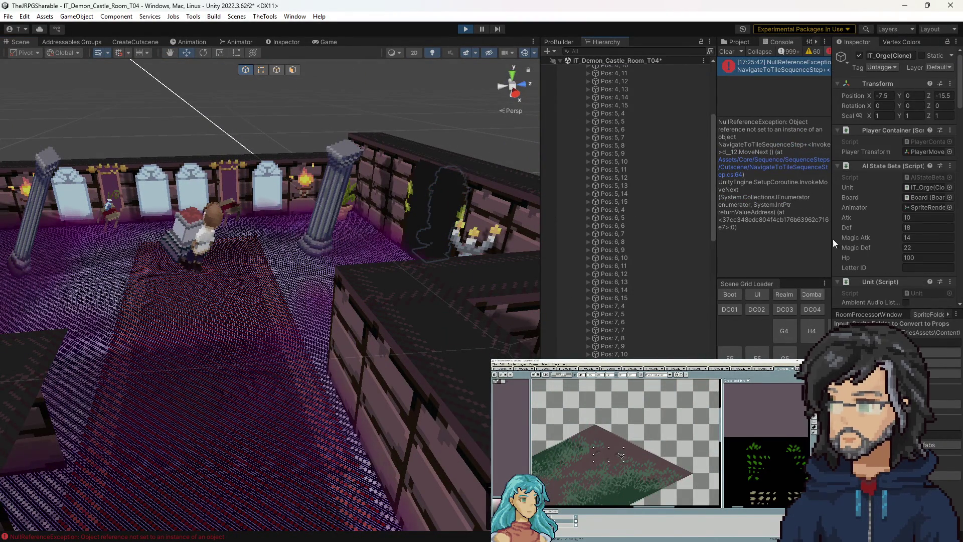
pyautogui.scroll(-5, 863, 227)
pyautogui.scroll(-10, 901, 244)
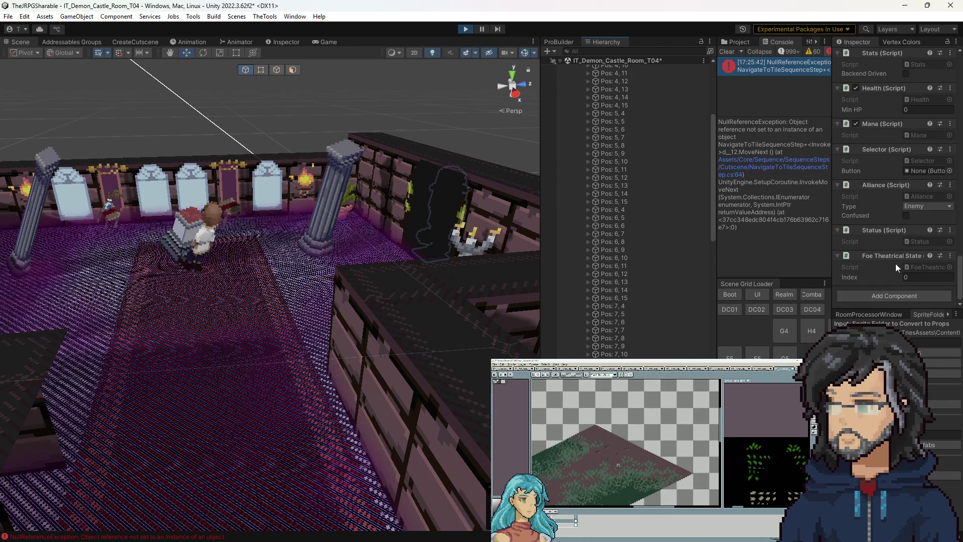
pyautogui.scroll(5, 895, 262)
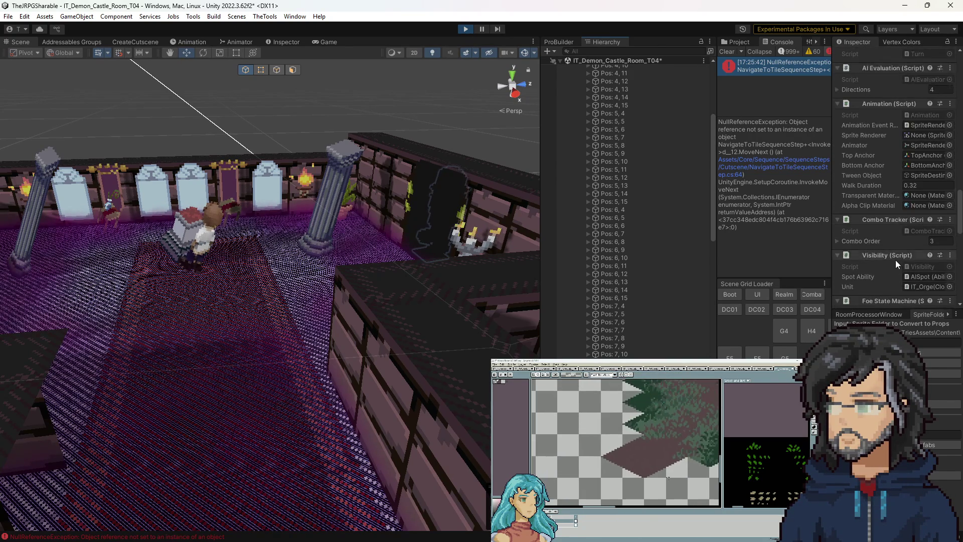
pyautogui.scroll(8, 896, 260)
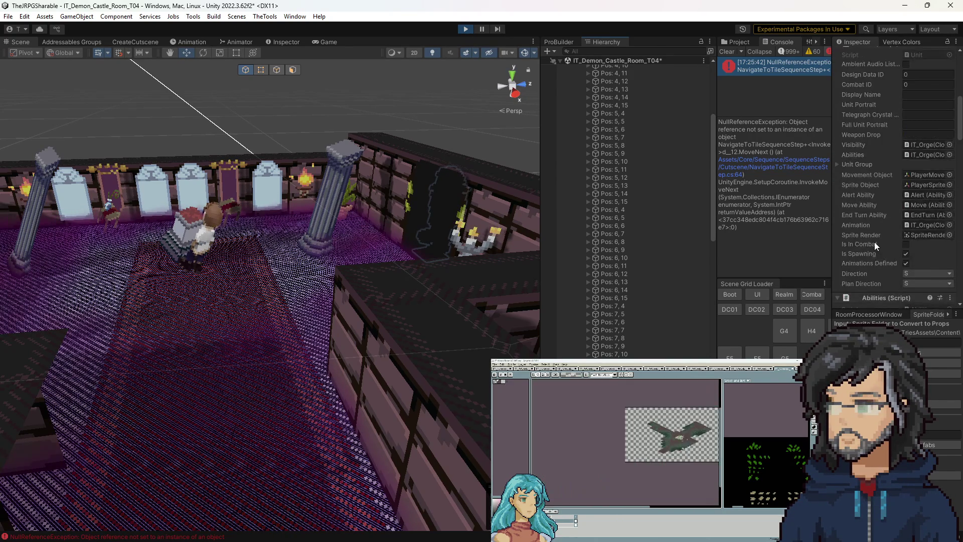
pyautogui.scroll(8, 876, 242)
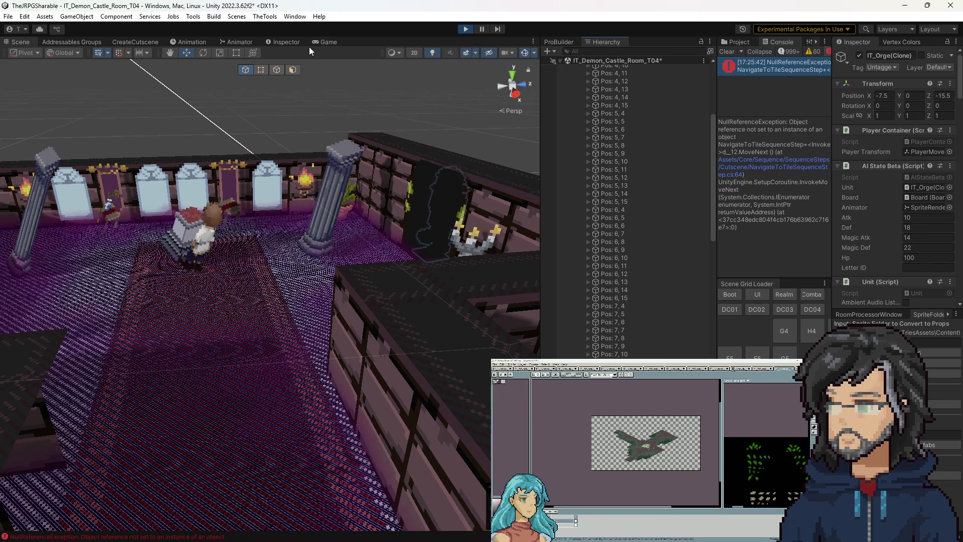
# Scroll through IT_Orge(Clone)'s components in the large Inspector, then exit Play mode and show Project assets.
pyautogui.click(290, 44)
pyautogui.scroll(-8, 140, 287)
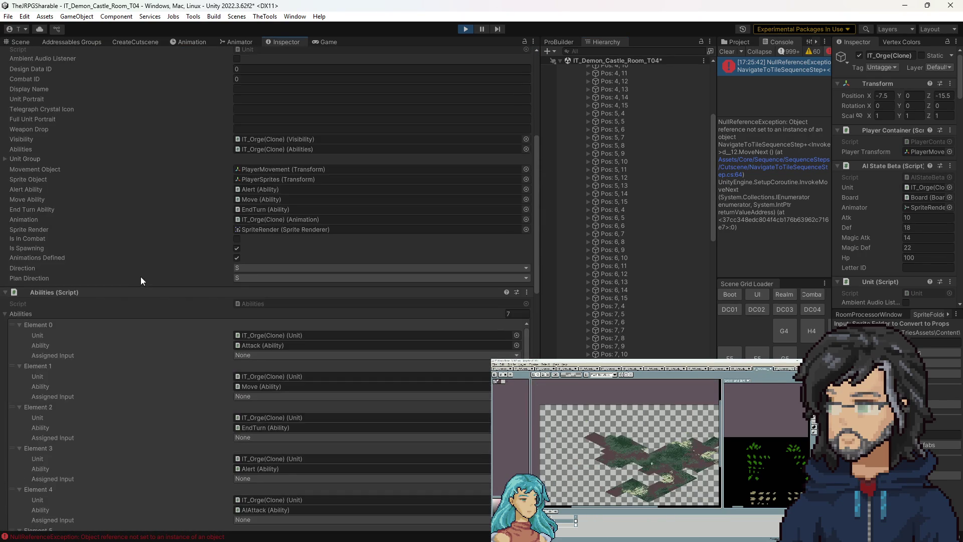
pyautogui.scroll(-15, 142, 279)
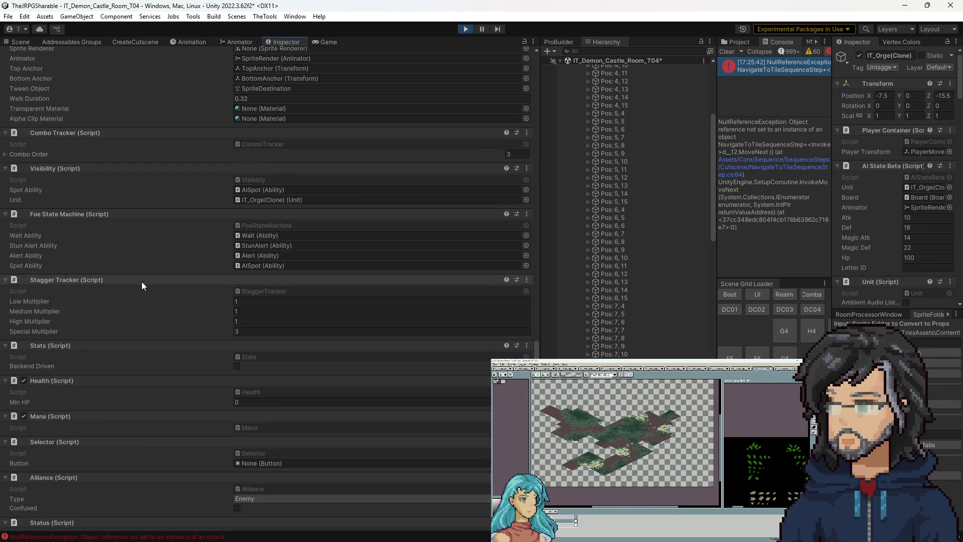
pyautogui.scroll(-3, 142, 281)
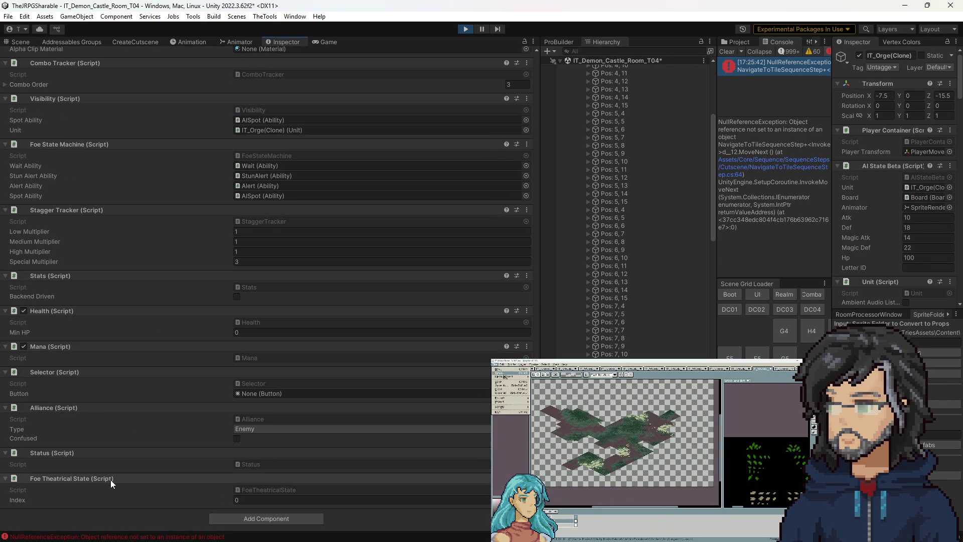
pyautogui.scroll(7, 111, 479)
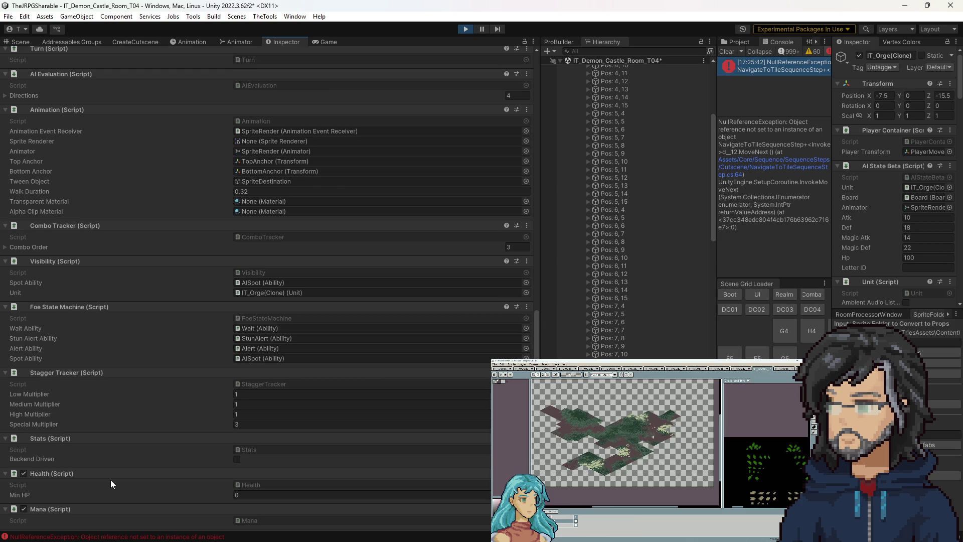
pyautogui.scroll(17, 110, 479)
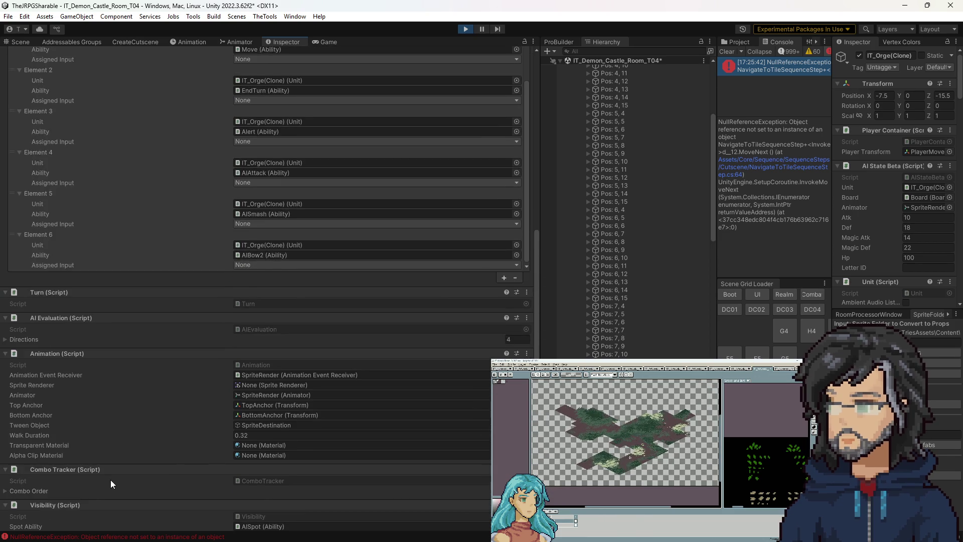
pyautogui.scroll(15, 110, 480)
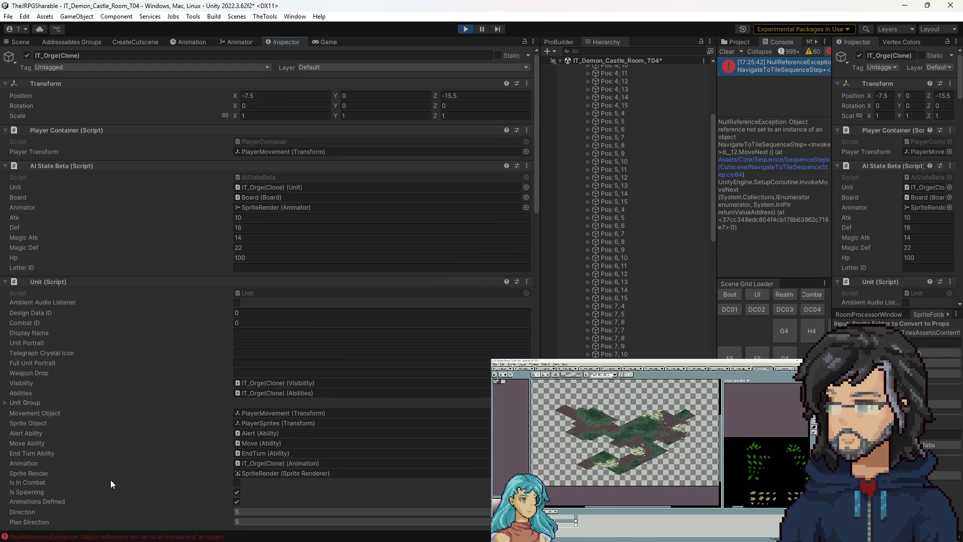
pyautogui.scroll(-20, 108, 480)
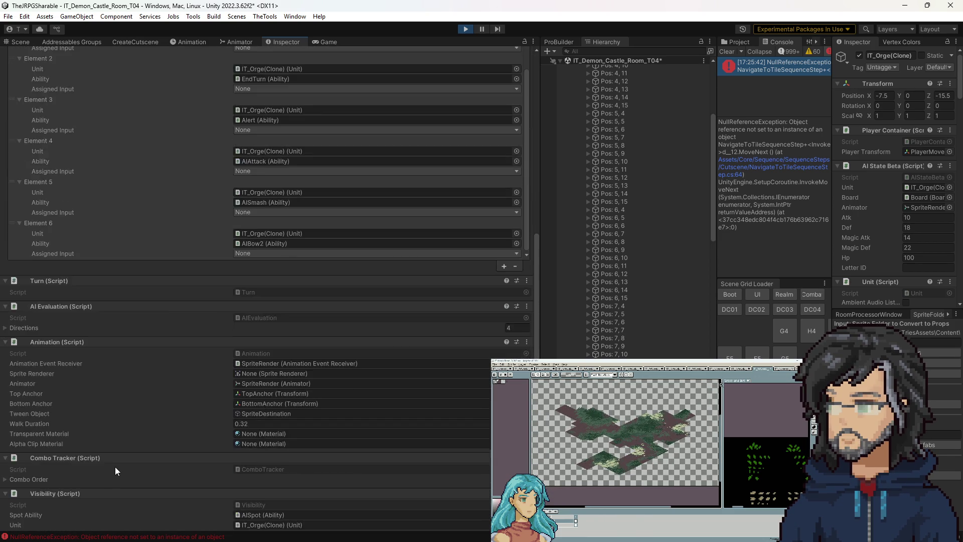
pyautogui.scroll(8, 115, 470)
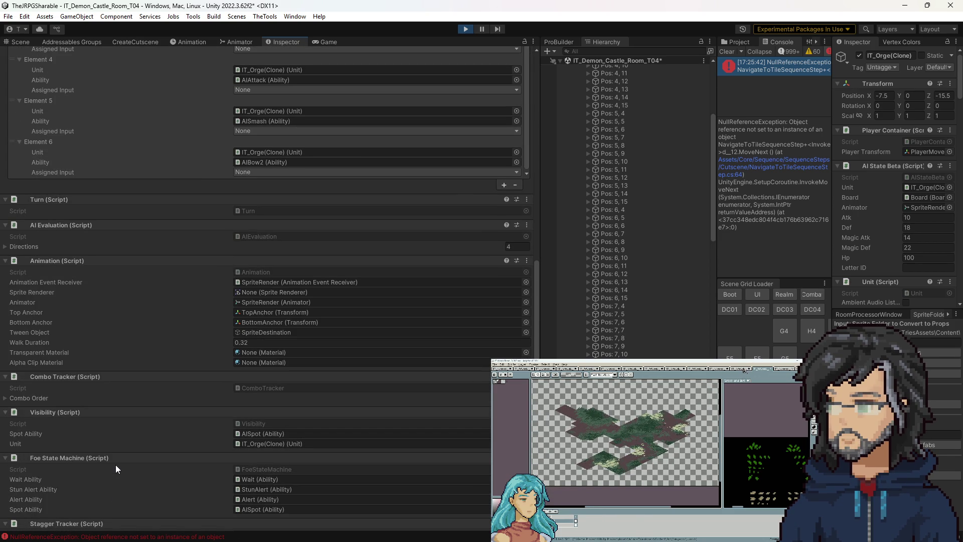
pyautogui.scroll(-9, 115, 465)
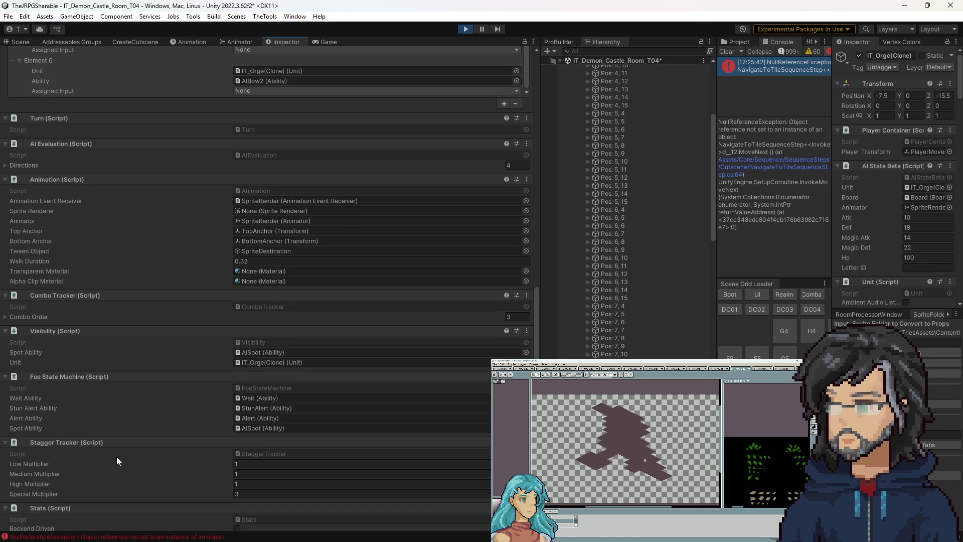
pyautogui.scroll(-4, 116, 454)
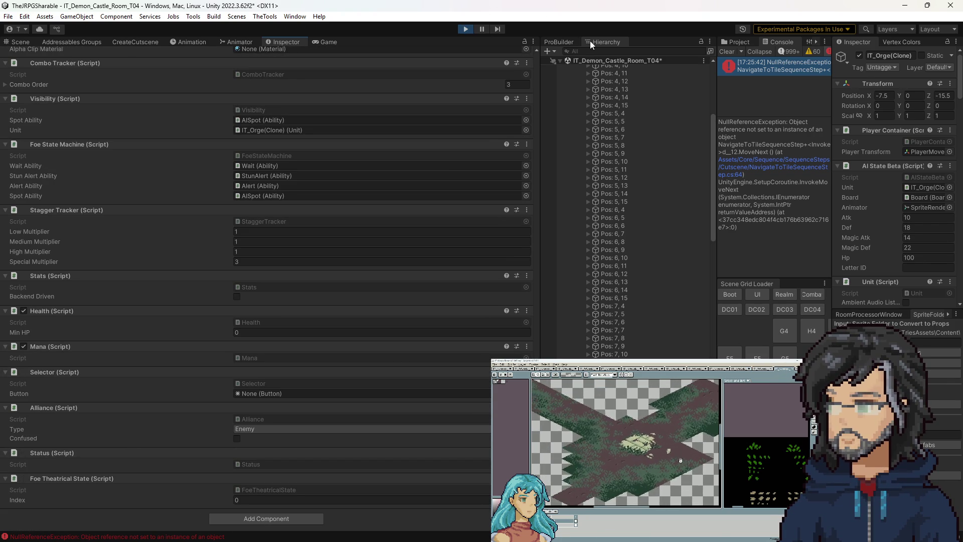
pyautogui.click(461, 28)
pyautogui.click(743, 42)
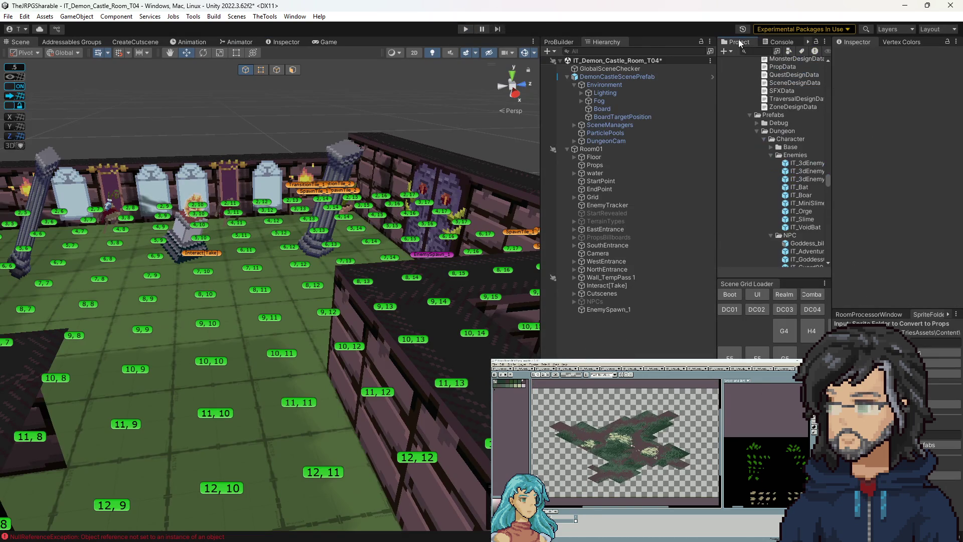
# Search the Project assets for the NPCStateBeta script and open it.
pyautogui.write('pc ')
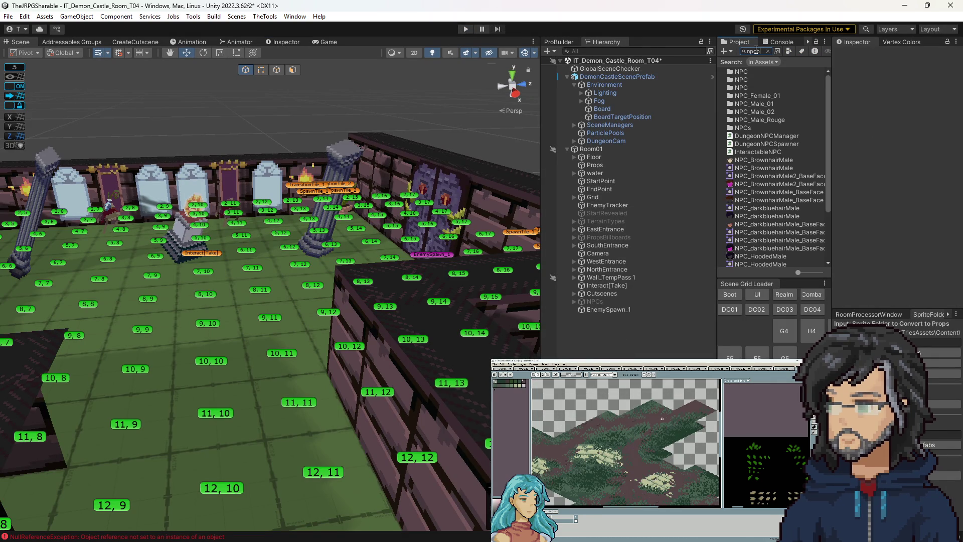
pyautogui.write('state')
pyautogui.click(754, 80)
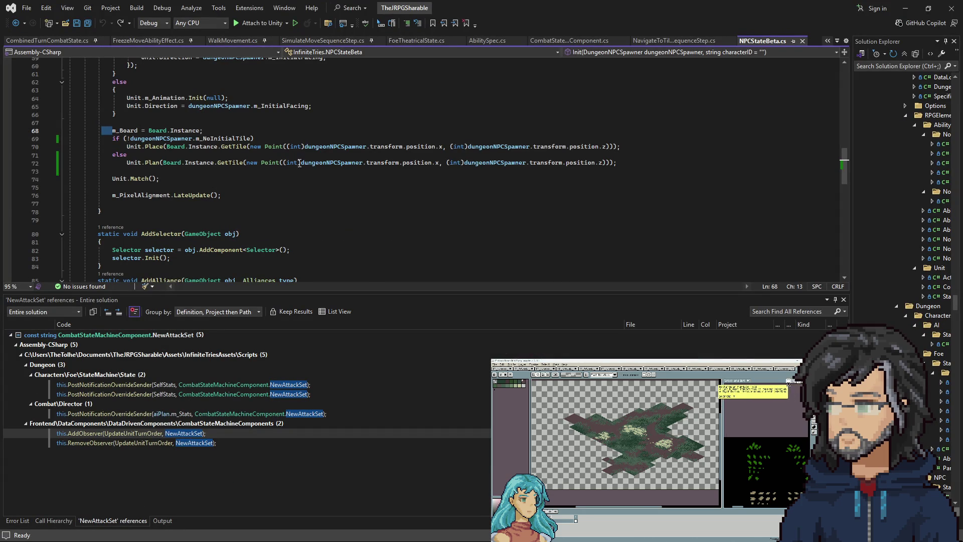
# Locate the entity-setup lines in NPCStateBeta's Init and open AIStateBeta.cs via code search.
pyautogui.scroll(7, 240, 197)
pyautogui.scroll(4, 239, 196)
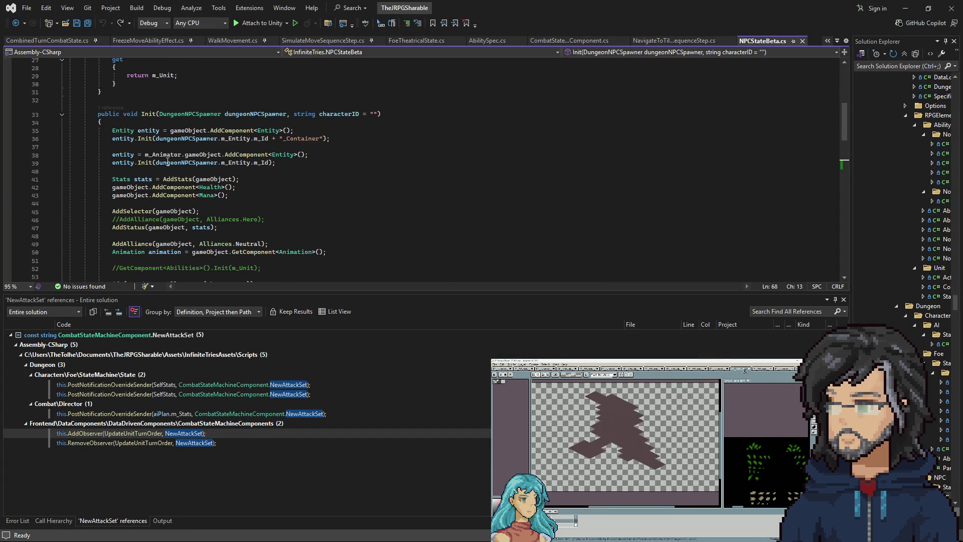
pyautogui.moveTo(112, 155); pyautogui.dragTo(246, 165)
pyautogui.click(256, 166)
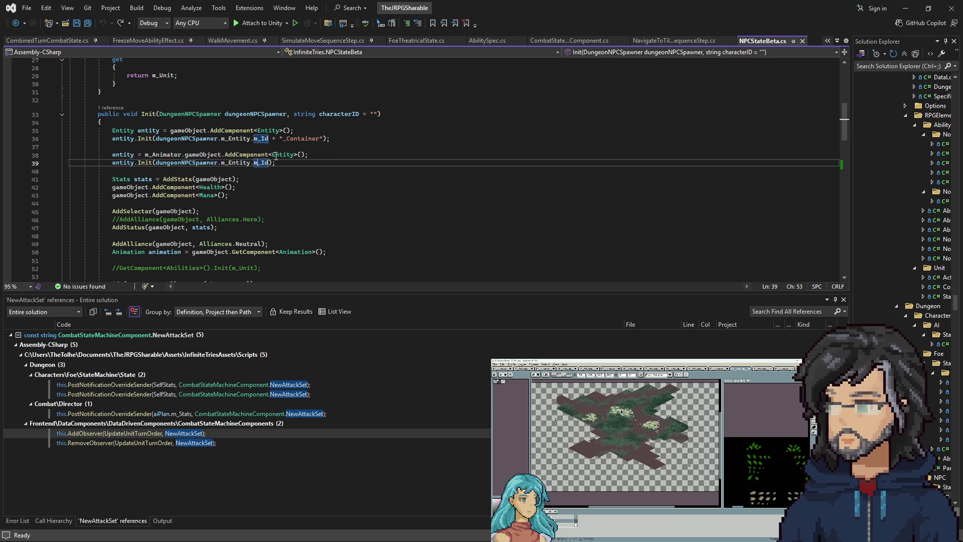
pyautogui.click(571, 155)
pyautogui.hotkey('ctrl', 't')
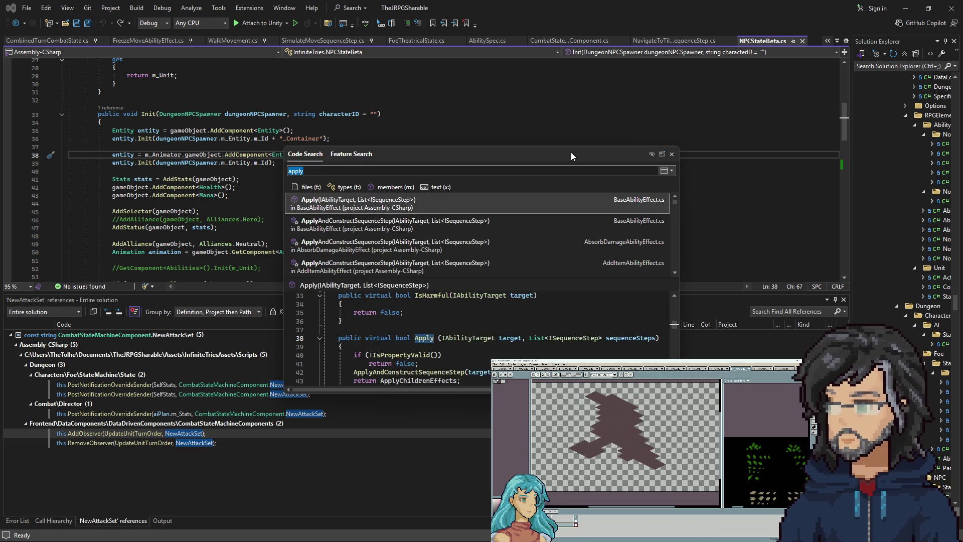
pyautogui.write('ai stat')
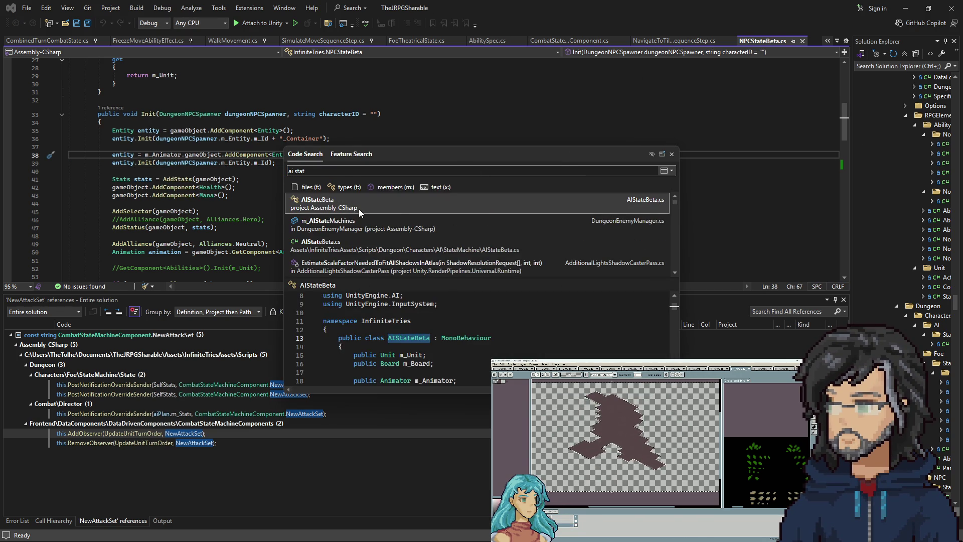
pyautogui.click(359, 213)
pyautogui.scroll(-13, 261, 209)
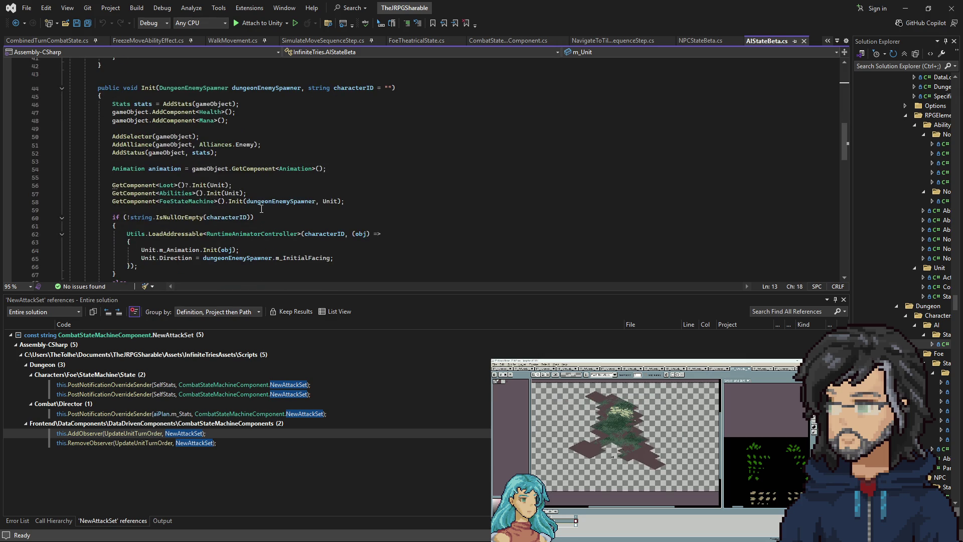
pyautogui.scroll(-5, 261, 209)
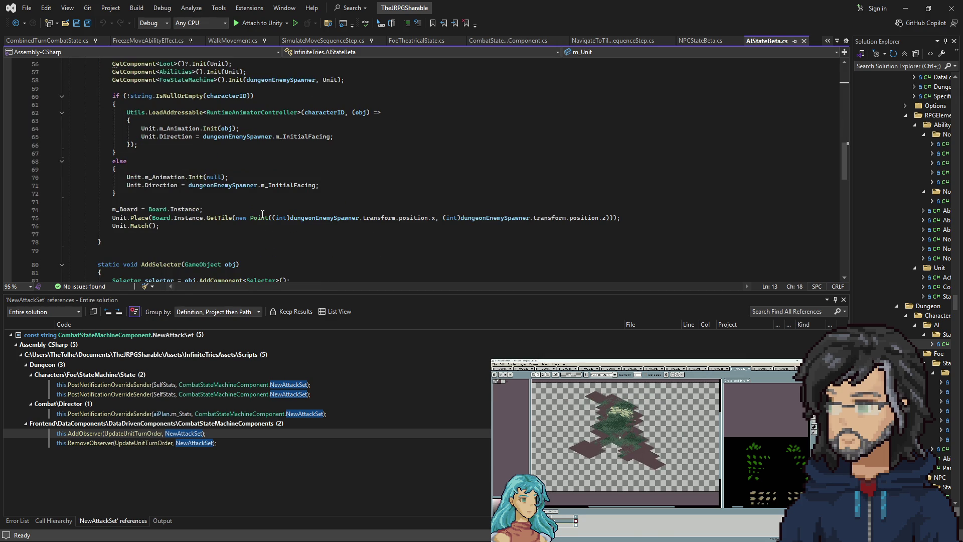
pyautogui.scroll(4, 262, 215)
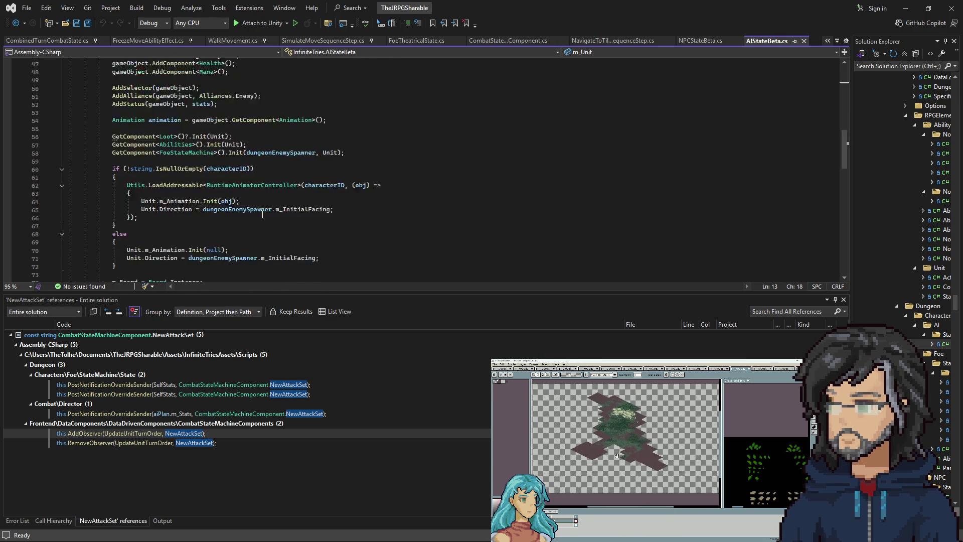
pyautogui.scroll(2, 301, 198)
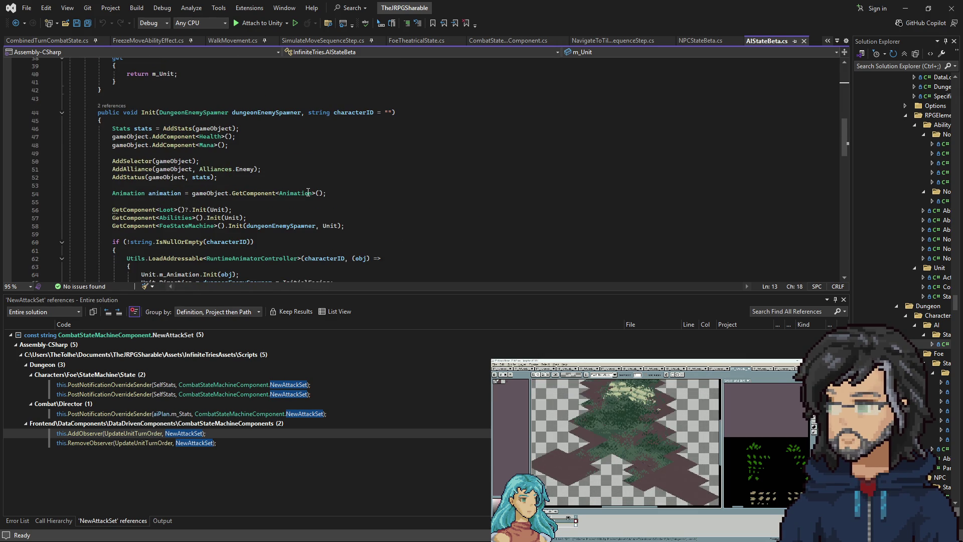
# Copy the two entity-setup lines from NPCStateBeta.cs and paste them above AddSelector in AIStateBeta.
pyautogui.click(301, 169)
pyautogui.hotkey('ctrl', 'Tab')
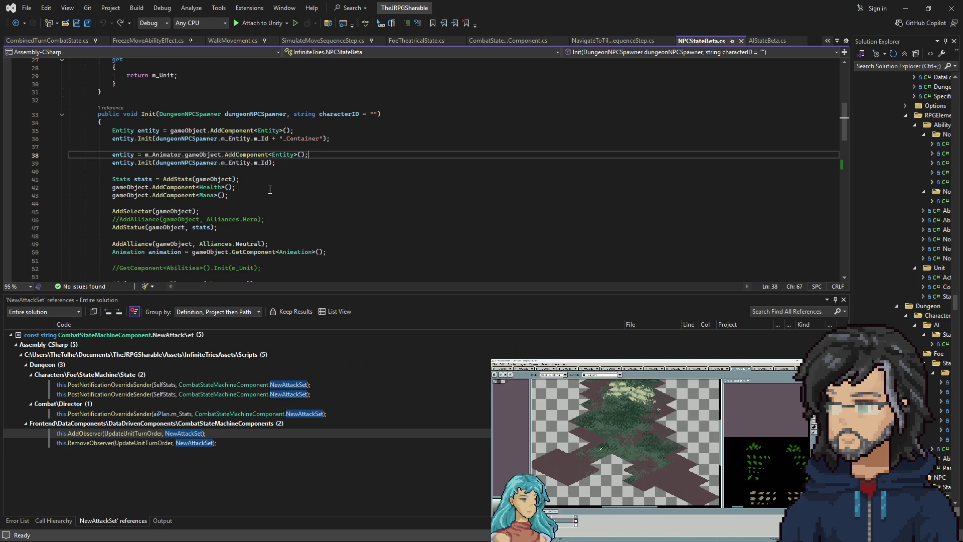
pyautogui.moveTo(282, 163)
pyautogui.mouseDown()
pyautogui.moveTo(287, 153)
pyautogui.moveTo(113, 146)
pyautogui.mouseUp()
pyautogui.hotkey('ctrl', 'c')
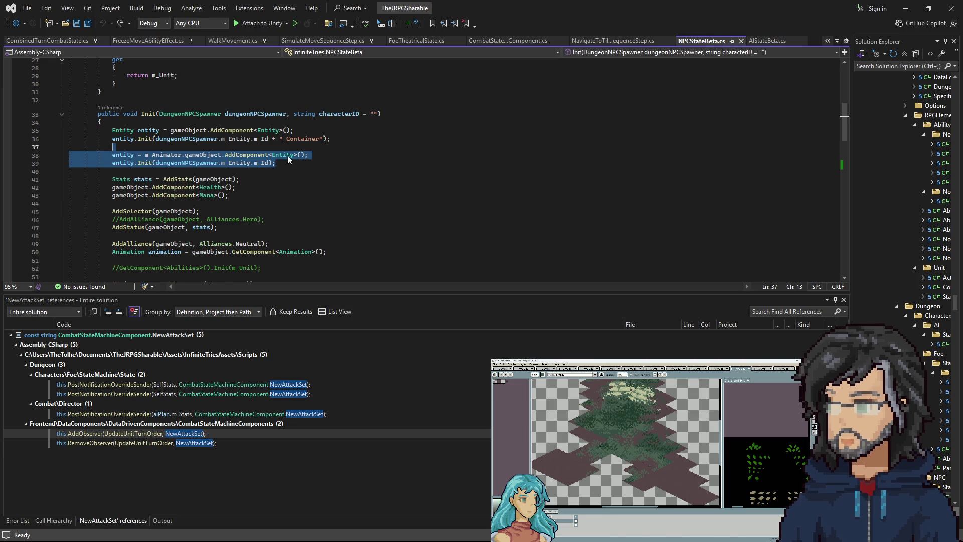
pyautogui.hotkey('ctrl', 'Tab')
pyautogui.click(196, 160)
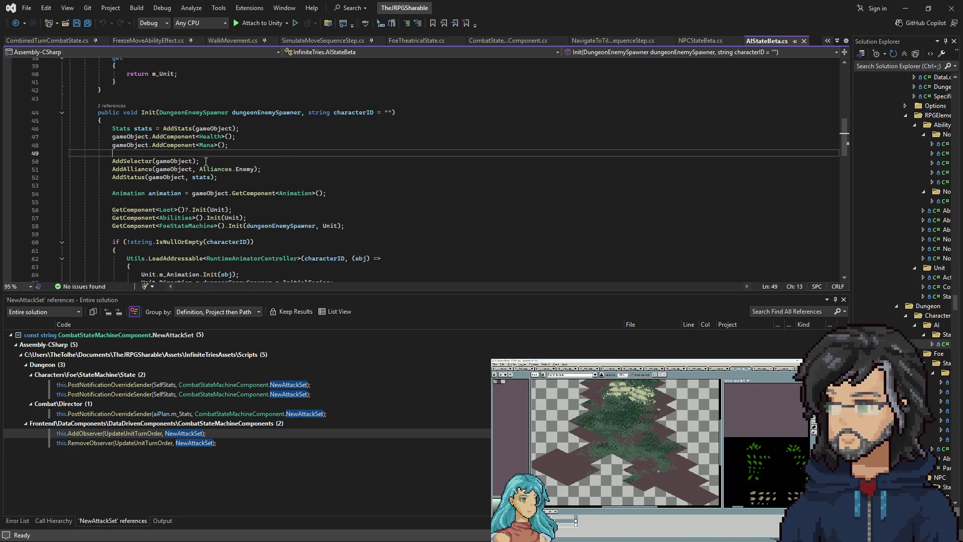
pyautogui.hotkey('ctrl', 'v')
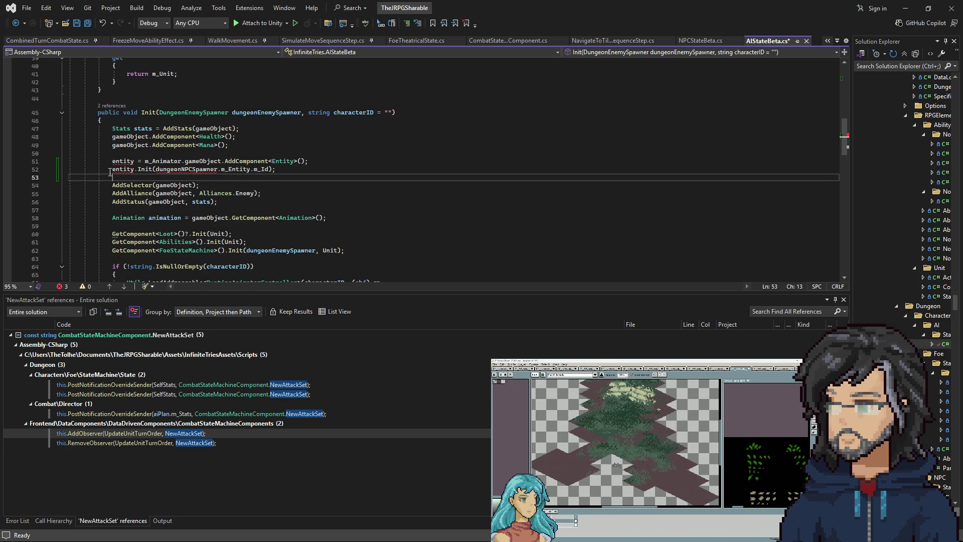
# Replace dungeonNPCSpawner with dungeonEnemySpawner on line 52 and find all references to m_Entity.
pyautogui.doubleClick(266, 112)
pyautogui.hotkey('ctrl', 'c')
pyautogui.doubleClick(187, 169)
pyautogui.hotkey('ctrl', 'v')
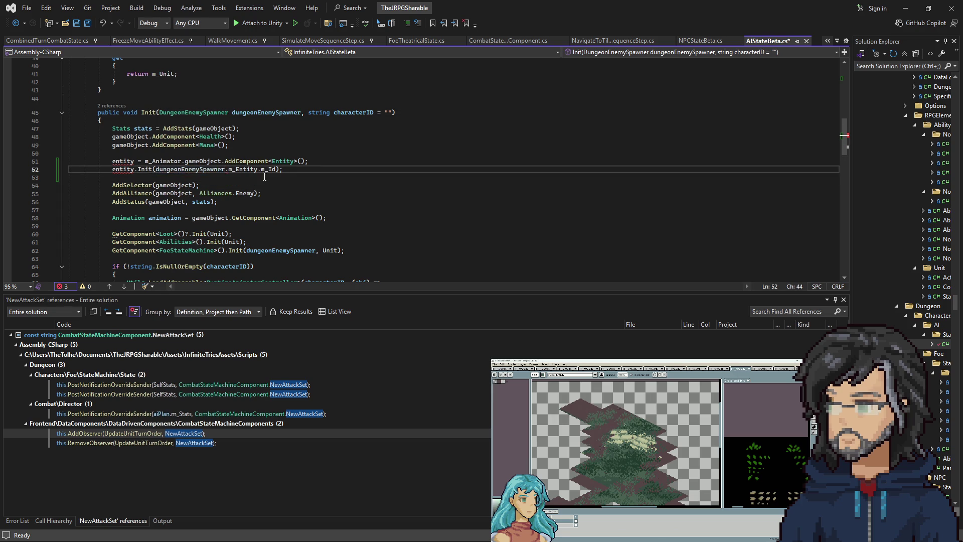
pyautogui.rightClick(241, 169)
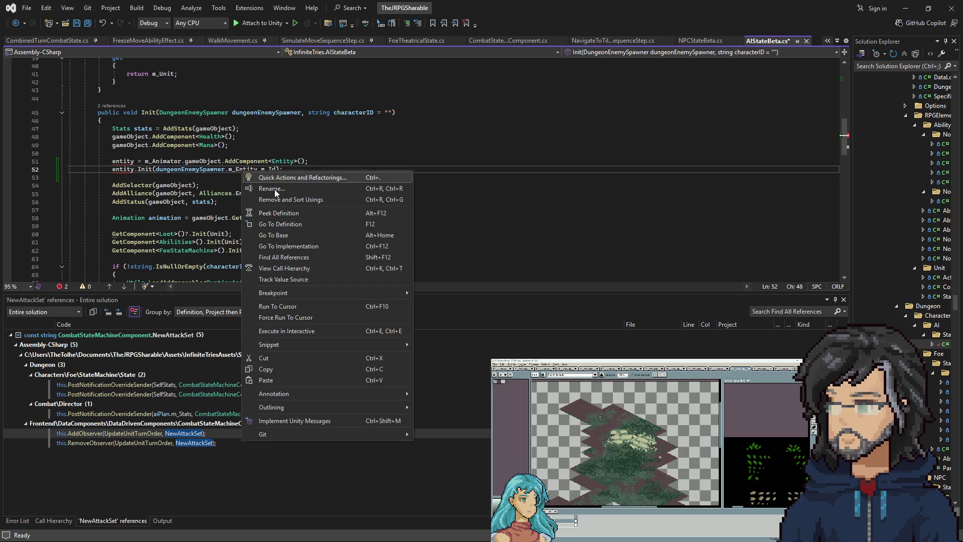
pyautogui.click(309, 256)
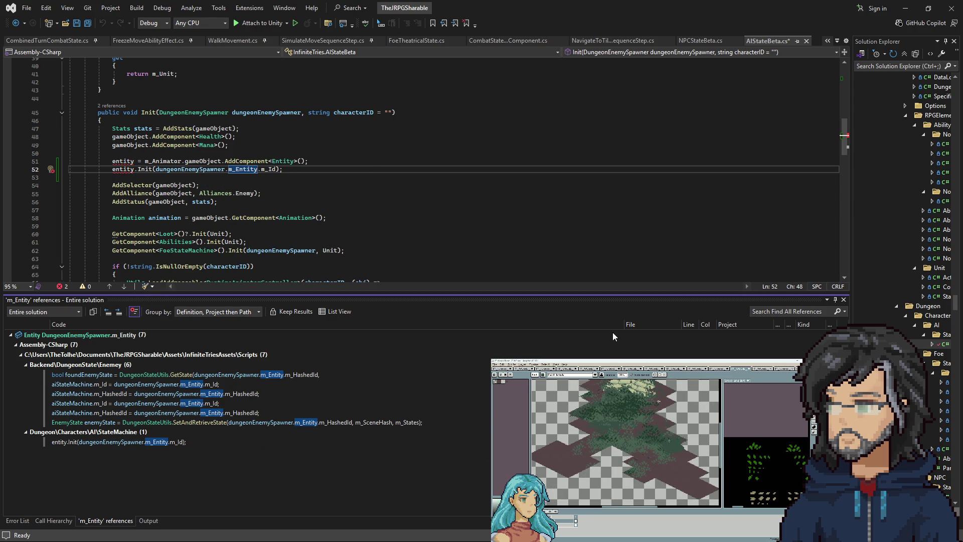
# Review m_Entity uses in DungeonEnemyManager.cs (m_HashedId, SetAndRetrieveState), then go back to entity.Init.
pyautogui.moveTo(679, 324); pyautogui.dragTo(762, 321)
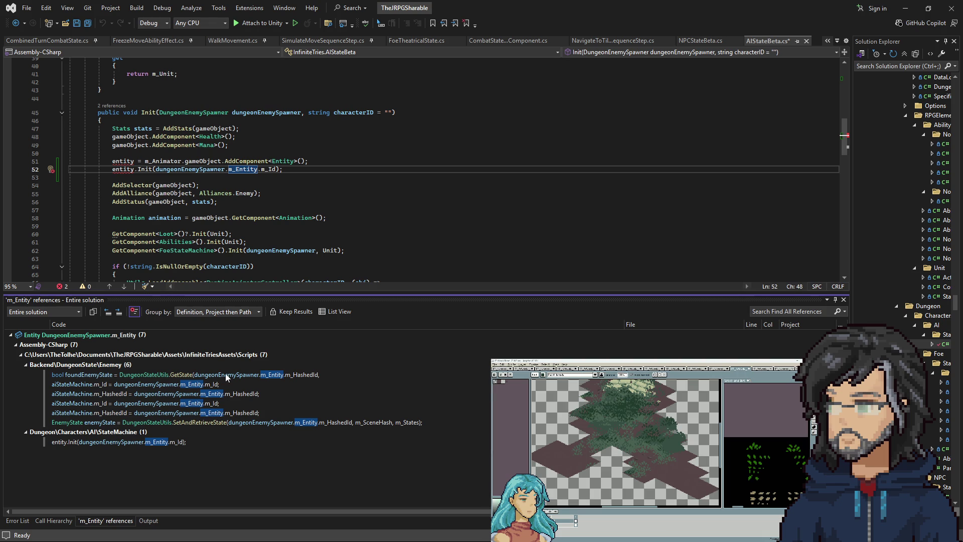
pyautogui.moveTo(200, 387)
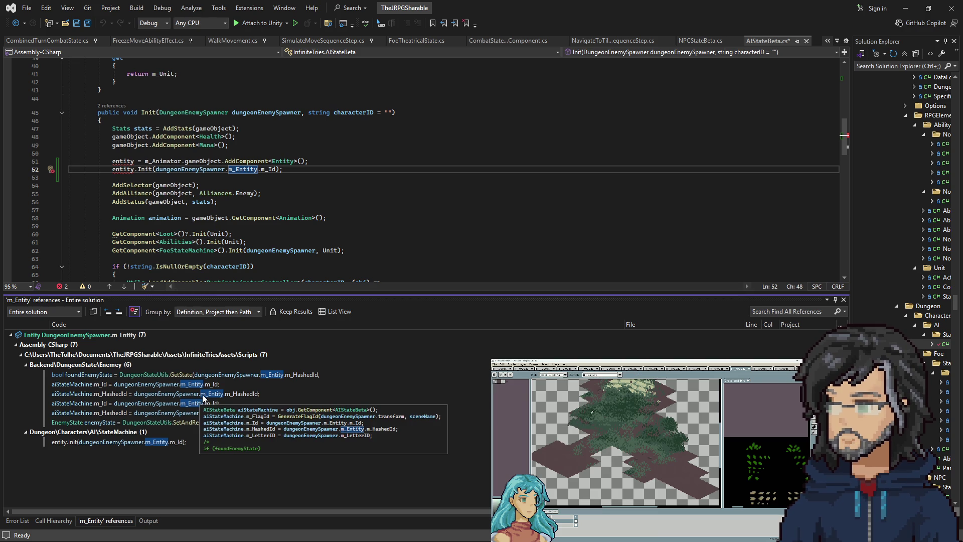
pyautogui.doubleClick(201, 401)
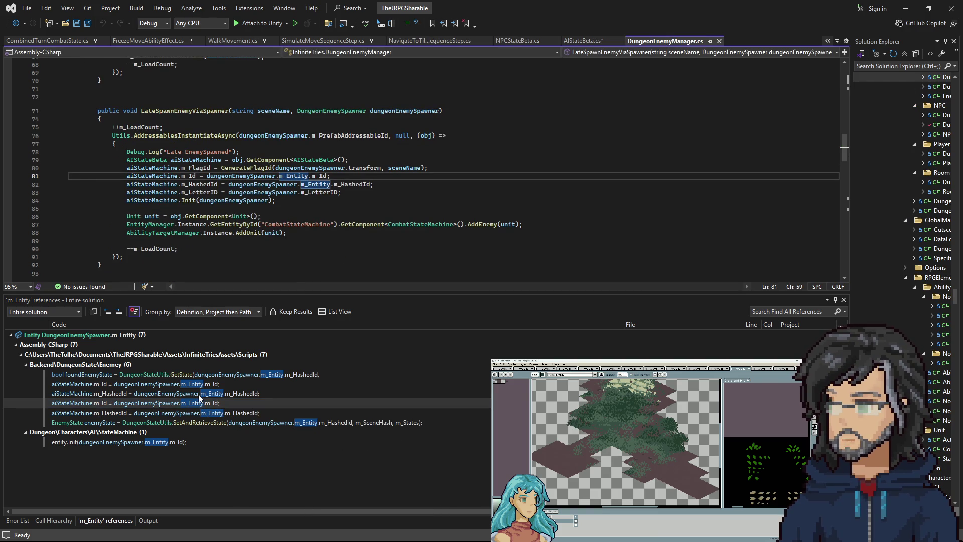
pyautogui.doubleClick(162, 414)
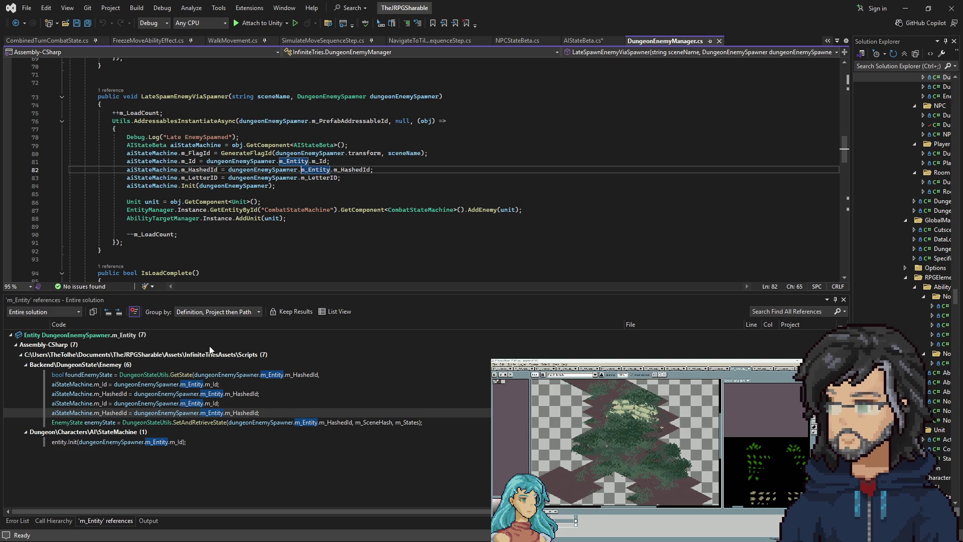
pyautogui.doubleClick(173, 424)
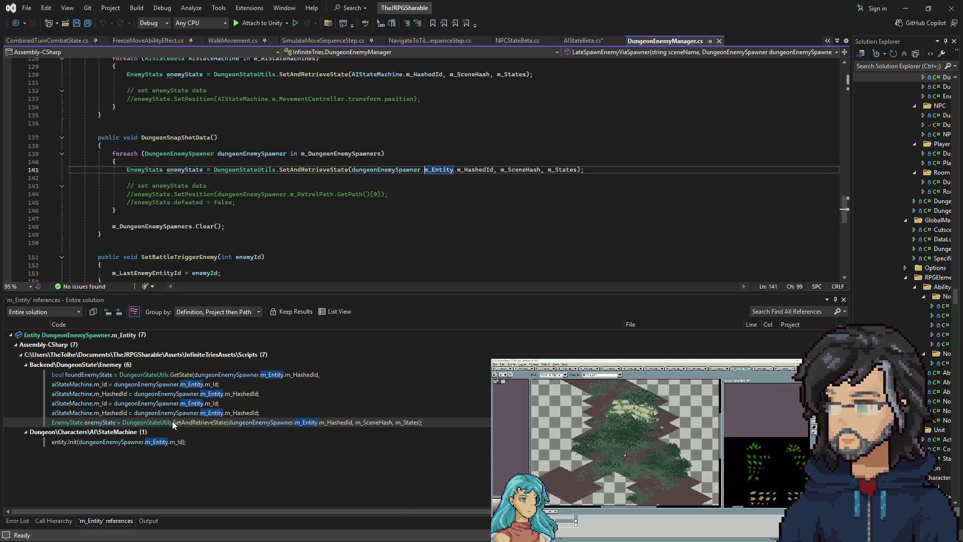
pyautogui.doubleClick(149, 443)
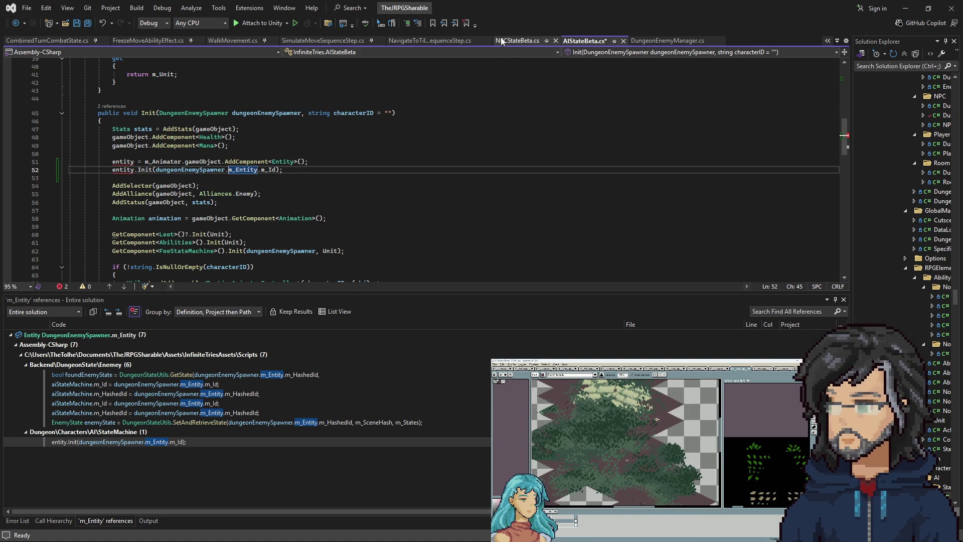
# Copy the two Entity setup lines from NPCStateBeta.cs into AIStateBeta's Init.
pyautogui.click(501, 42)
pyautogui.moveTo(330, 139); pyautogui.dragTo(103, 123)
pyautogui.hotkey('ctrl', 'c')
pyautogui.click(585, 41)
pyautogui.click(164, 153)
pyautogui.hotkey('ctrl', 'v')
pyautogui.press('Return')
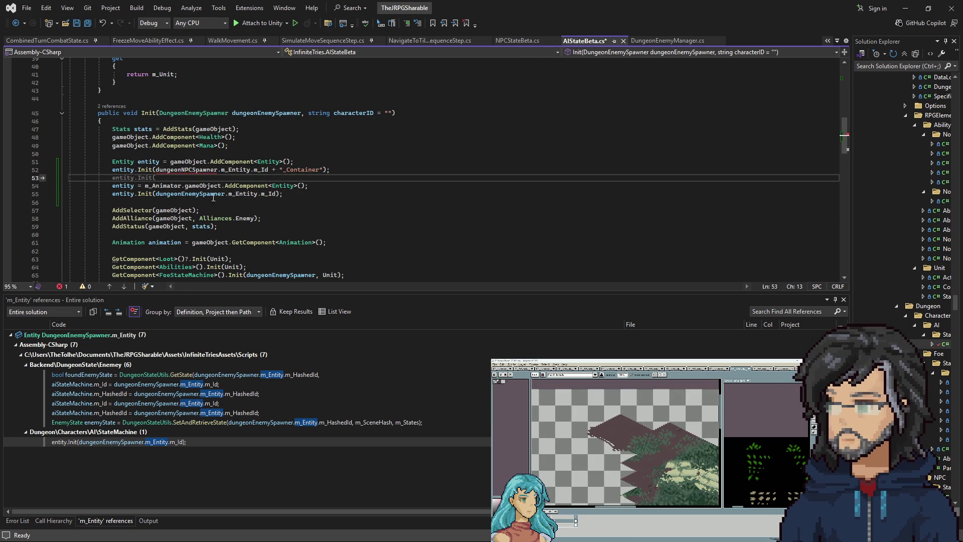
# Make line 52 use dungeonEnemySpawner, save AIStateBeta.cs, and return to Unity.
pyautogui.doubleClick(199, 194)
pyautogui.hotkey('ctrl', 'c')
pyautogui.doubleClick(186, 170)
pyautogui.hotkey('ctrl', 'v')
pyautogui.click(290, 194)
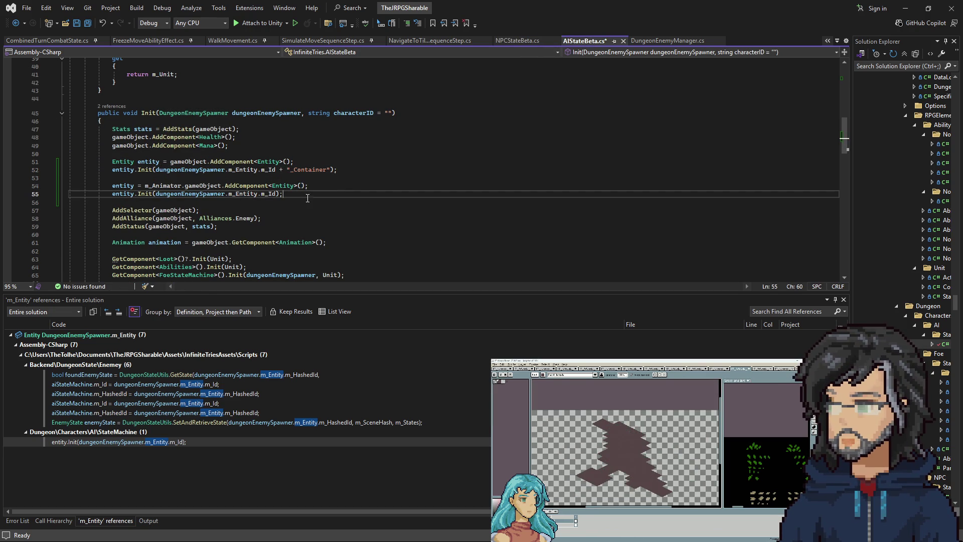
pyautogui.hotkey('ctrl', 's')
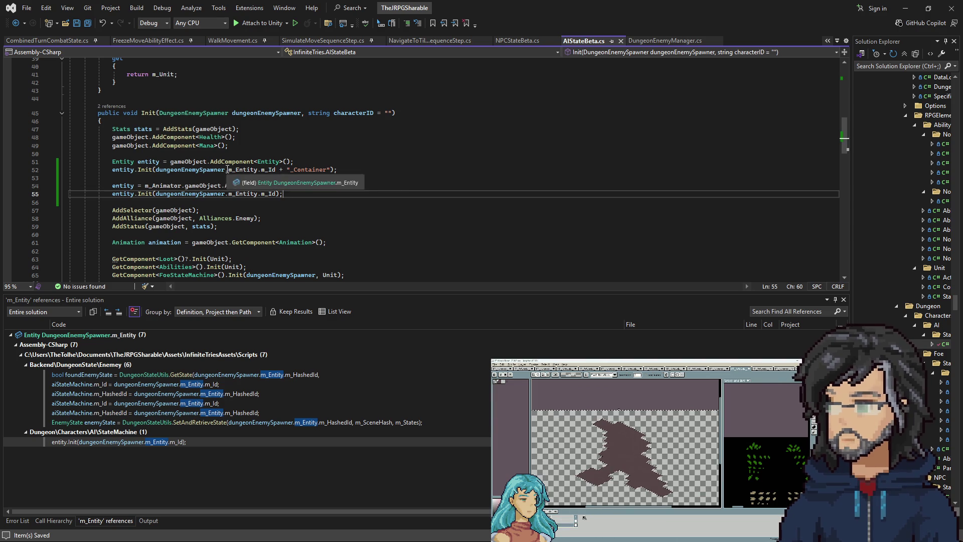
pyautogui.click(191, 194)
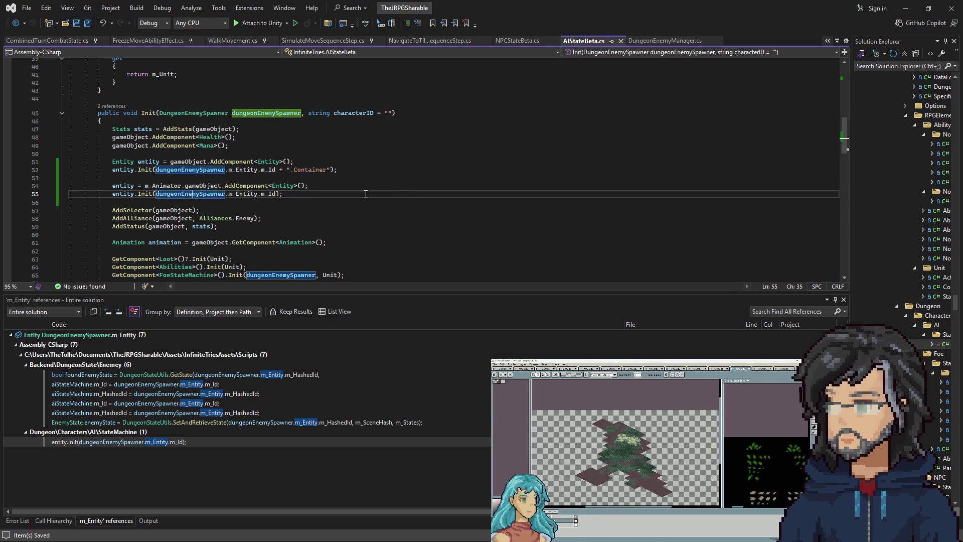
pyautogui.click(906, 8)
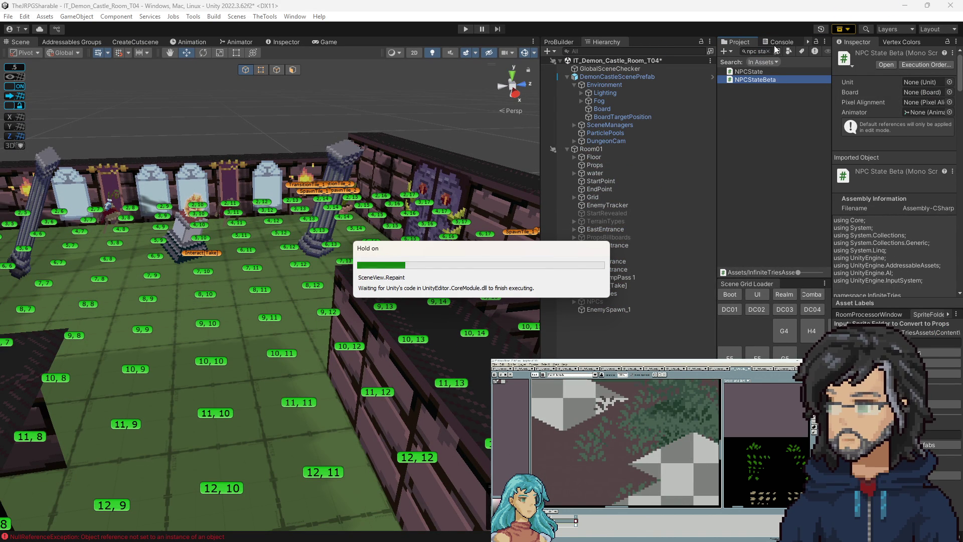
# Play-test, widen the Game view, and open the NullReferenceException at NavigateToTileSequenceStep.cs line 64.
pyautogui.click(766, 51)
pyautogui.hotkey('ctrl', 'p')
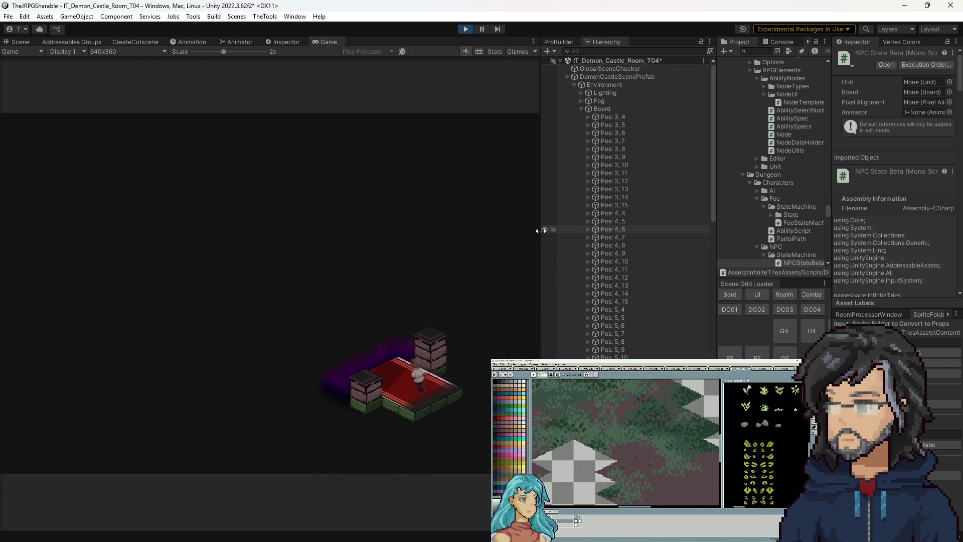
pyautogui.moveTo(542, 231); pyautogui.dragTo(613, 231)
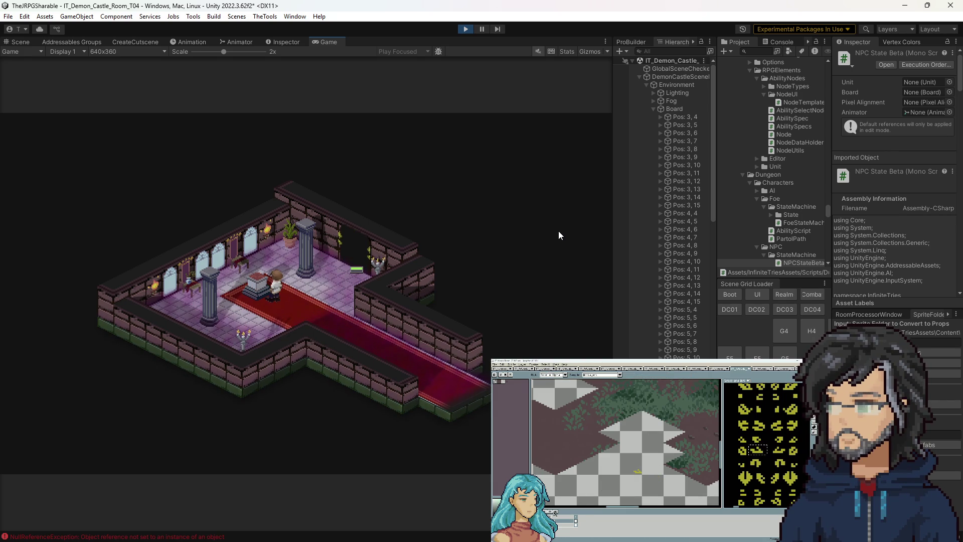
pyautogui.hotkey('ctrl', 'shift', 'c')
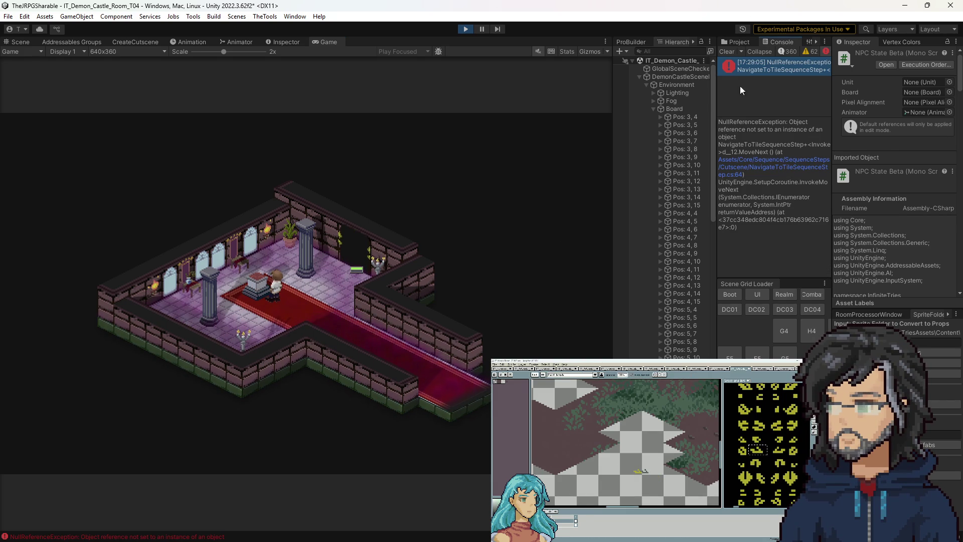
pyautogui.doubleClick(758, 67)
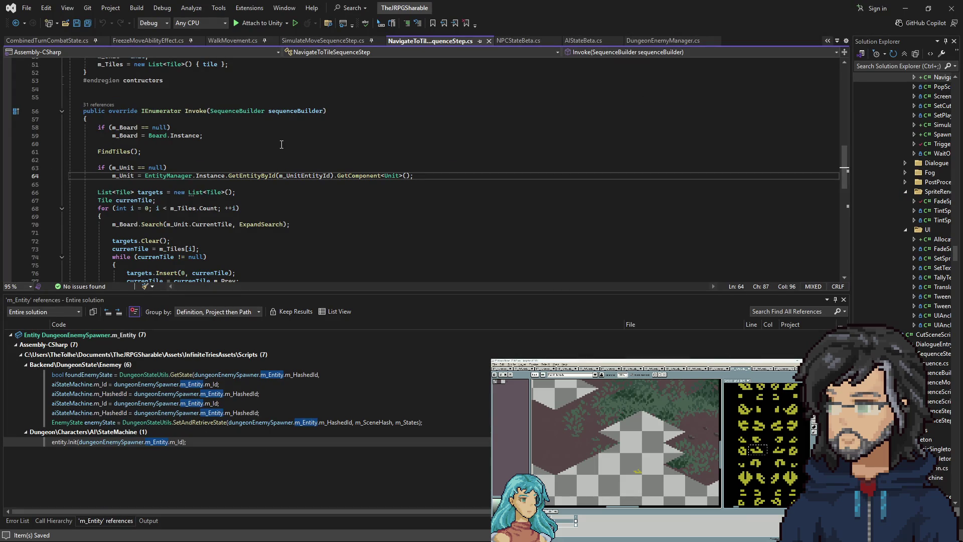
pyautogui.click(275, 176)
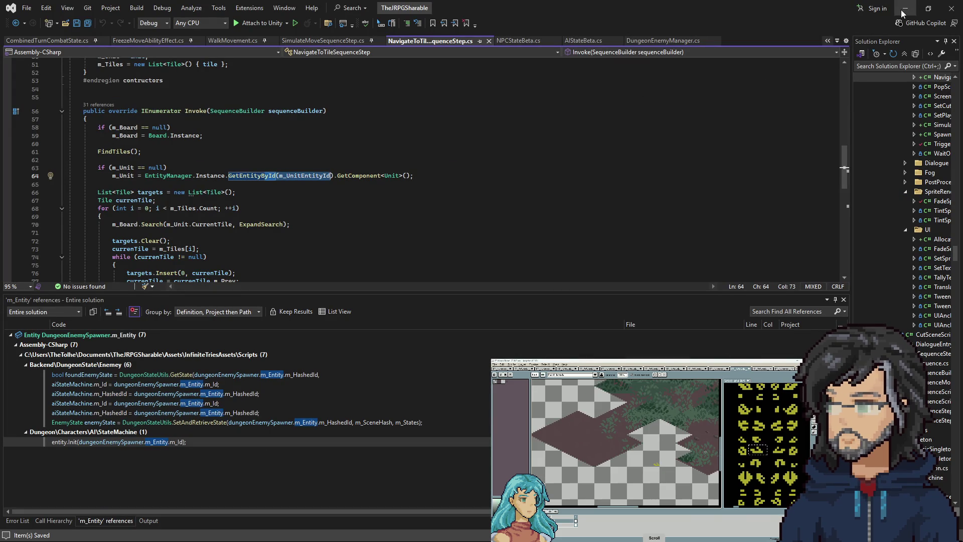
pyautogui.hotkey('alt', 'Tab')
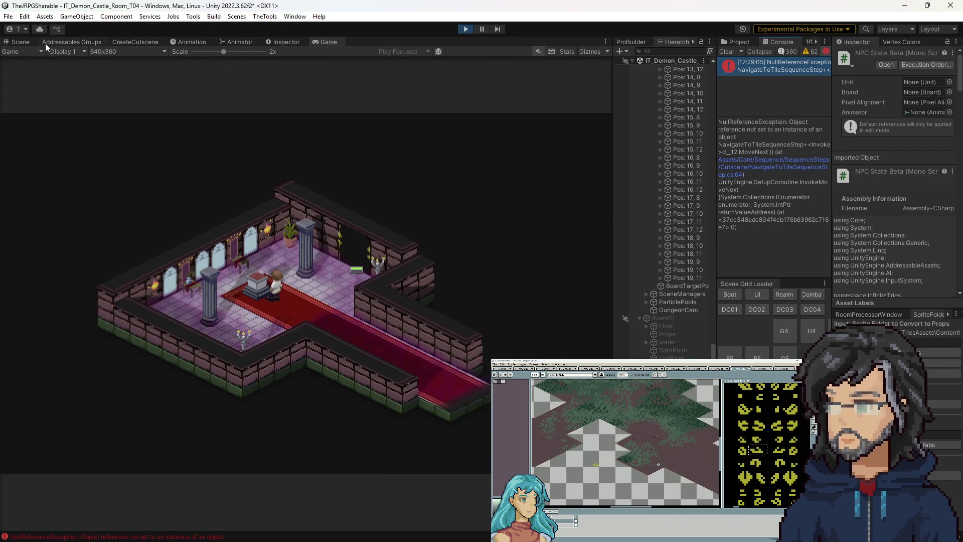
pyautogui.click(29, 42)
# Select the ogre sprite in the Scene view and inspect its Entity Id, Orge.19_Container.
pyautogui.moveTo(479, 222); pyautogui.dragTo(261, 188)
pyautogui.click(193, 181)
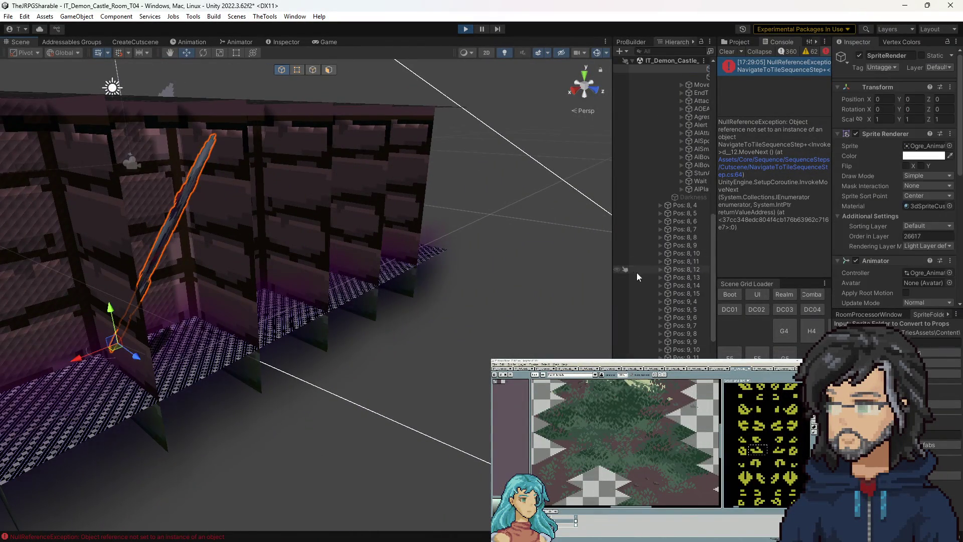
pyautogui.moveTo(613, 170); pyautogui.dragTo(489, 170)
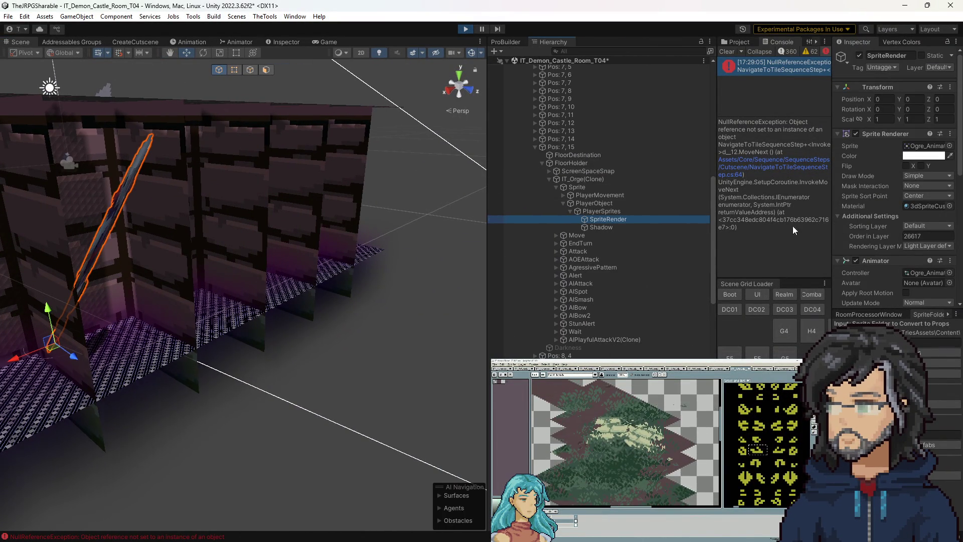
pyautogui.scroll(-10, 900, 225)
pyautogui.click(920, 180)
pyautogui.doubleClick(918, 181)
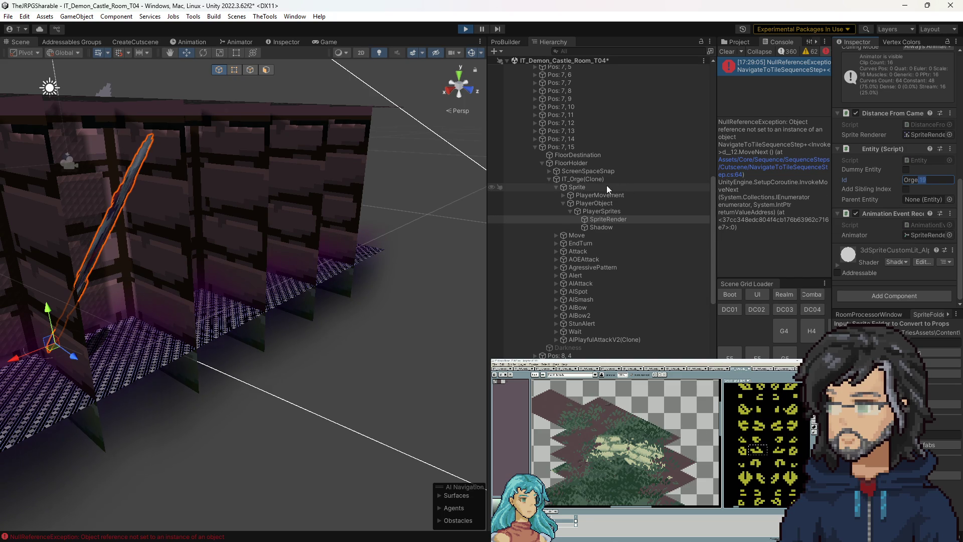
# Review IT_Orge(Clone)'s components in the Inspector, then stop the play test.
pyautogui.click(582, 179)
pyautogui.scroll(-5, 923, 197)
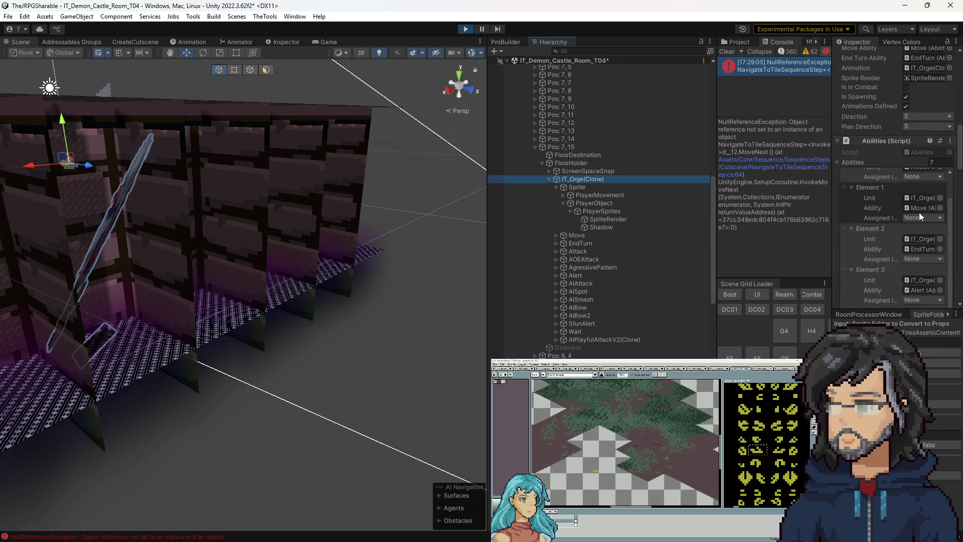
pyautogui.scroll(-10, 902, 218)
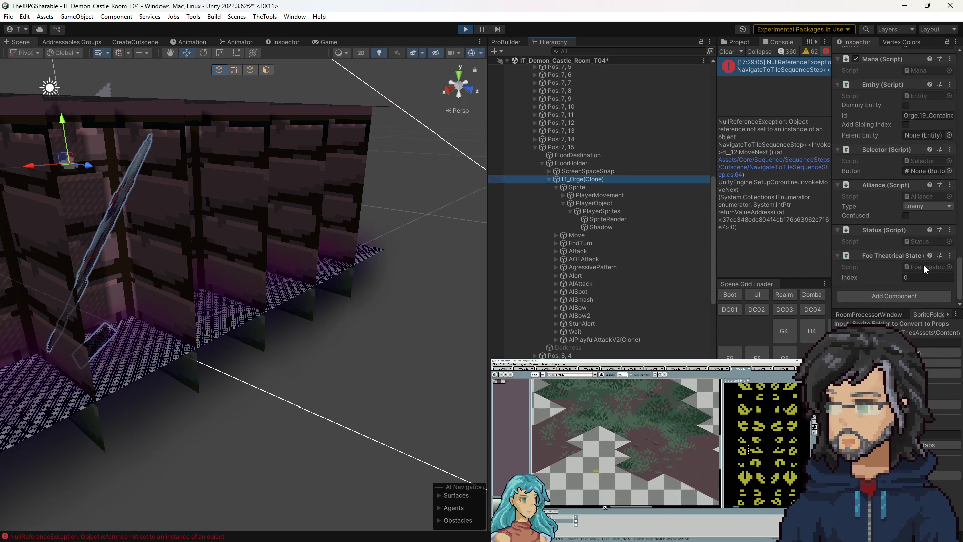
pyautogui.scroll(4, 911, 233)
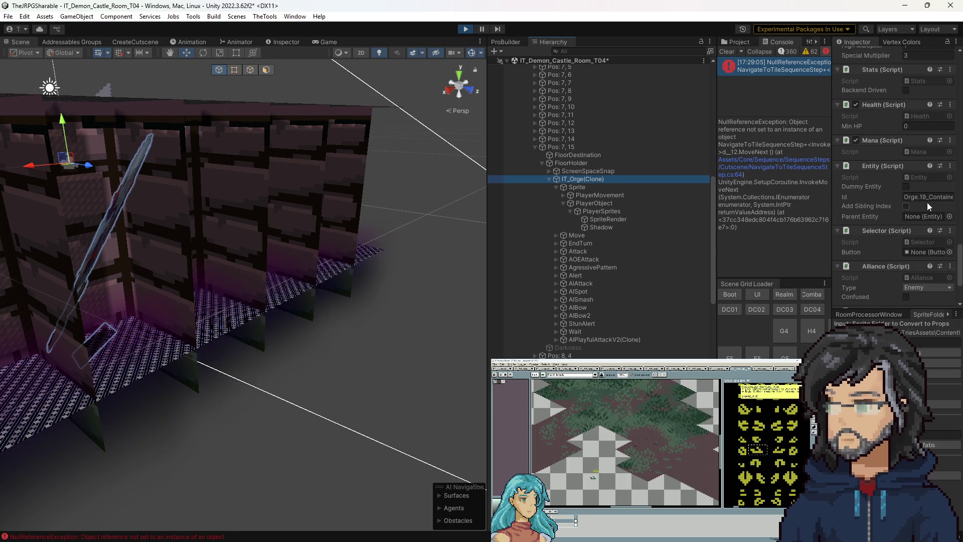
pyautogui.scroll(10, 927, 201)
pyautogui.scroll(5, 944, 196)
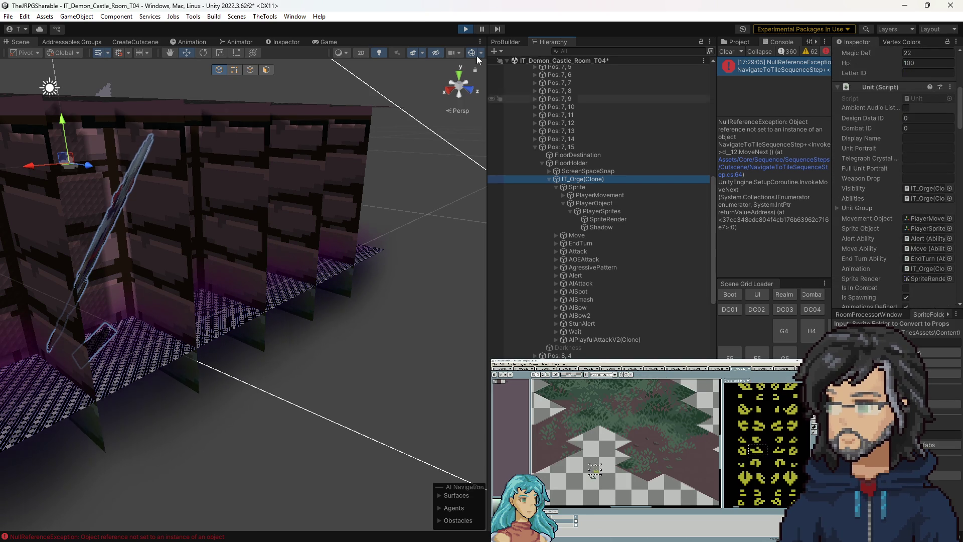
pyautogui.click(465, 30)
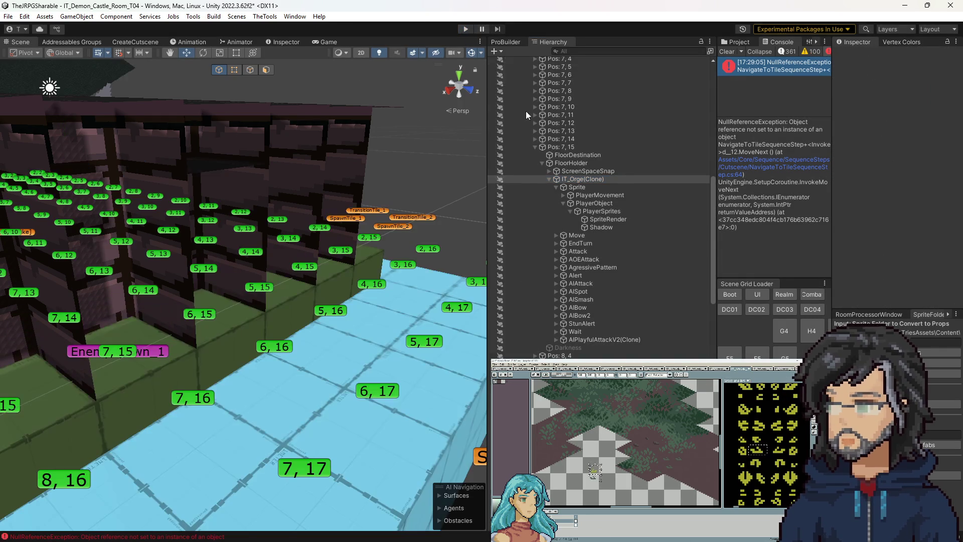
# Uncheck Add Sibling Index on EnemySpawn_1's Entity component and start the Demon Castle play test.
pyautogui.click(161, 355)
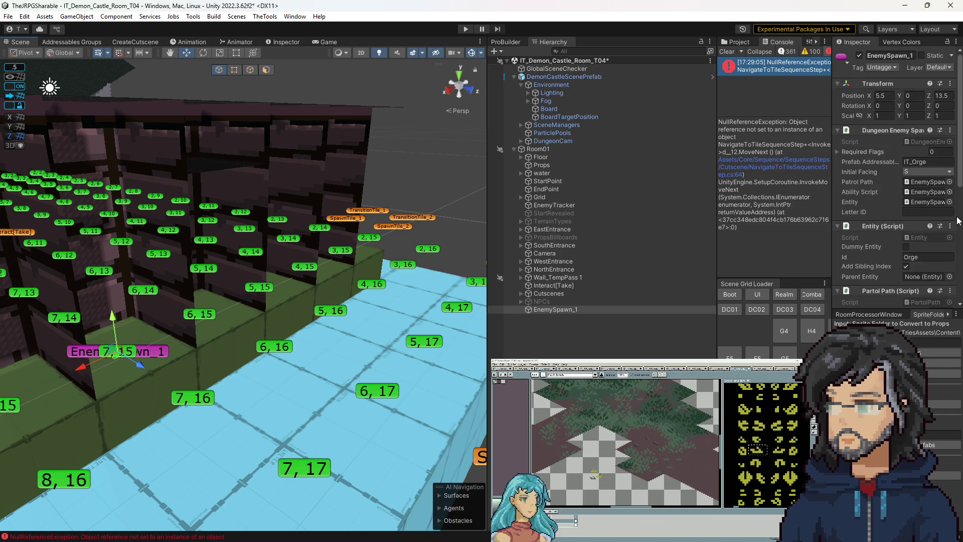
pyautogui.scroll(-5, 882, 218)
pyautogui.click(905, 131)
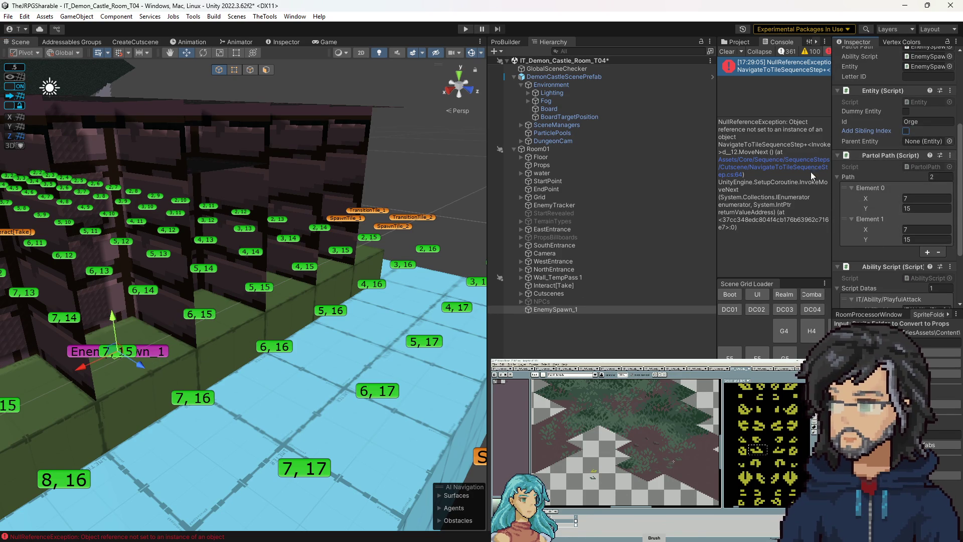
pyautogui.click(579, 351)
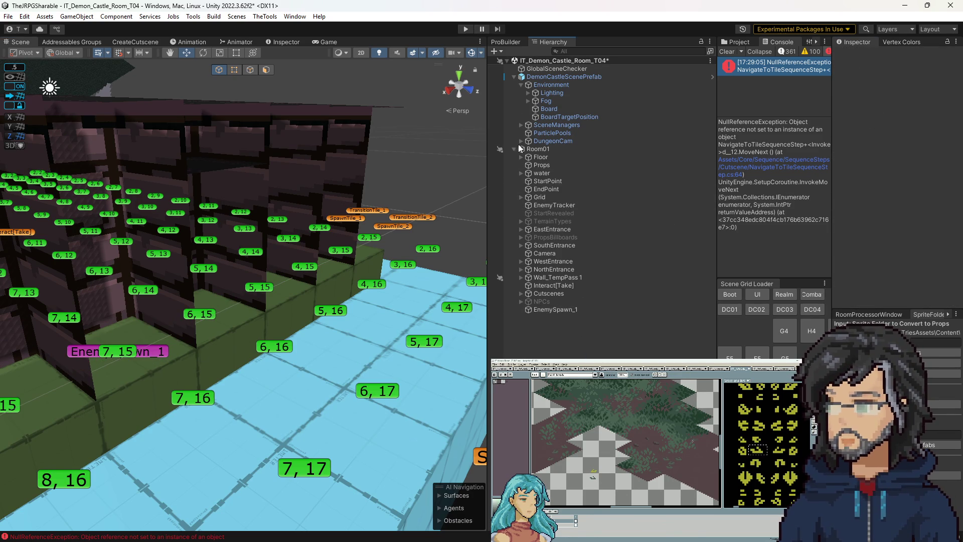
pyautogui.click(464, 28)
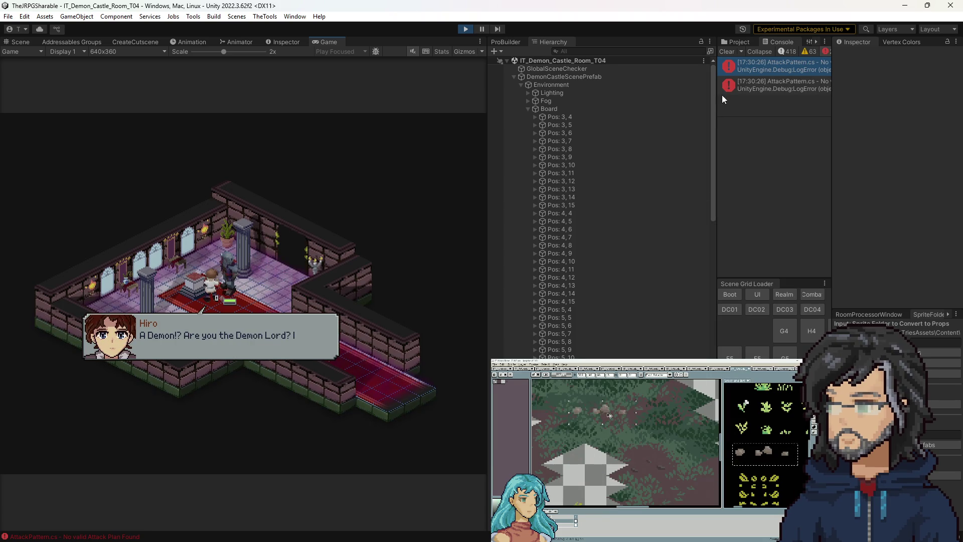
# Widen the Console and Game view to read the errors, then stop the play test.
pyautogui.moveTo(716, 97); pyautogui.dragTo(629, 122)
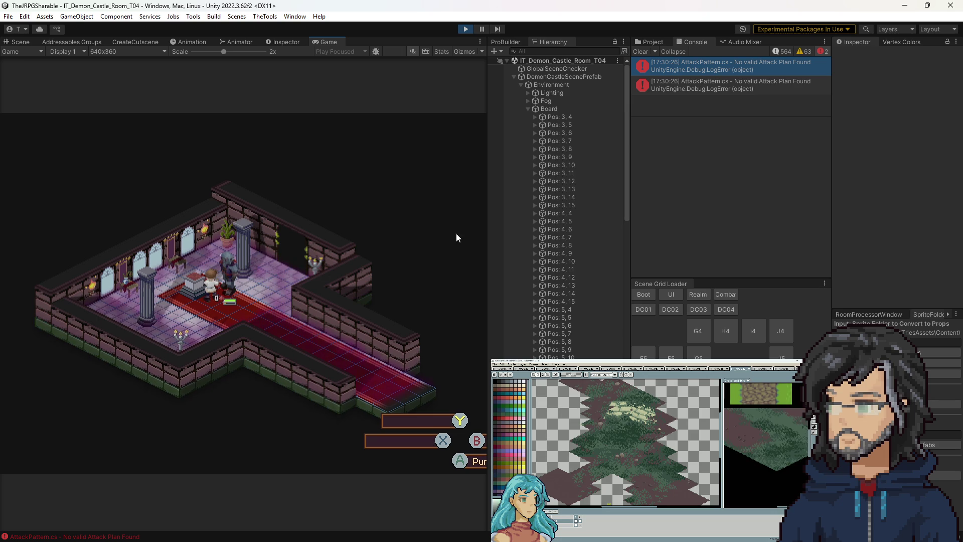
pyautogui.moveTo(487, 218); pyautogui.dragTo(573, 217)
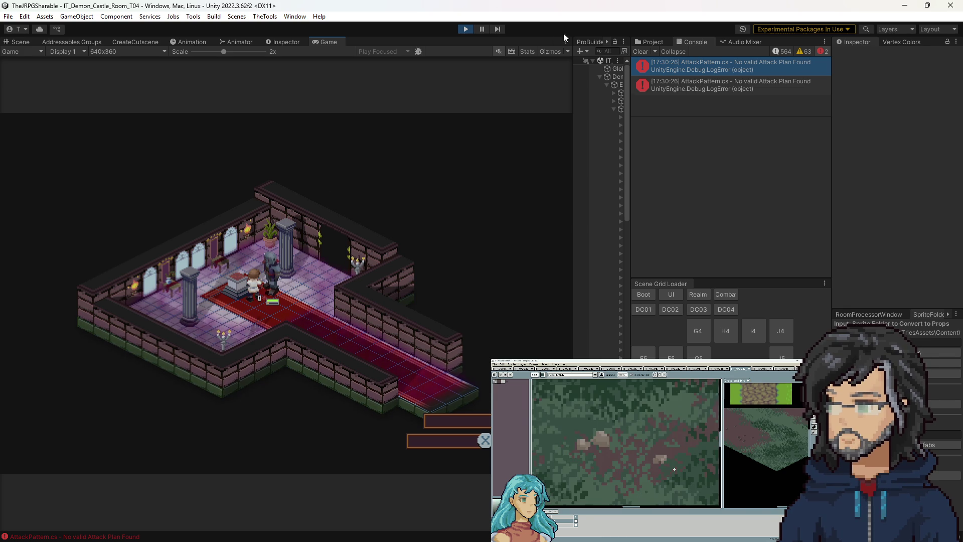
pyautogui.click(465, 28)
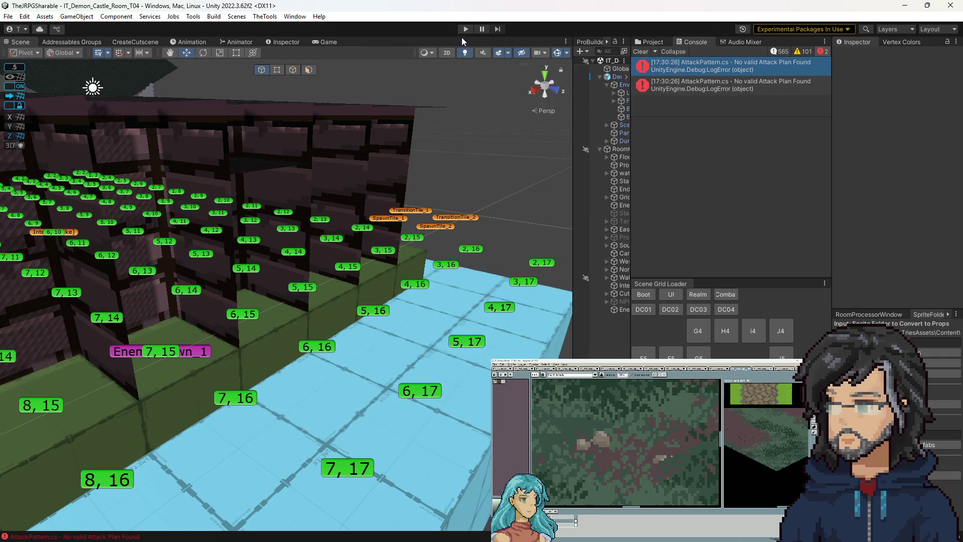
# Start the Demon Castle room play test again.
pyautogui.click(466, 29)
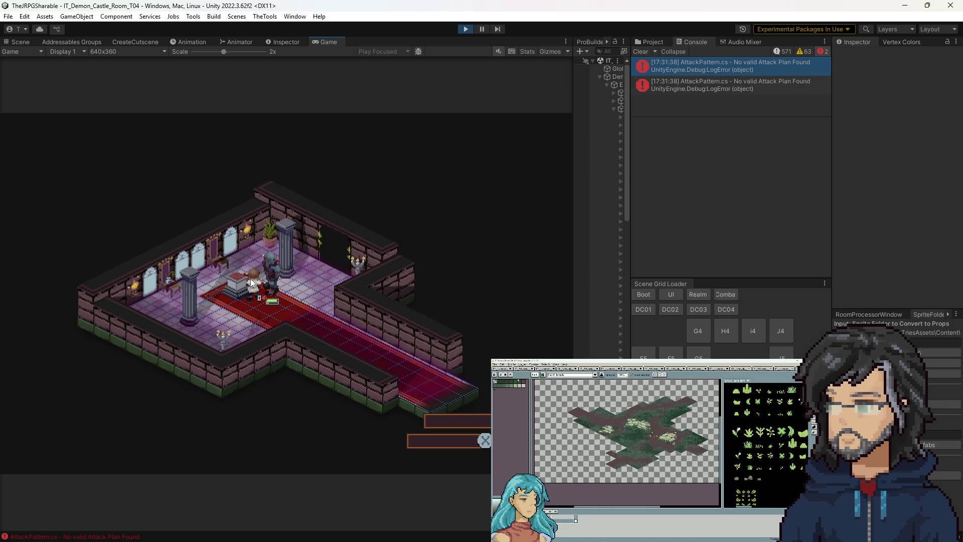
# Stop the play test, select EnemySpawn_1 to view its patrol path, and search the Project for 'it_sl'.
pyautogui.click(647, 43)
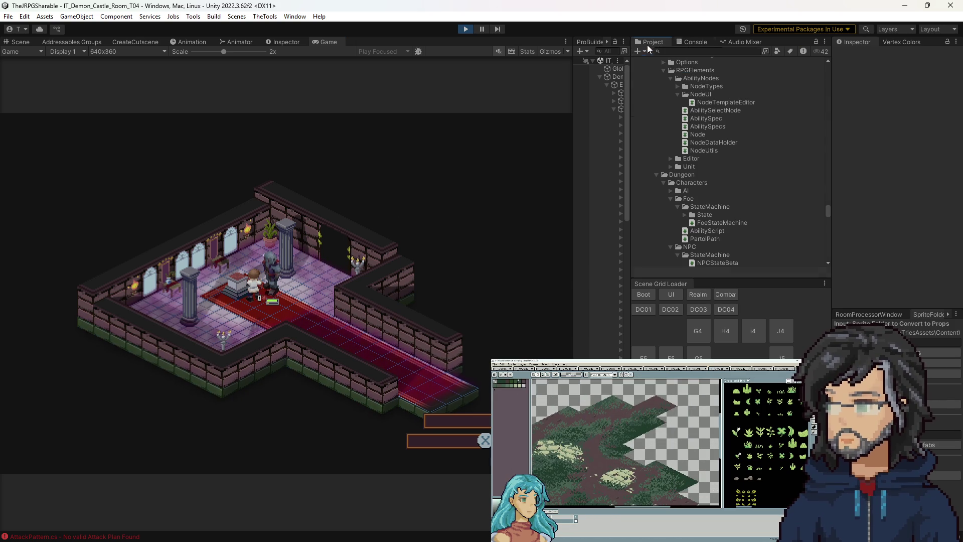
pyautogui.click(465, 29)
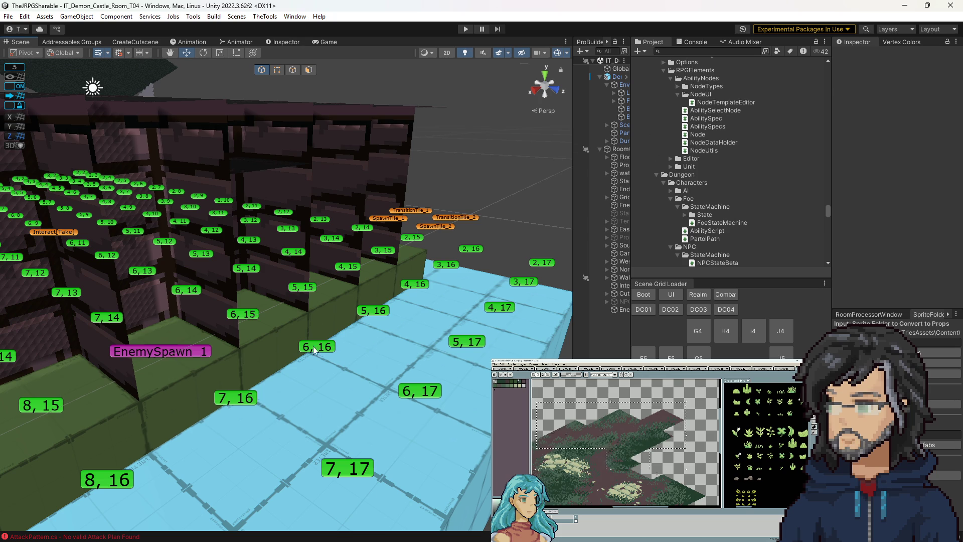
pyautogui.click(217, 357)
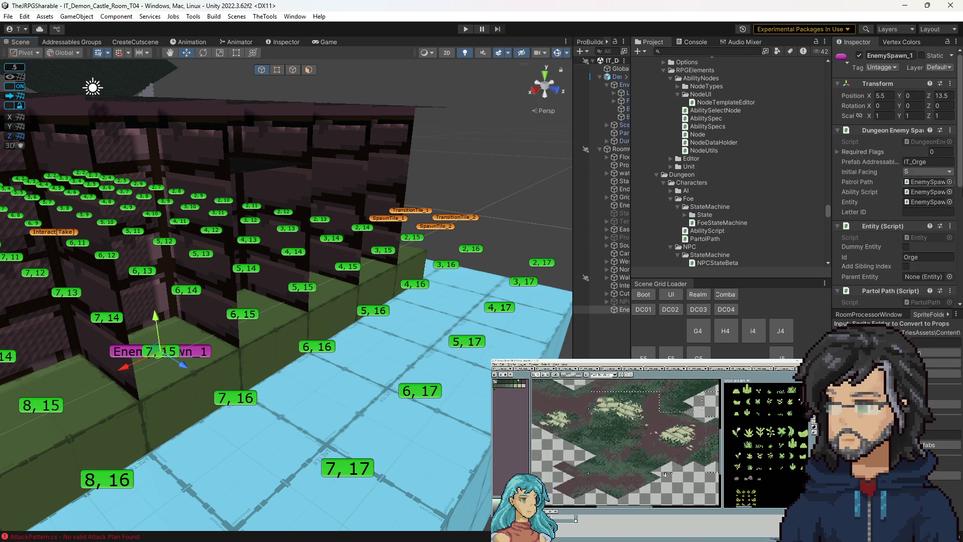
pyautogui.scroll(-4, 897, 207)
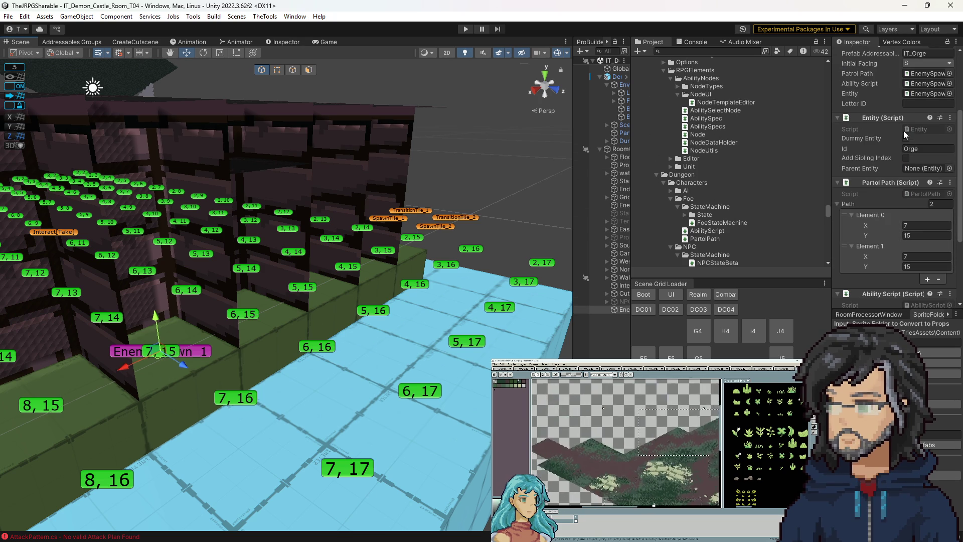
pyautogui.scroll(7, 730, 107)
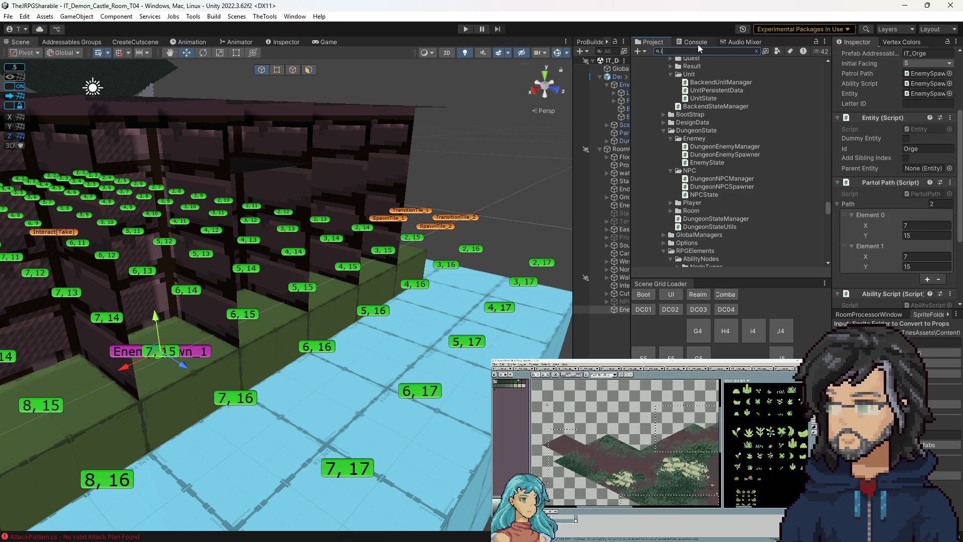
pyautogui.write('it_sl')
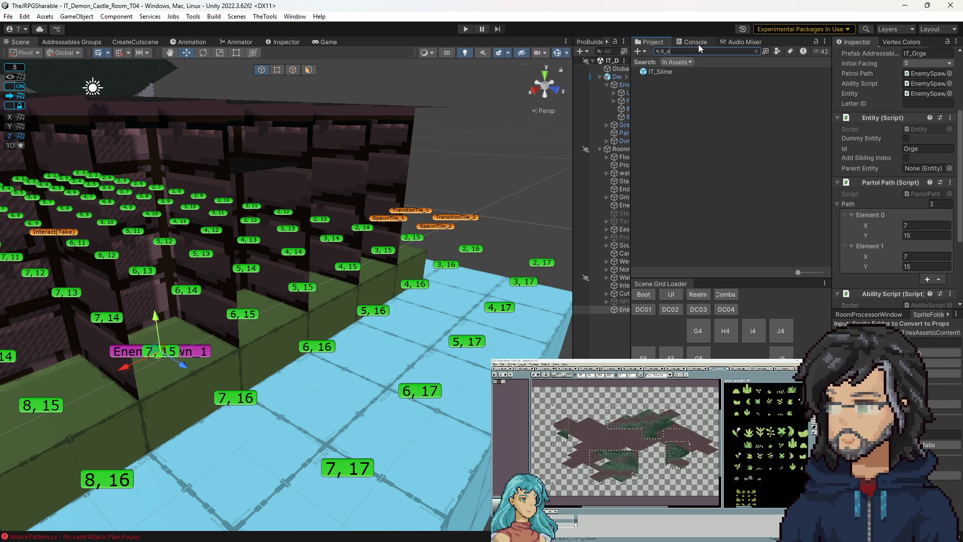
# Search the Project for IT_Orge and open the prefab, widening the hierarchy to read names.
pyautogui.press('BackSpace')
pyautogui.press('BackSpace')
pyautogui.write('or')
pyautogui.doubleClick(658, 71)
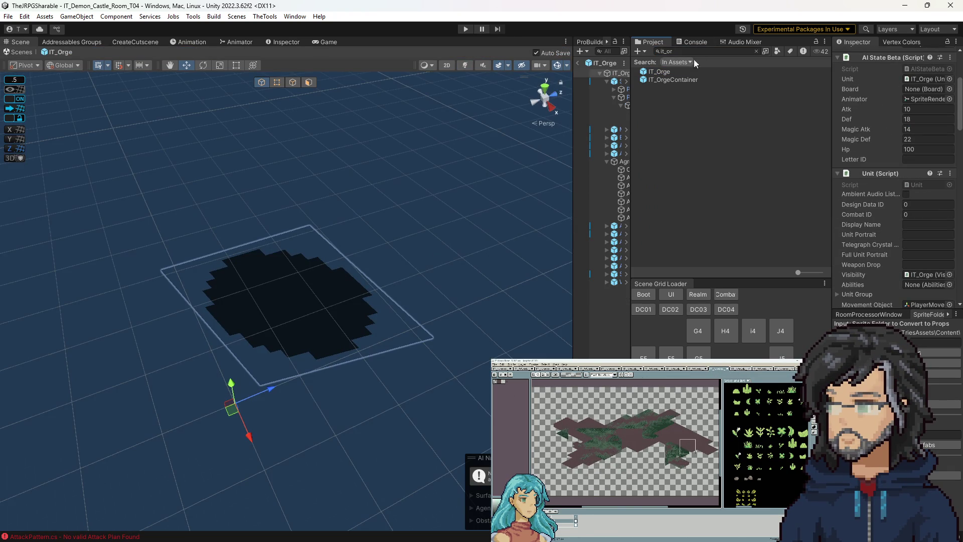
pyautogui.moveTo(574, 180); pyautogui.dragTo(454, 183)
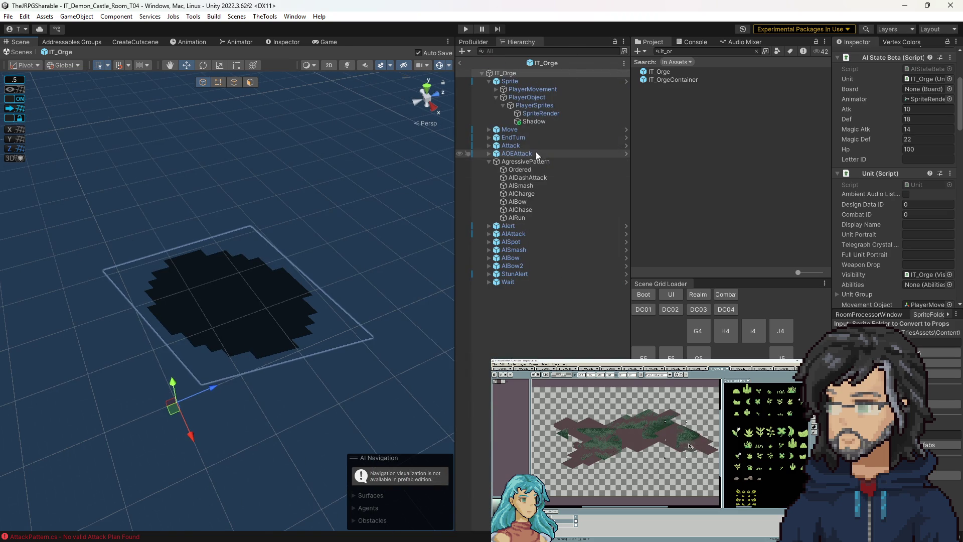
# Open SpriteRender's Ogre_Animation_Formatted animator controller to view its Kick, Bash and Idle states.
pyautogui.click(532, 113)
pyautogui.doubleClick(920, 161)
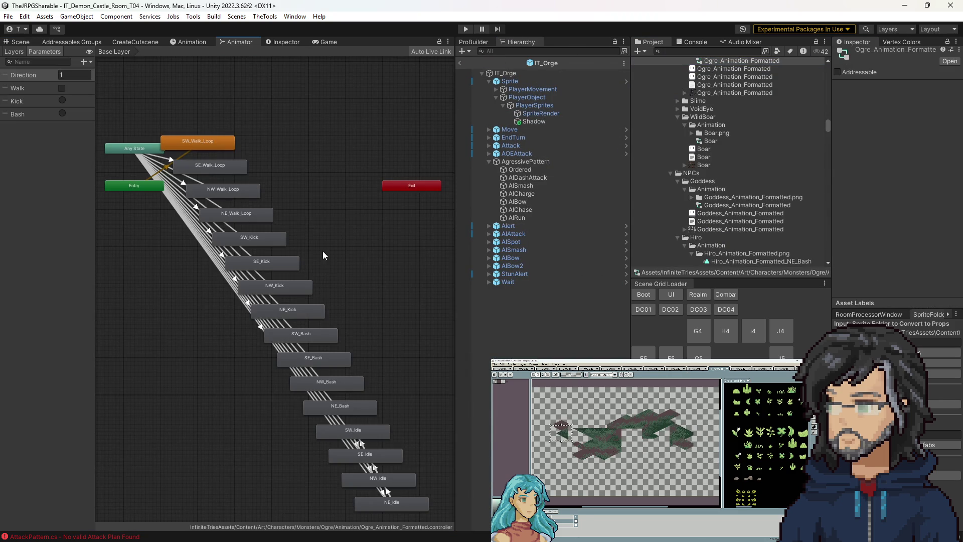
pyautogui.moveTo(323, 252); pyautogui.dragTo(265, 157)
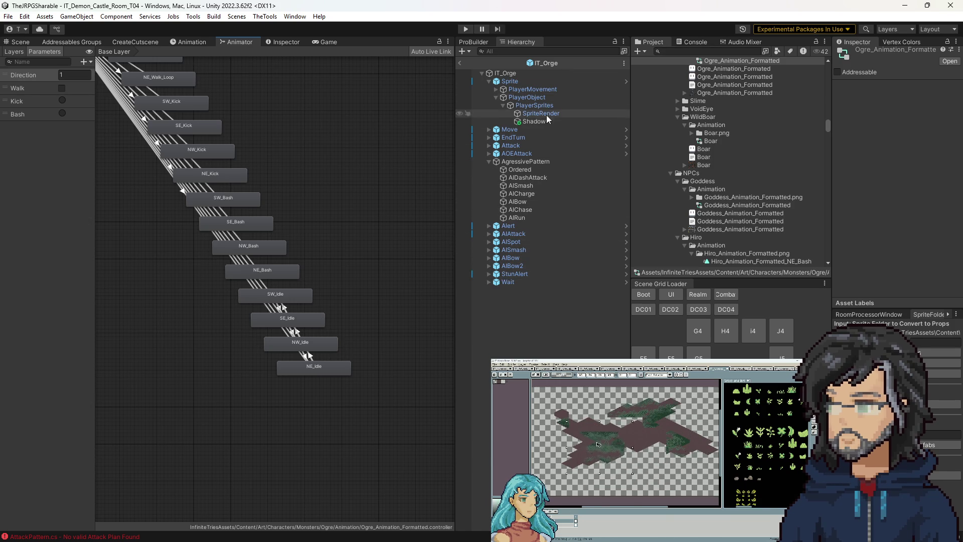
pyautogui.click(691, 51)
# Find the AIPlayfulAttackV2 ability asset and show it in its folder.
pyautogui.write('playf')
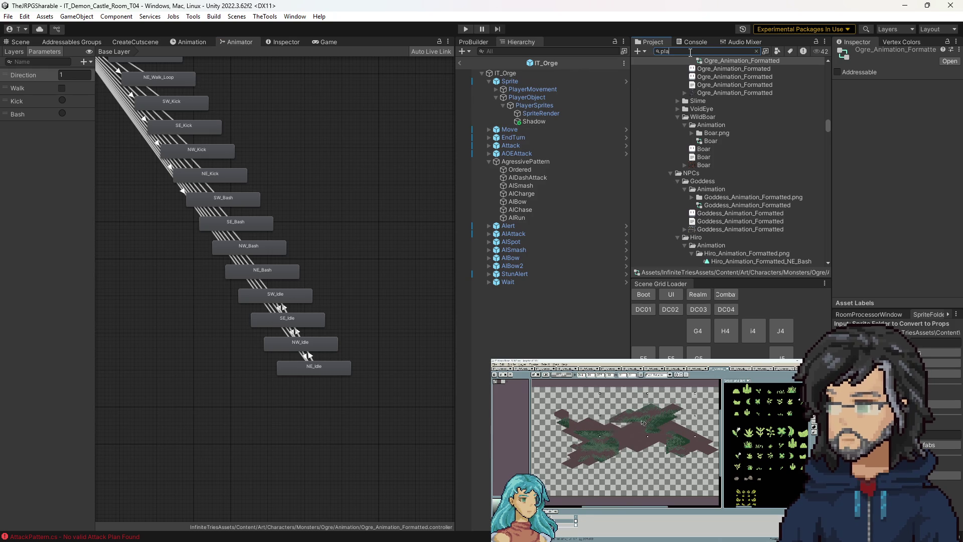
pyautogui.click(678, 93)
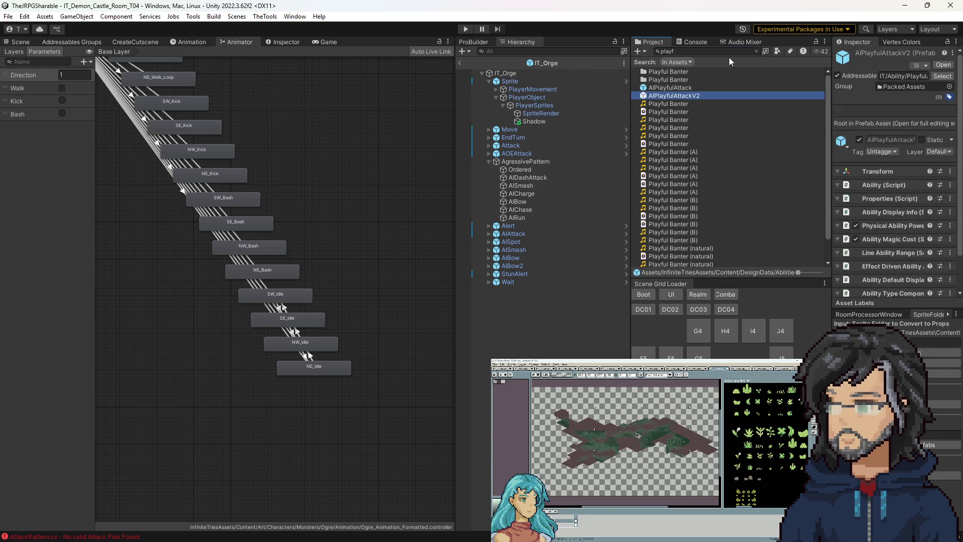
pyautogui.click(757, 51)
pyautogui.scroll(-5, 710, 190)
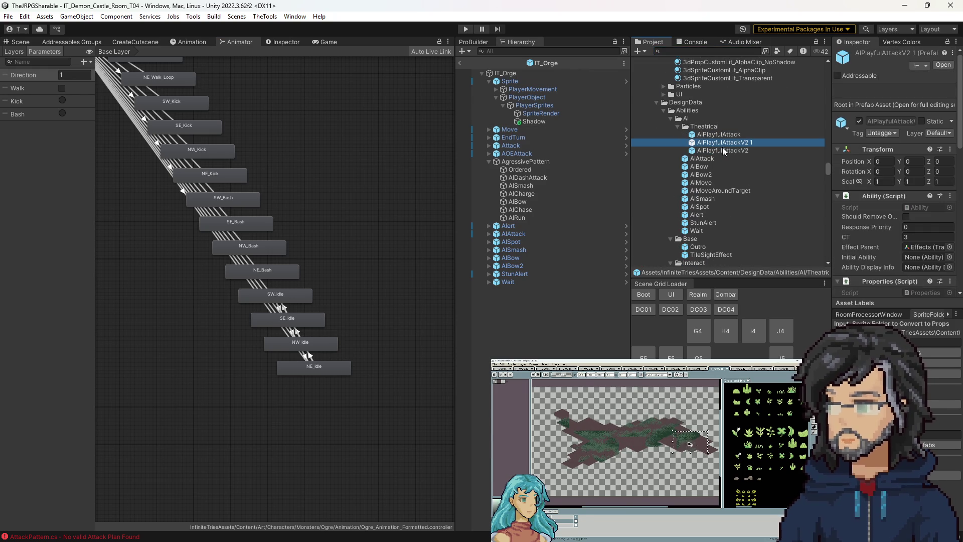
# Duplicate AIPlayfulAttackV2 and rename the copy OrgeKickAttack.
pyautogui.click(715, 144)
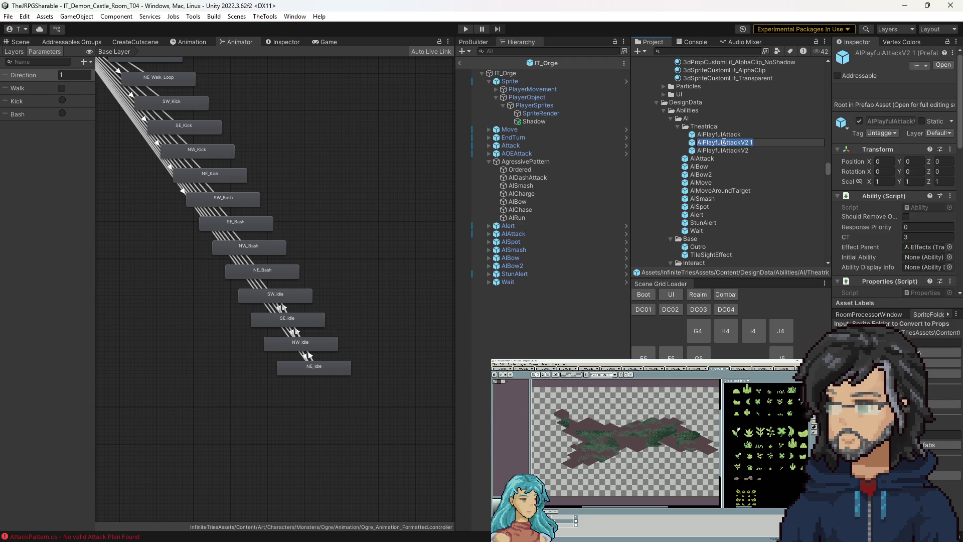
pyautogui.moveTo(724, 142); pyautogui.dragTo(606, 141)
pyautogui.write('Orger')
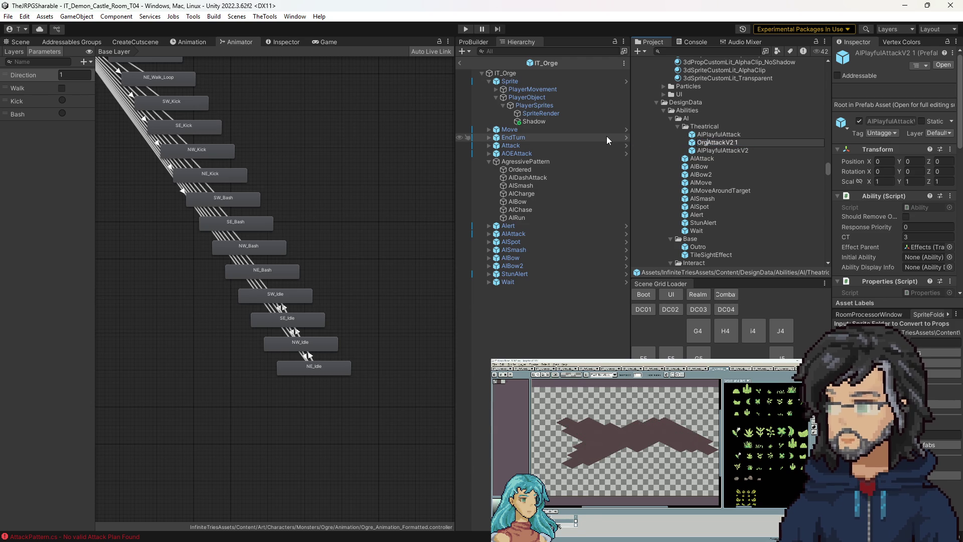
pyautogui.press('BackSpace')
pyautogui.write('Kick')
pyautogui.press('End')
pyautogui.press('BackSpace')
pyautogui.press('BackSpace')
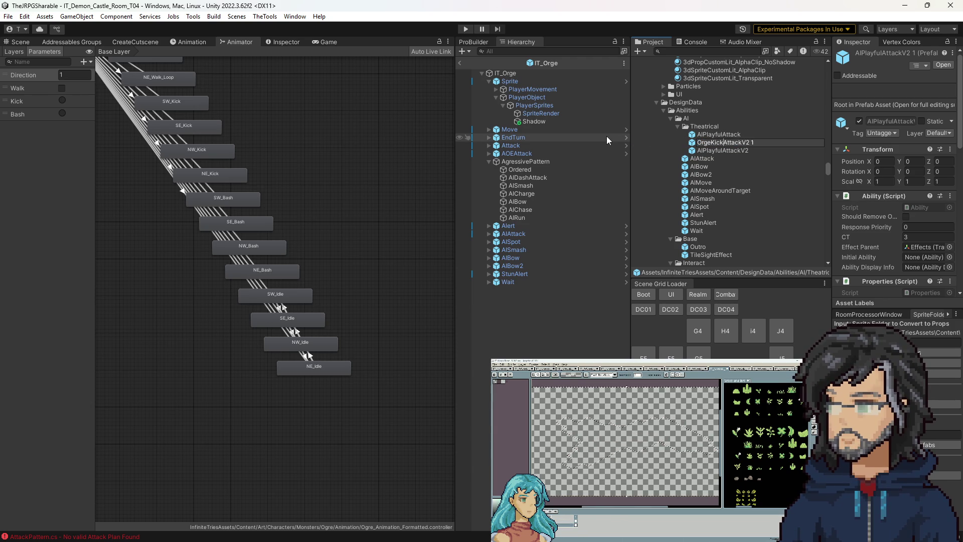
pyautogui.press('BackSpace')
pyautogui.press('BackSpace')
pyautogui.press('Return')
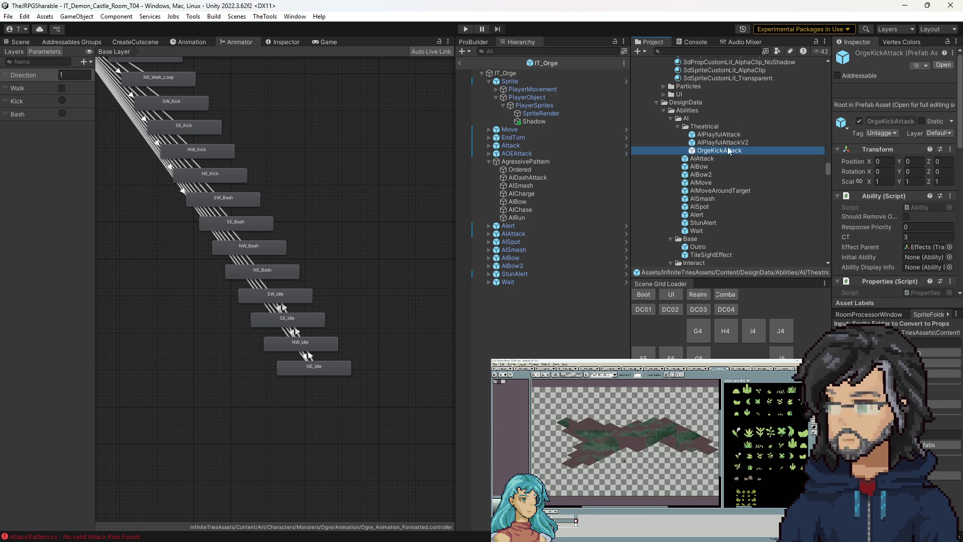
pyautogui.press('Up')
# Make OrgeKickAttack Addressable in Packed Assets with address IT/Ability/OrgeKickAttack.
pyautogui.click(891, 77)
pyautogui.click(733, 150)
pyautogui.click(895, 79)
pyautogui.click(896, 79)
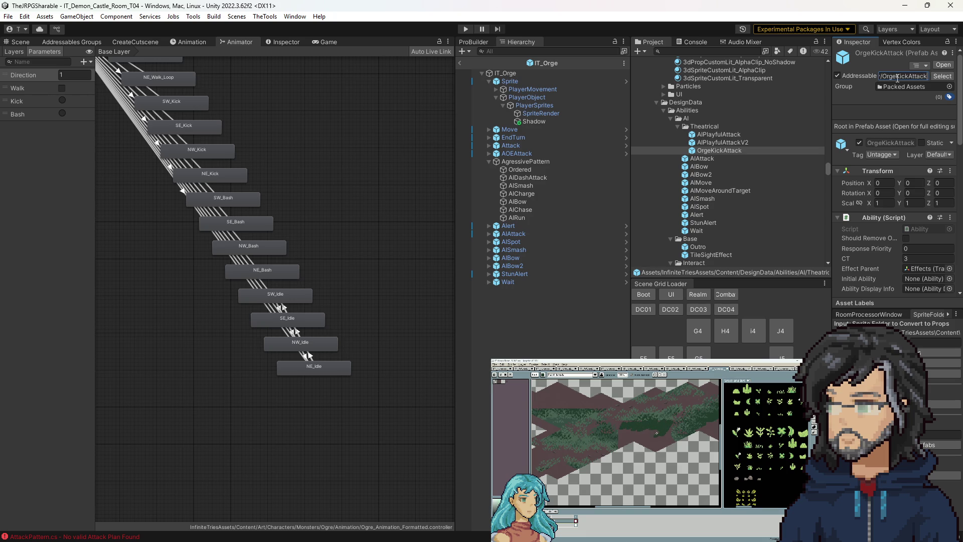
pyautogui.click(705, 152)
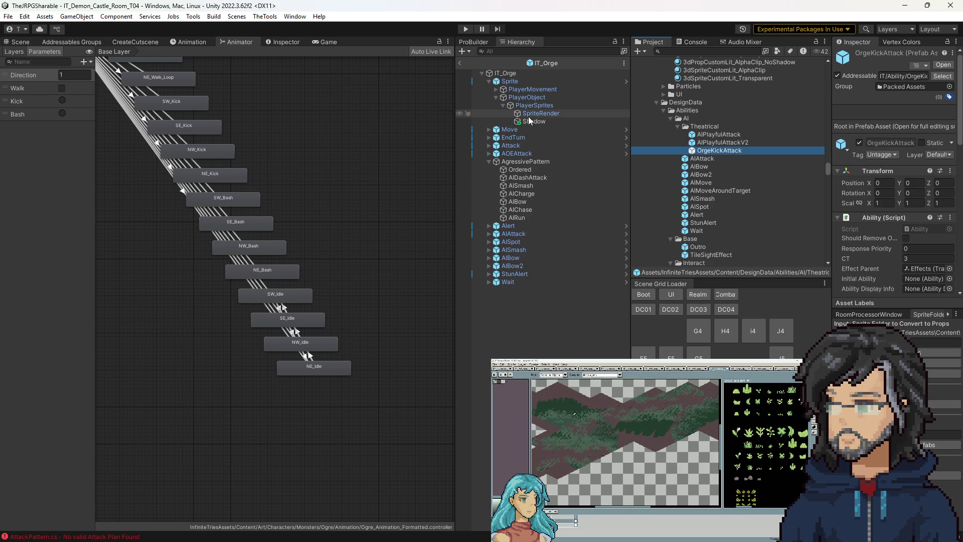
# In OrgeKickAttack's DamageEffect > HitEffect, change the AnimParam from Melee_1 to Kick, then play-test.
pyautogui.doubleClick(714, 149)
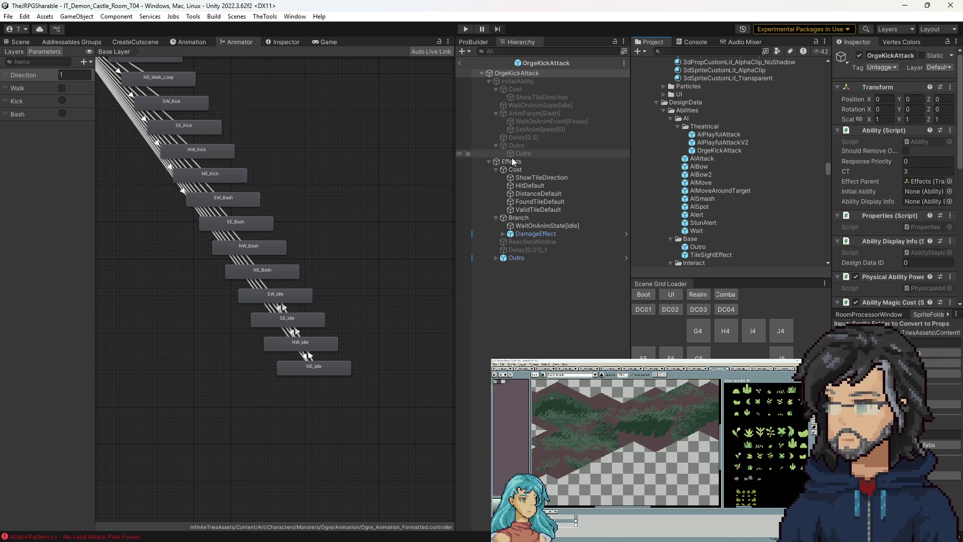
pyautogui.click(502, 234)
pyautogui.click(509, 249)
pyautogui.click(559, 298)
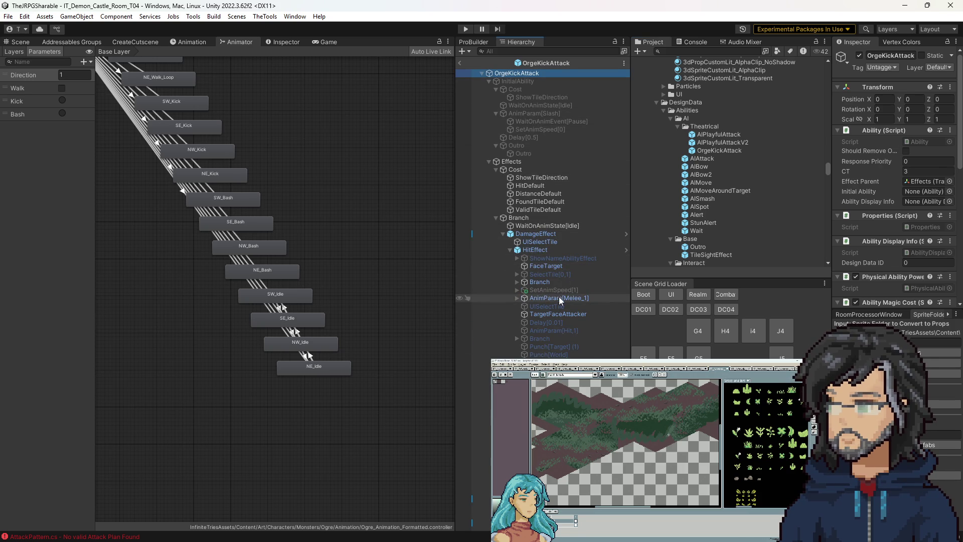
pyautogui.click(917, 246)
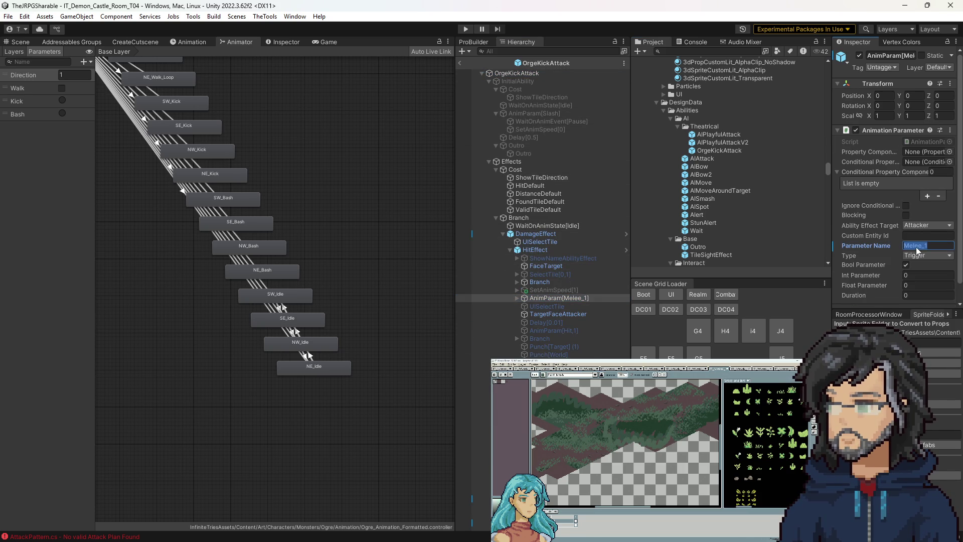
pyautogui.write('Kick')
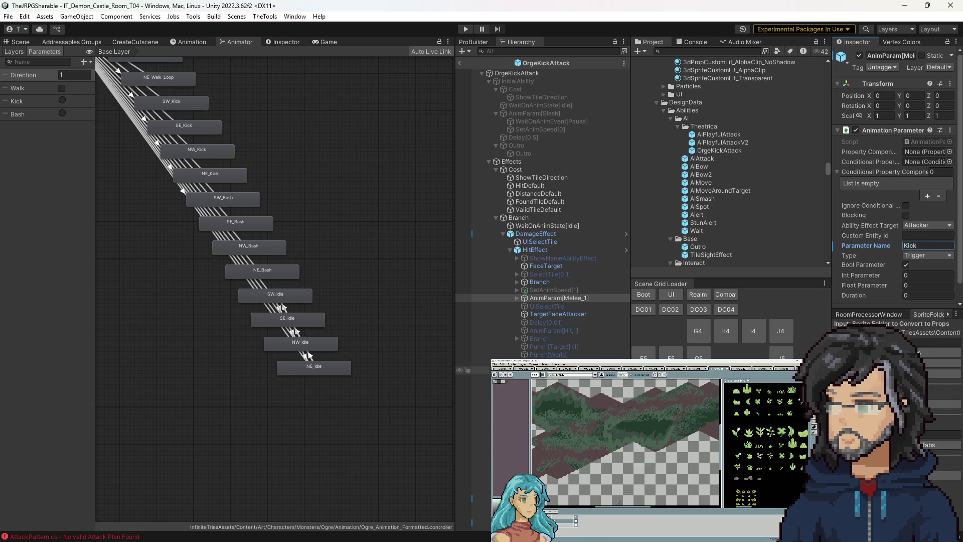
pyautogui.click(460, 64)
pyautogui.click(464, 29)
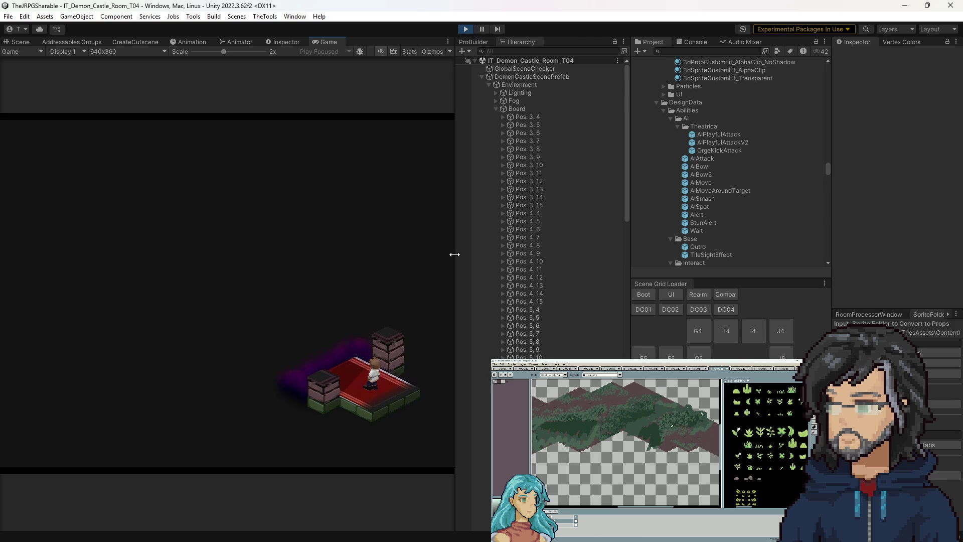
# Play-test the Demon Castle room in a widened Game view, then stop and select OrgeKickAttack.
pyautogui.moveTo(455, 256); pyautogui.dragTo(670, 81)
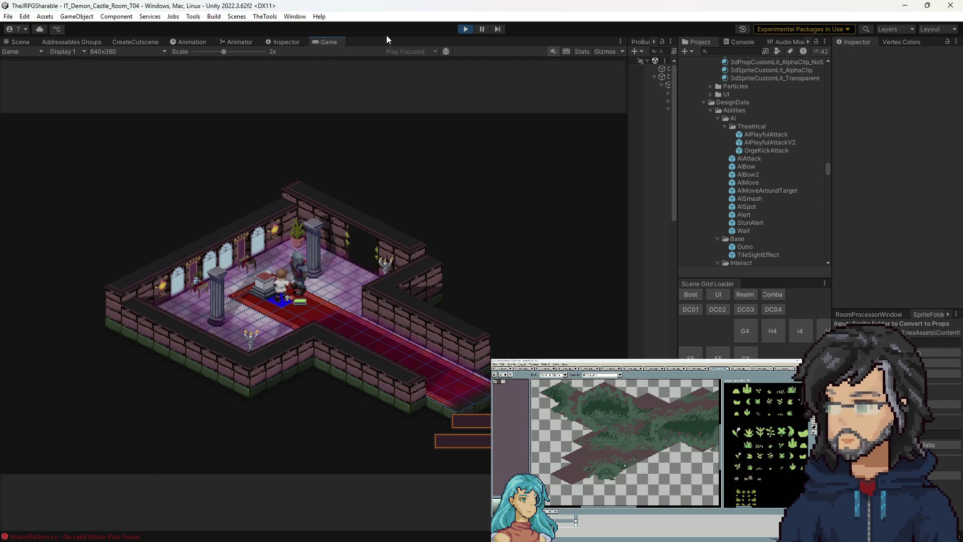
pyautogui.click(466, 29)
pyautogui.click(766, 151)
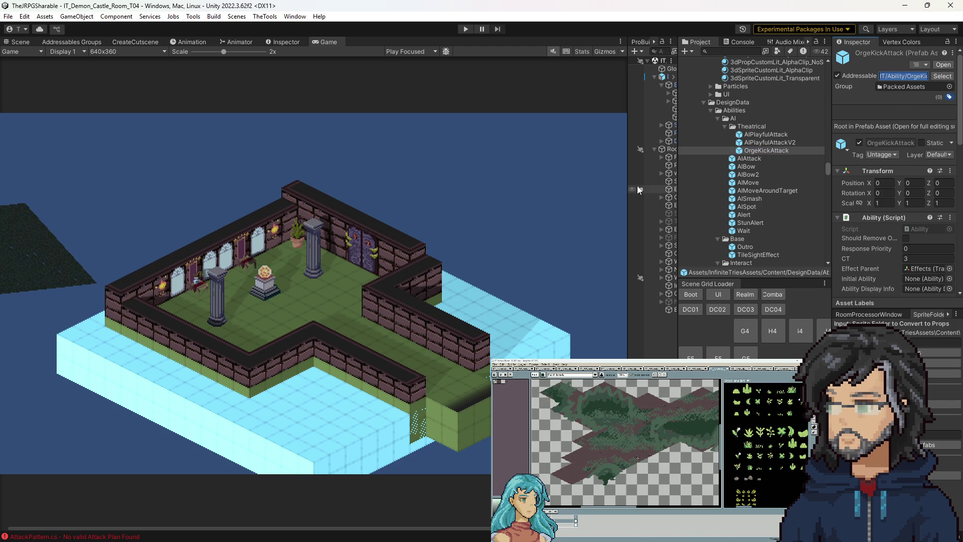
# Check that EnemySpawn_1's Ability Script entry uses IT/Ability/OrgeKickAttack with CT 10, then play again.
pyautogui.click(19, 42)
pyautogui.scroll(-10, 898, 226)
pyautogui.click(952, 258)
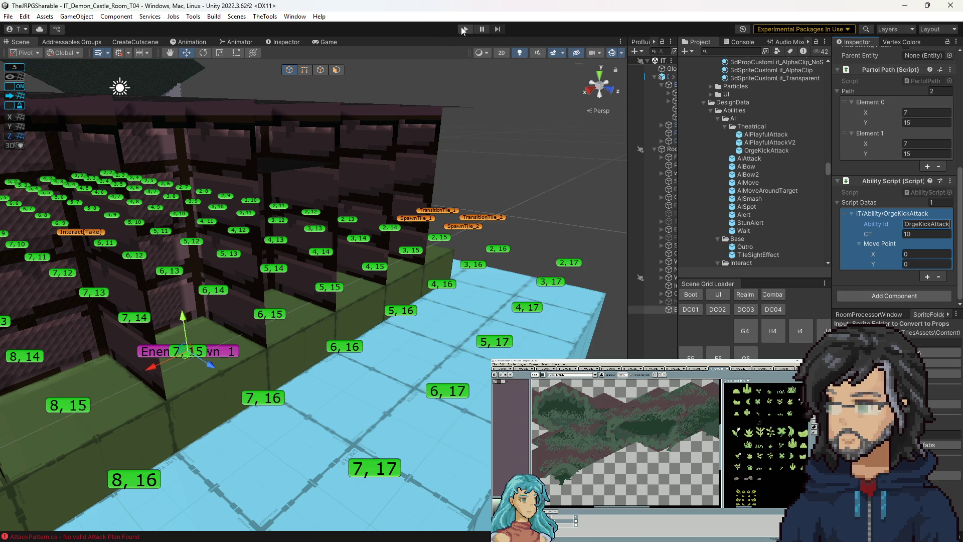
pyautogui.click(465, 29)
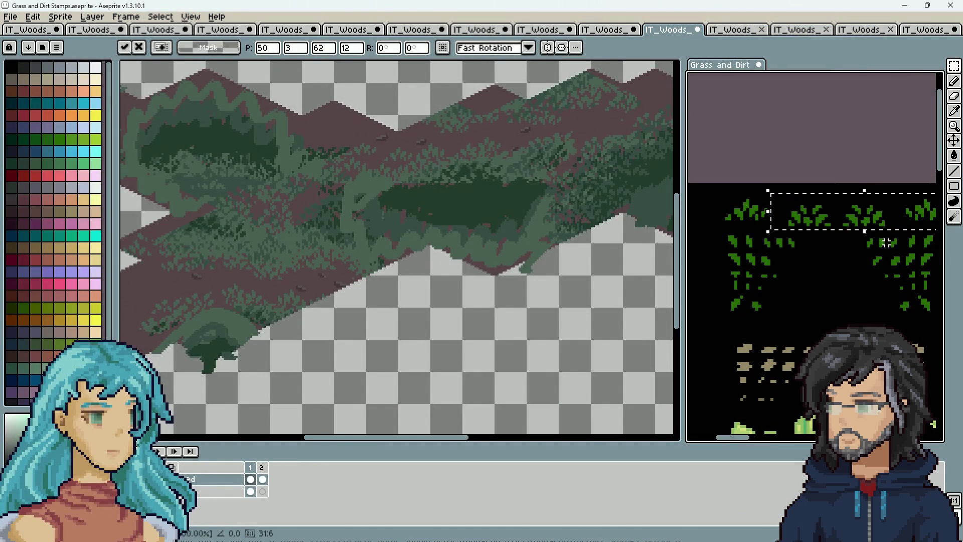
# Move the grass stamps up and left in the Grass and Dirt sheet and commit.
pyautogui.moveTo(908, 261)
pyautogui.mouseDown()
pyautogui.moveTo(867, 252)
pyautogui.moveTo(844, 221)
pyautogui.moveTo(891, 220)
pyautogui.moveTo(895, 230)
pyautogui.moveTo(897, 221)
pyautogui.moveTo(853, 236)
pyautogui.moveTo(792, 209)
pyautogui.moveTo(793, 200)
pyautogui.moveTo(739, 232)
pyautogui.mouseUp()
pyautogui.press('Return')
pyautogui.click(827, 221)
pyautogui.click(766, 227)
pyautogui.press('Return')
pyautogui.hotkey('ctrl', 'd')
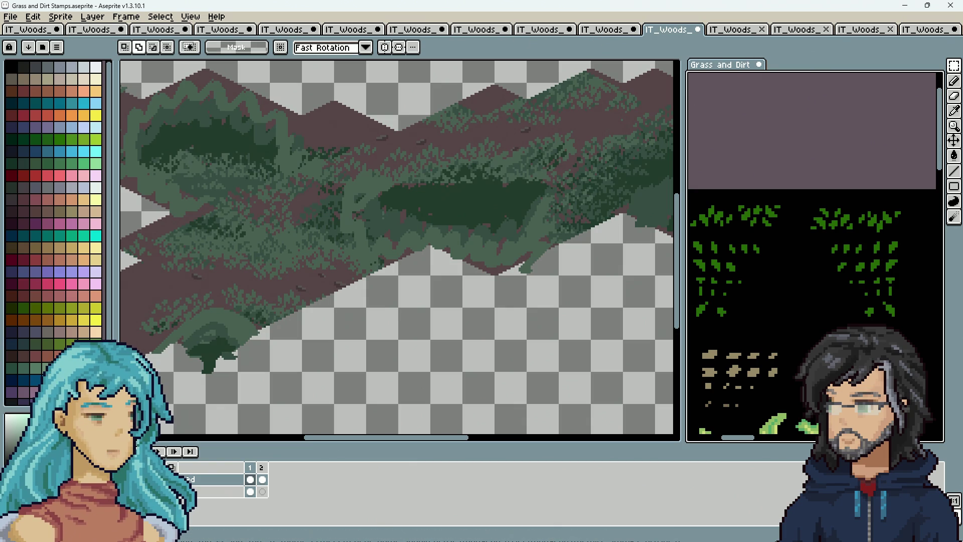
# Zoom out, glance at the K8 woods room image, and return to the IT_Woods_Room_J6_WIP.png tile art.
pyautogui.scroll(-2, 459, 305)
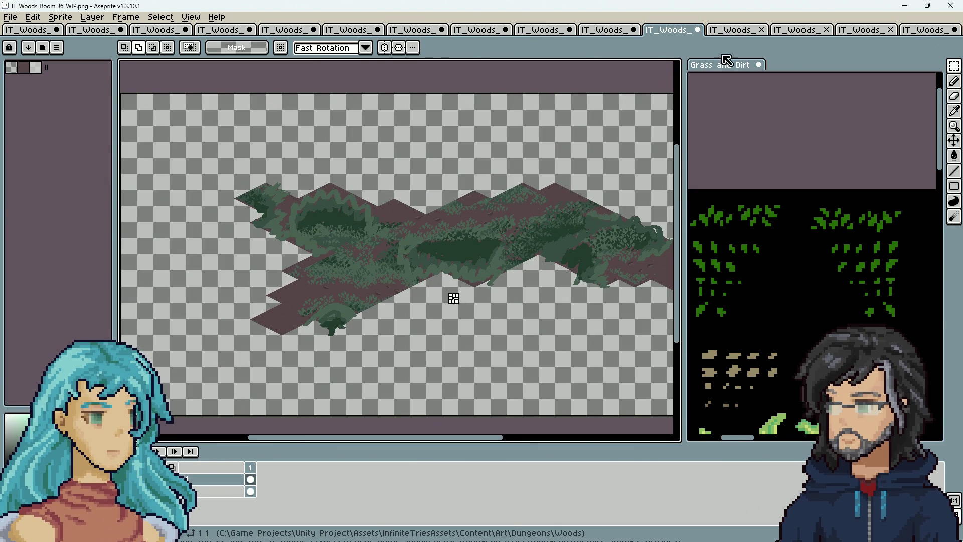
pyautogui.click(870, 34)
pyautogui.click(807, 33)
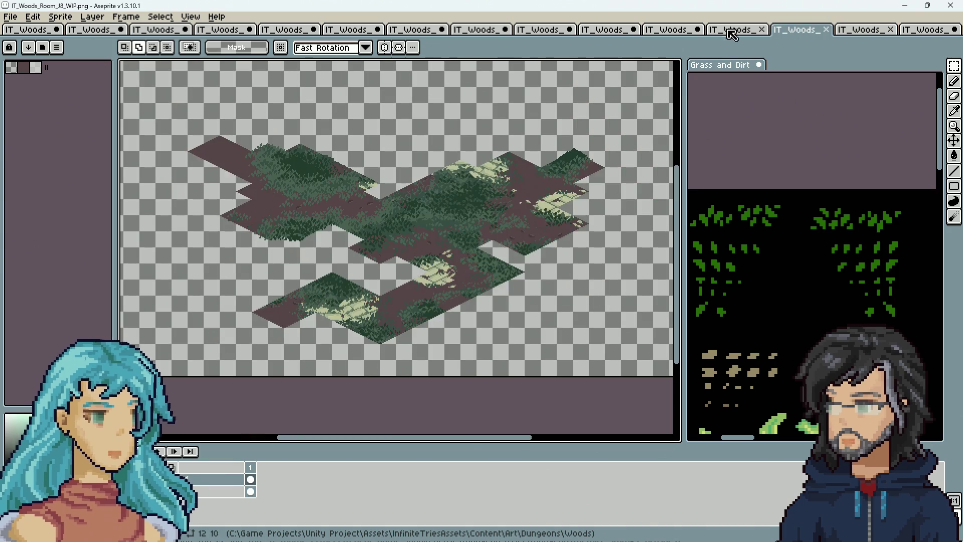
pyautogui.click(743, 31)
pyautogui.click(673, 32)
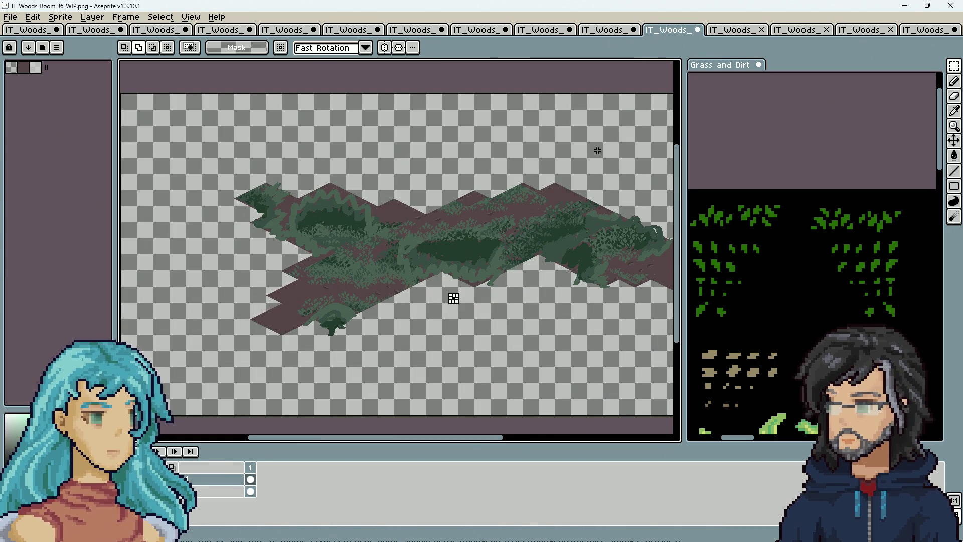
pyautogui.moveTo(454, 298); pyautogui.dragTo(409, 296)
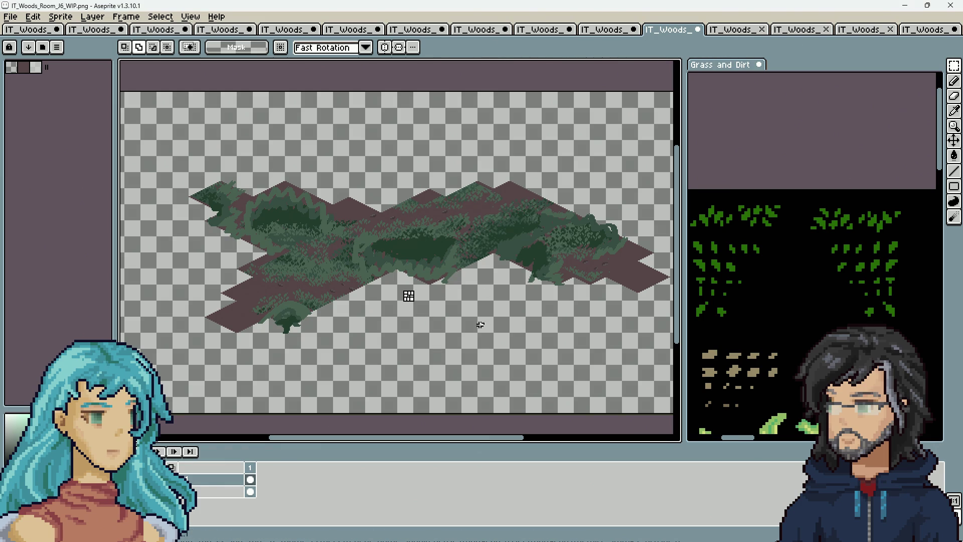
pyautogui.click(733, 232)
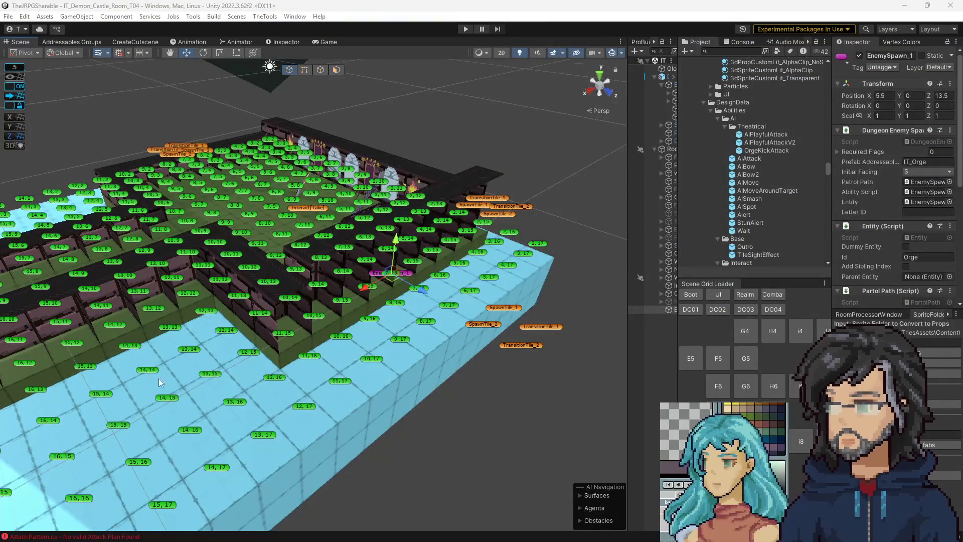
# Enter play mode in Unity to test the Orge in the Demon Castle room.
pyautogui.click(465, 30)
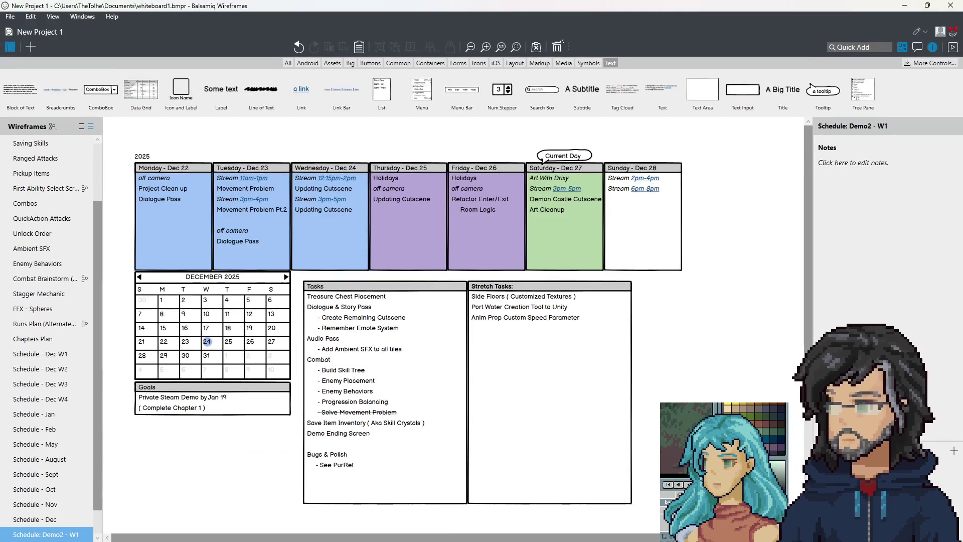
# Review the Sunday Dec 28 list on the Demo2 - W1 schedule, then return to Unity.
pyautogui.click(644, 188)
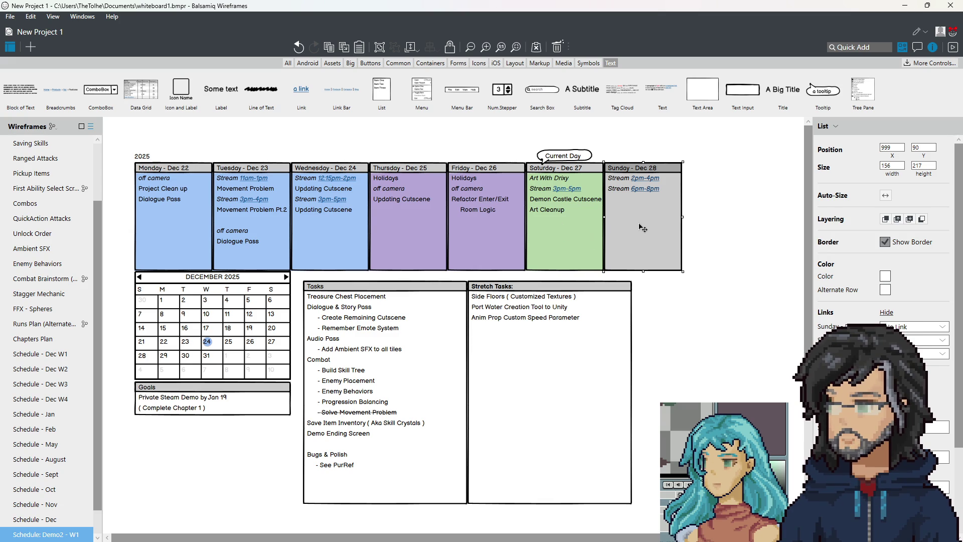
pyautogui.click(731, 301)
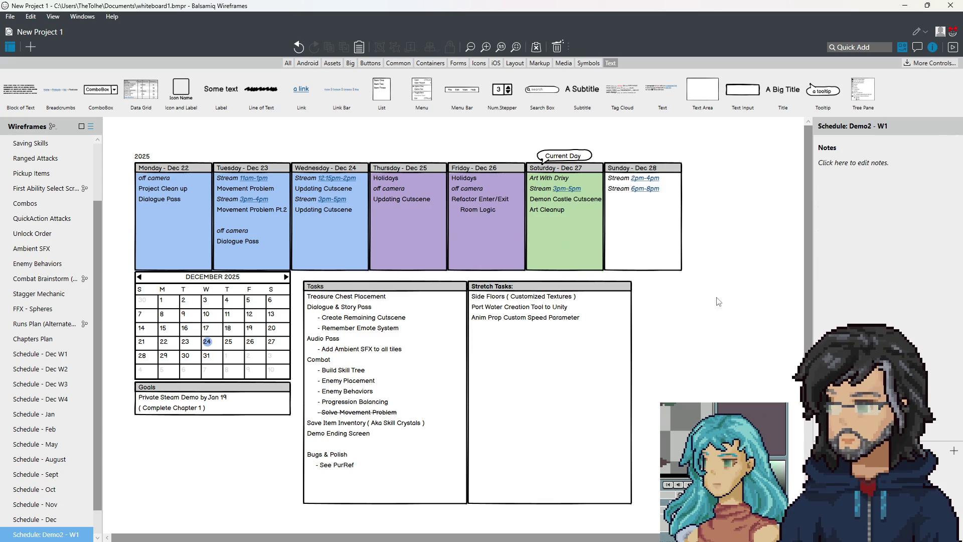
pyautogui.click(634, 244)
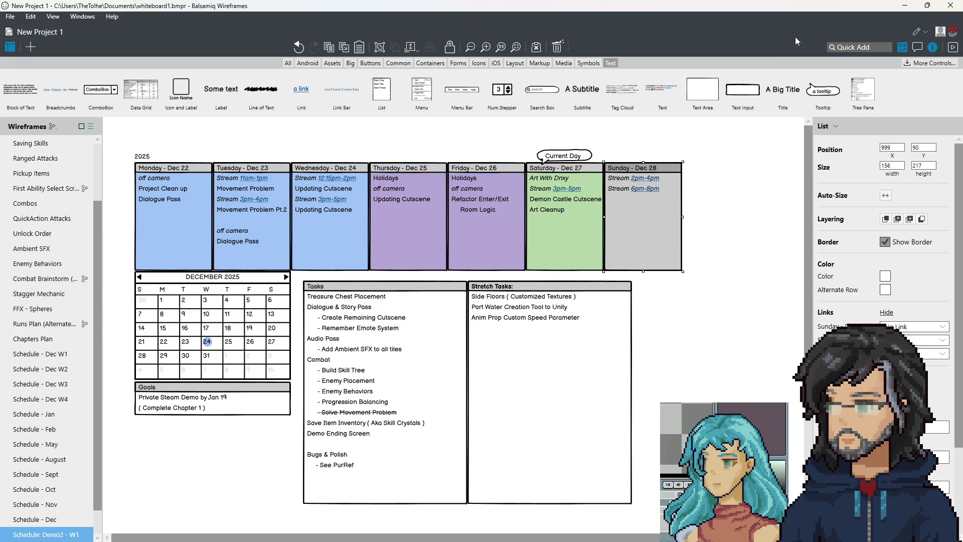
pyautogui.click(906, 5)
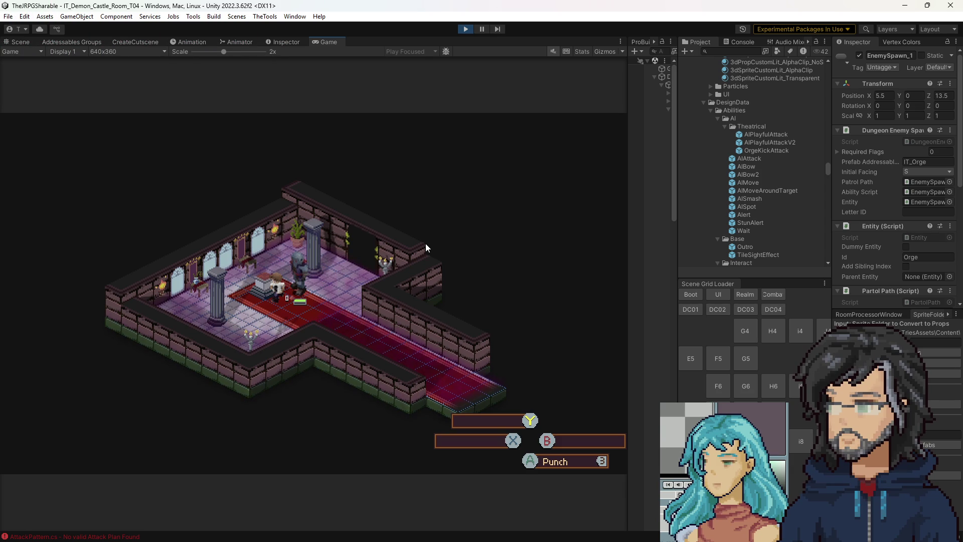
# Stop play mode and select the OrgeKickAttack ability asset to view its CT 3 settings.
pyautogui.click(466, 30)
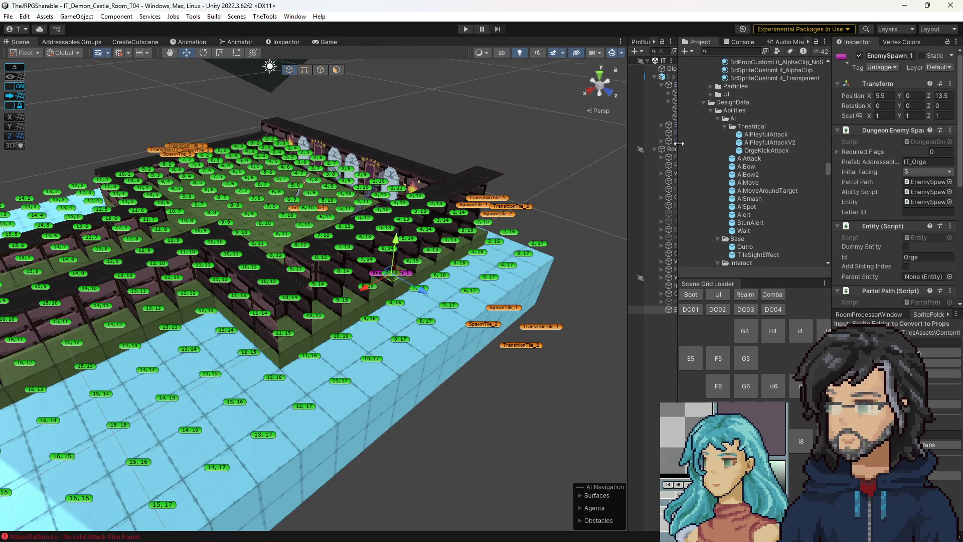
pyautogui.moveTo(679, 143)
pyautogui.mouseDown()
pyautogui.moveTo(717, 148)
pyautogui.moveTo(708, 150)
pyautogui.mouseUp()
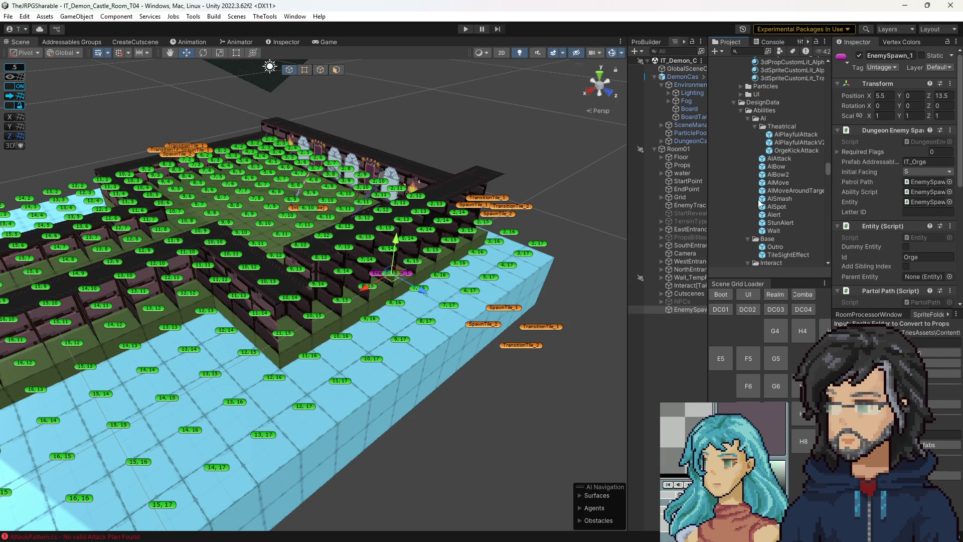
pyautogui.click(796, 151)
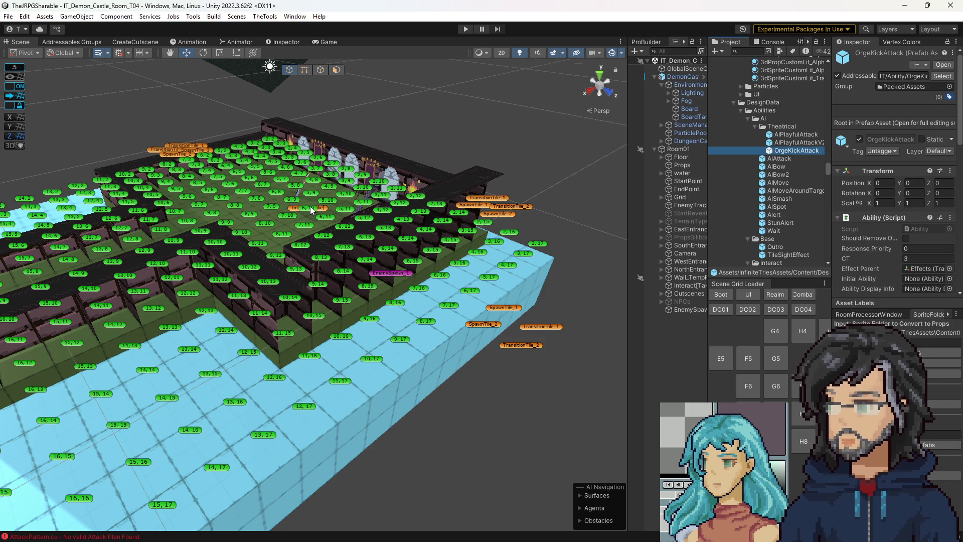
pyautogui.scroll(-6, 757, 150)
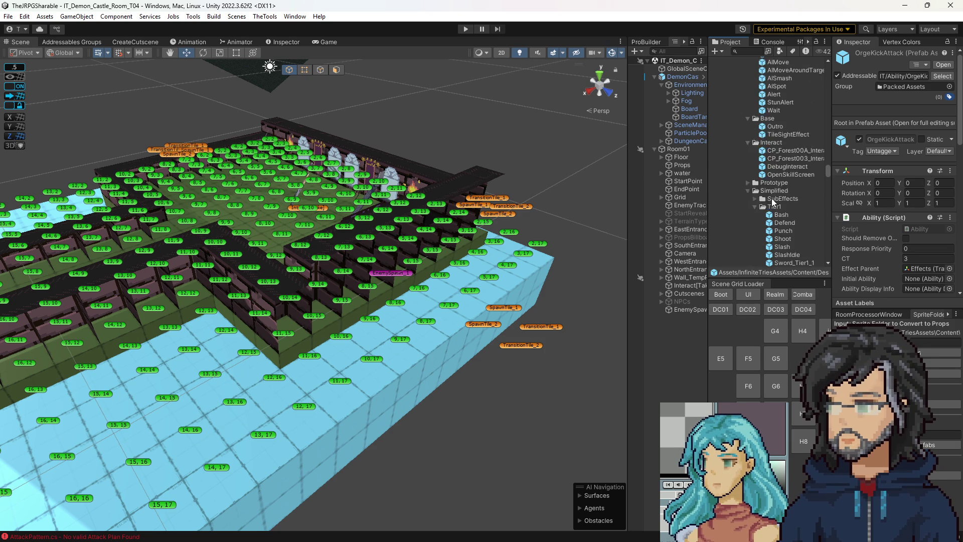
pyautogui.scroll(-3, 792, 217)
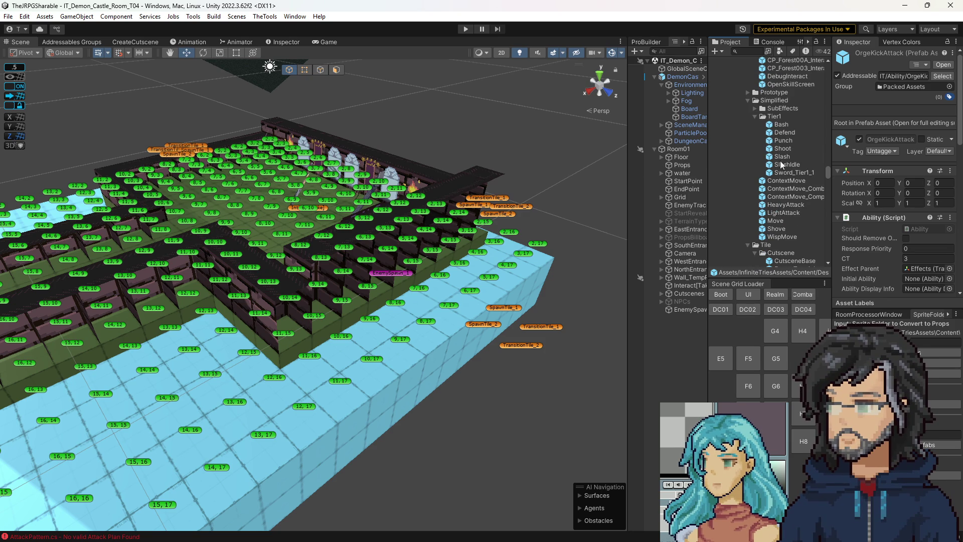
pyautogui.scroll(-10, 773, 176)
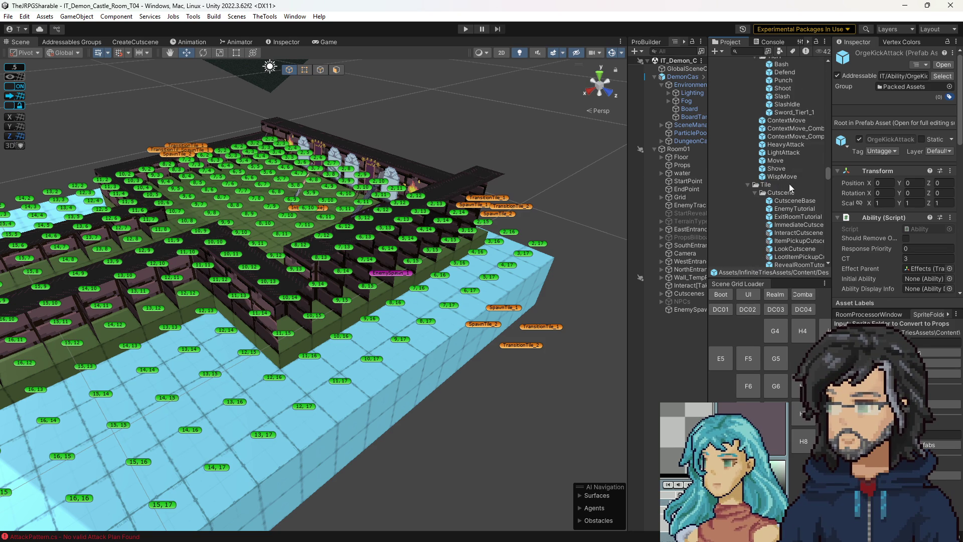
# Orbit and zoom the Scene view around the Demon Castle room's tile grid.
pyautogui.moveTo(454, 241)
pyautogui.mouseDown()
pyautogui.moveTo(435, 236)
pyautogui.moveTo(516, 220)
pyautogui.moveTo(597, 235)
pyautogui.mouseUp()
pyautogui.scroll(5, 597, 234)
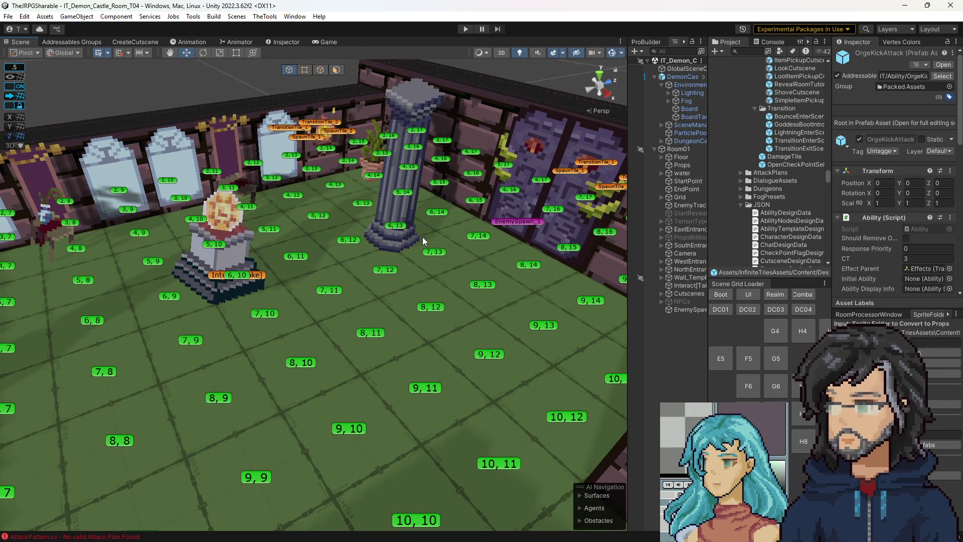
pyautogui.moveTo(423, 237)
pyautogui.mouseDown()
pyautogui.moveTo(389, 263)
pyautogui.moveTo(354, 259)
pyautogui.mouseUp()
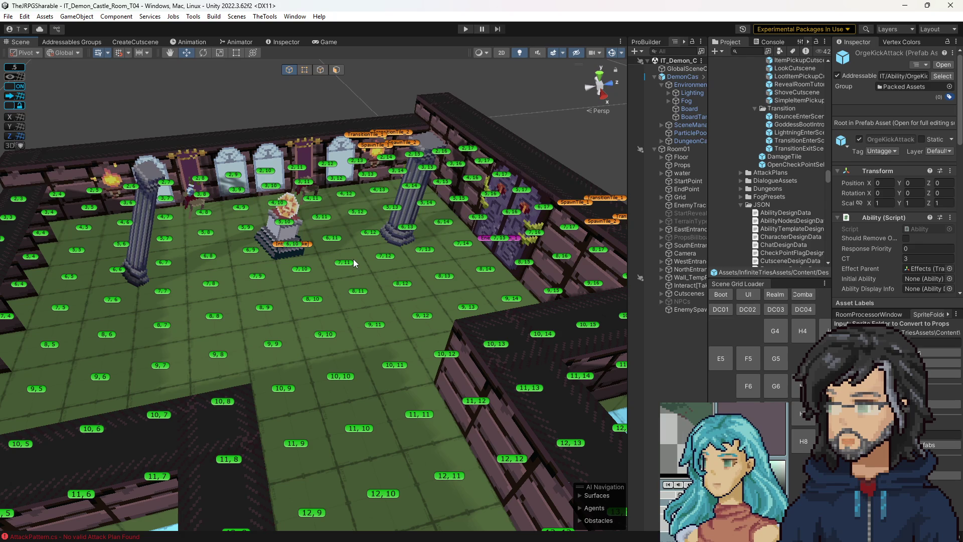